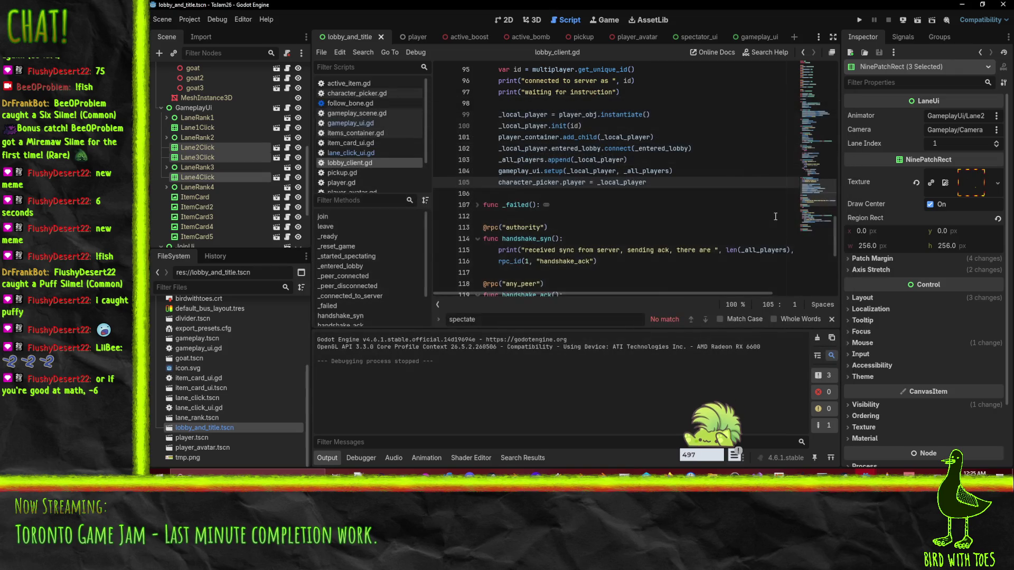
Run the lane game, move the second client window aside, join a match, then stop the run.
click(859, 20)
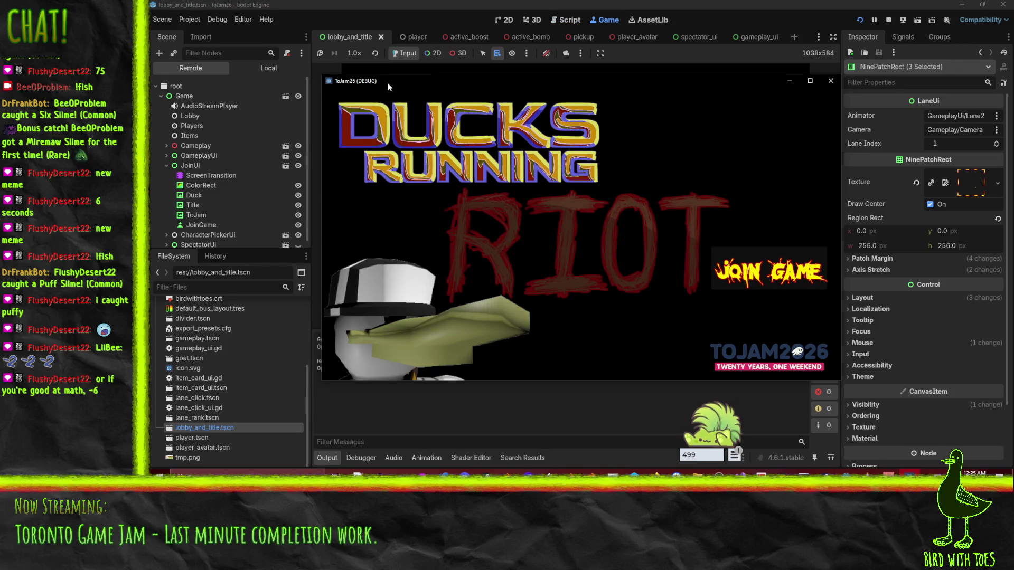
mouse_move(897, 161)
mouse_down()
mouse_move(841, 157)
mouse_move(928, 189)
mouse_move(892, 177)
mouse_up()
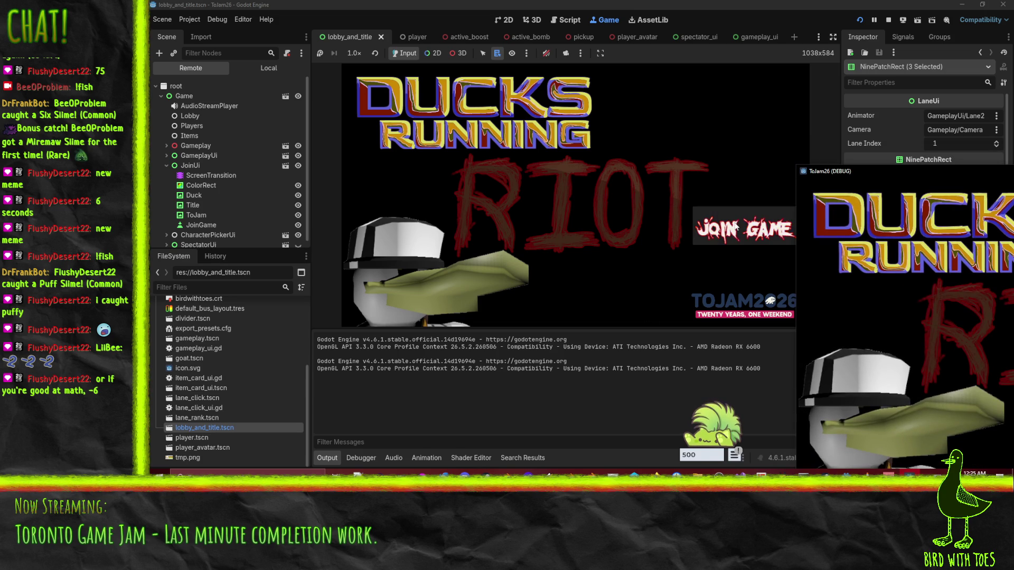
click(735, 227)
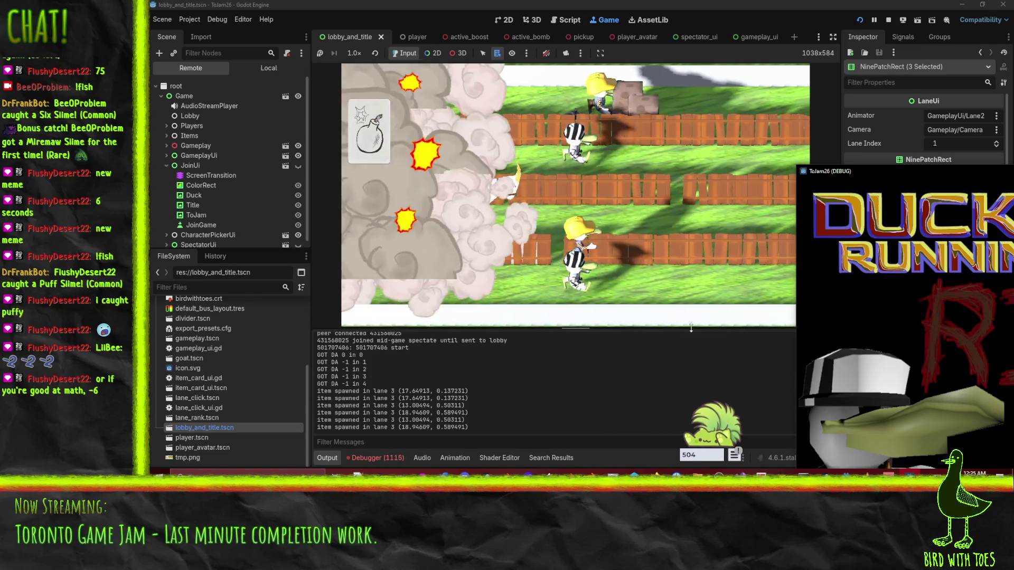
click(685, 295)
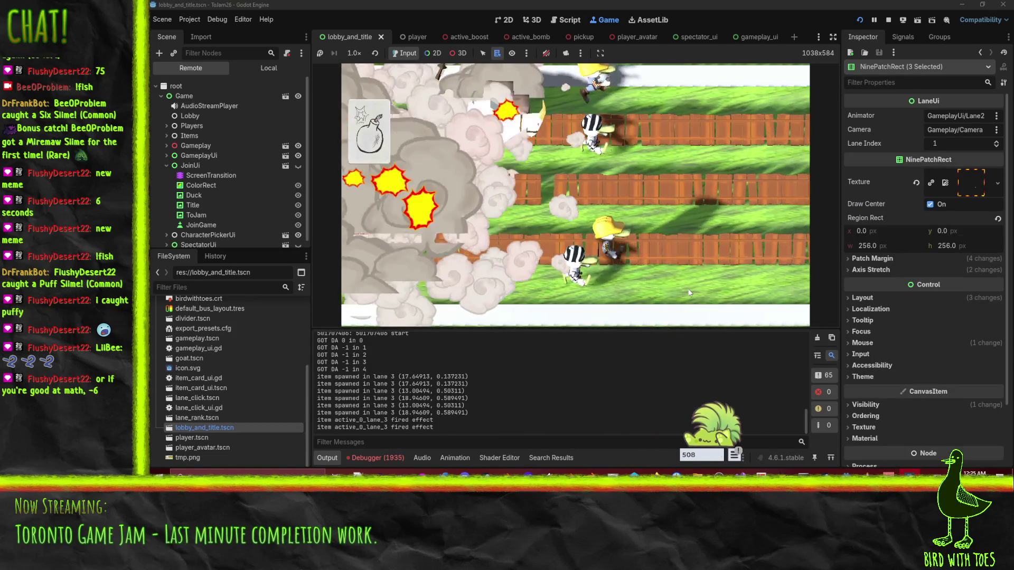
click(888, 19)
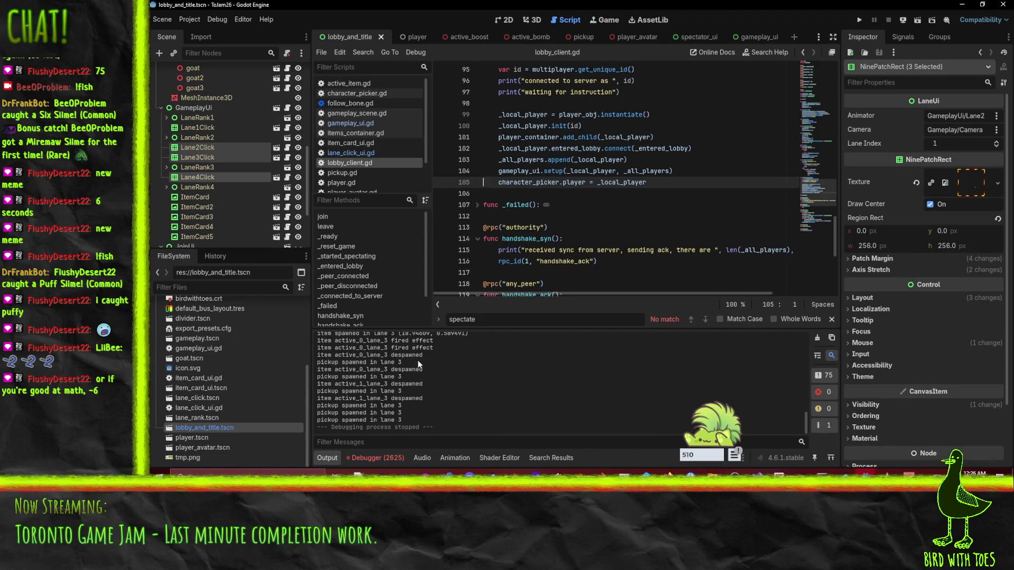
Review Session 1 and Session 2 errors: RPC node-not-found failures for Game/Players/CPU1 and CPU2.
click(359, 458)
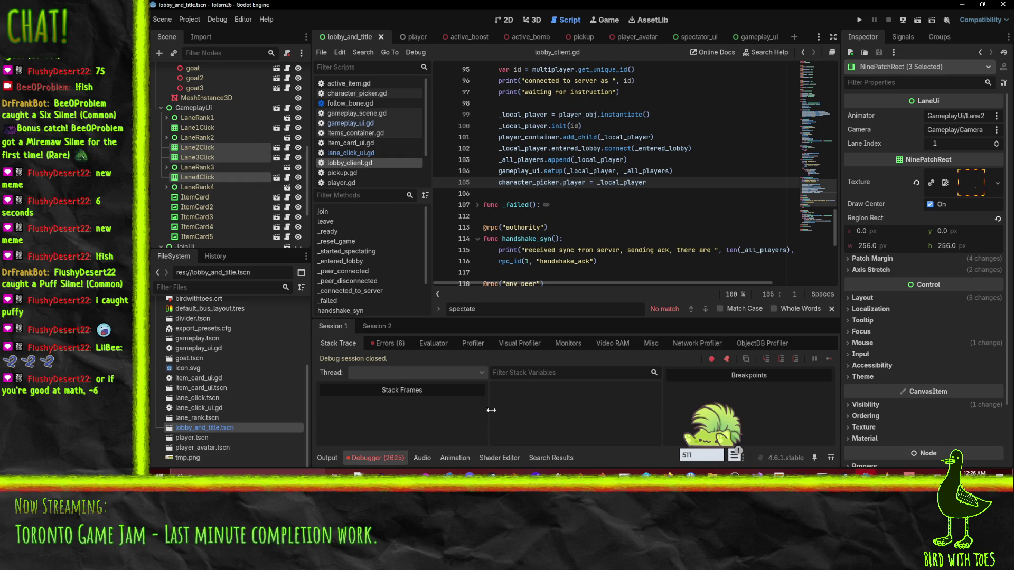
click(388, 343)
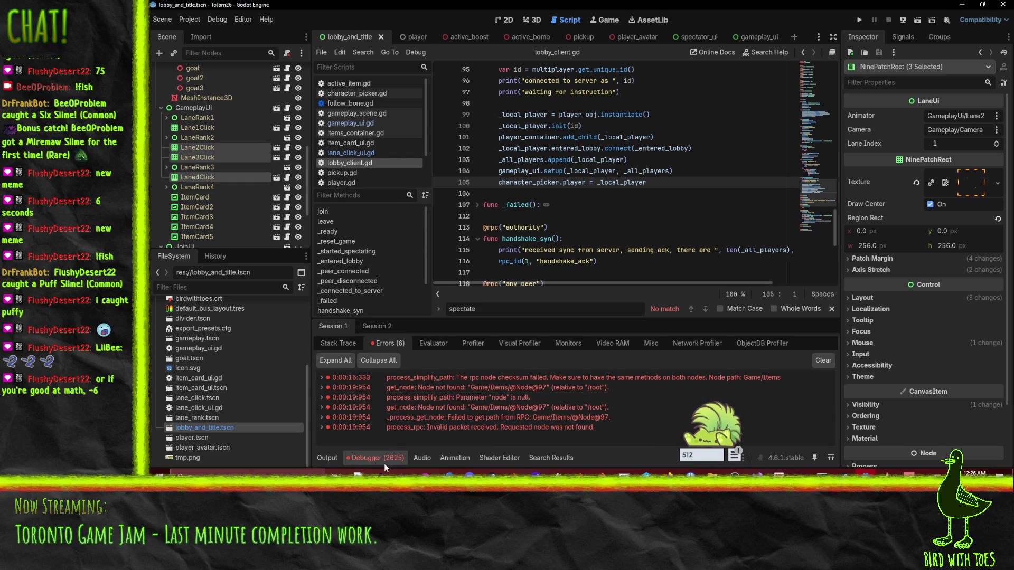
click(377, 326)
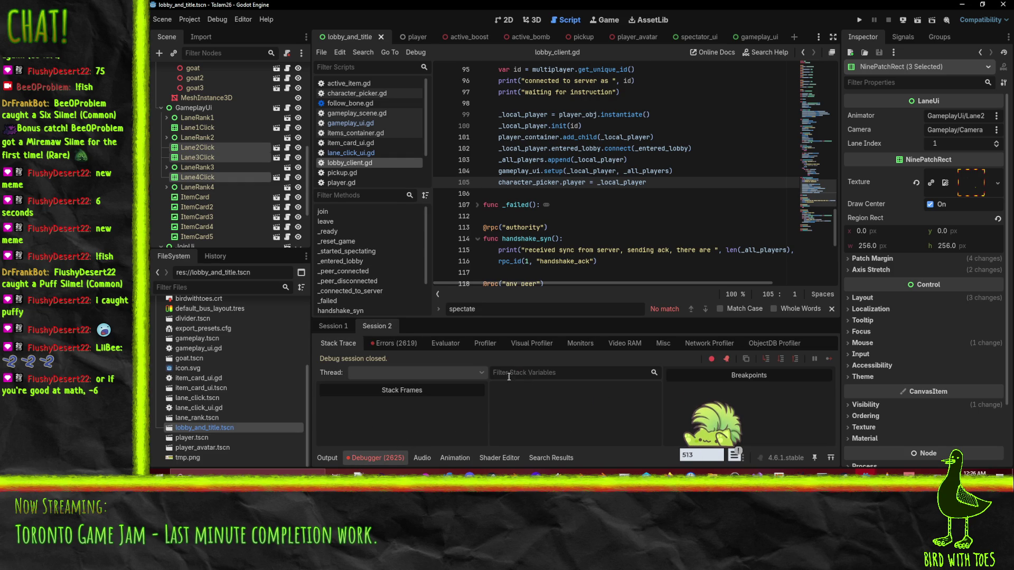
click(411, 344)
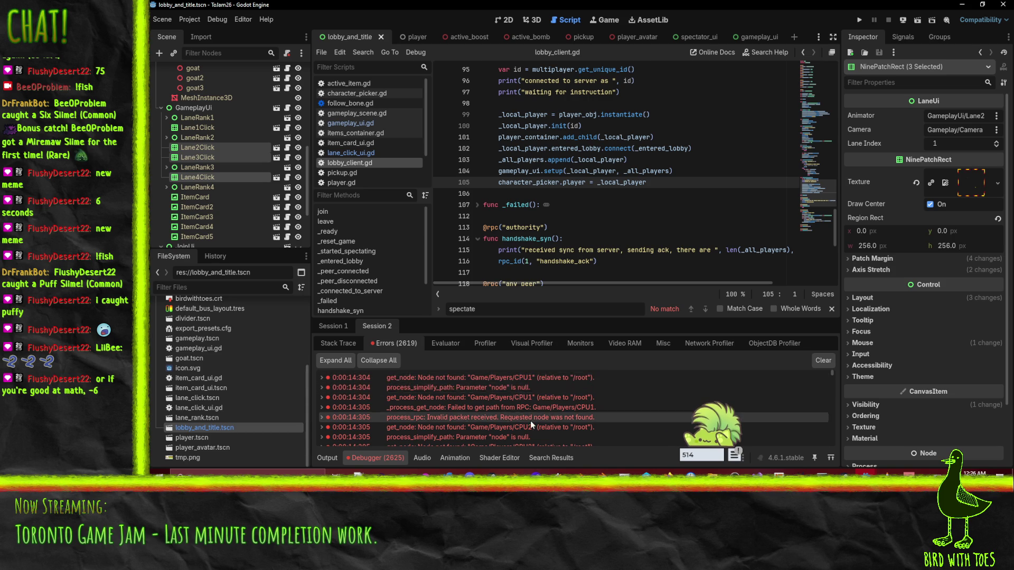
scroll(530, 420, down, 3)
scroll(530, 423, down, 10)
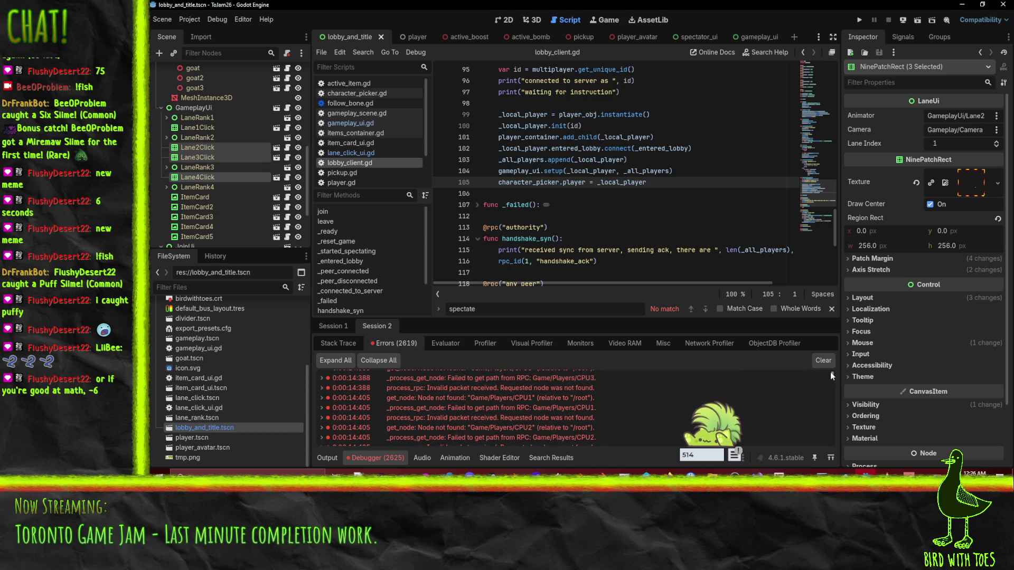
drag(830, 371, 836, 448)
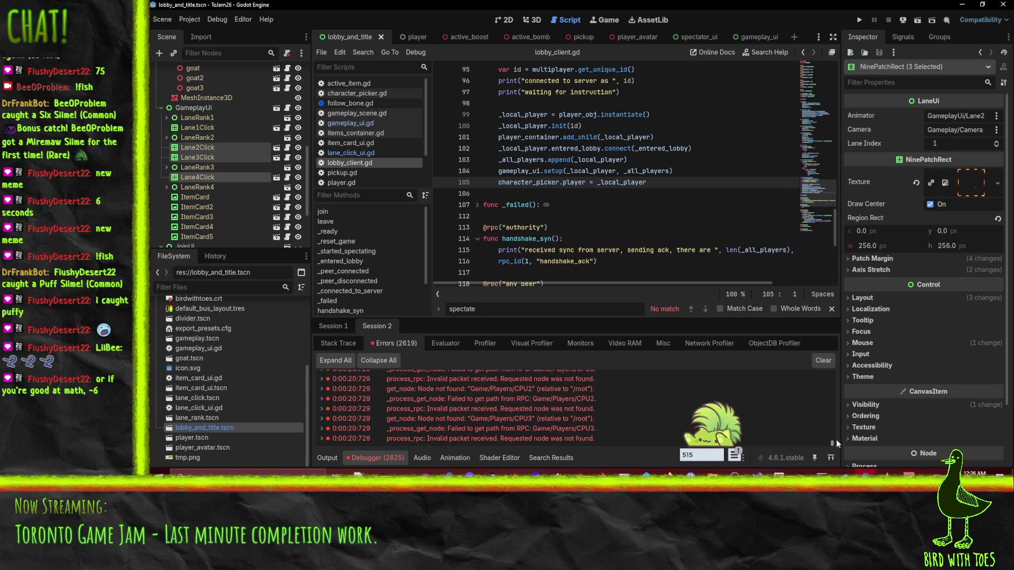
click(659, 204)
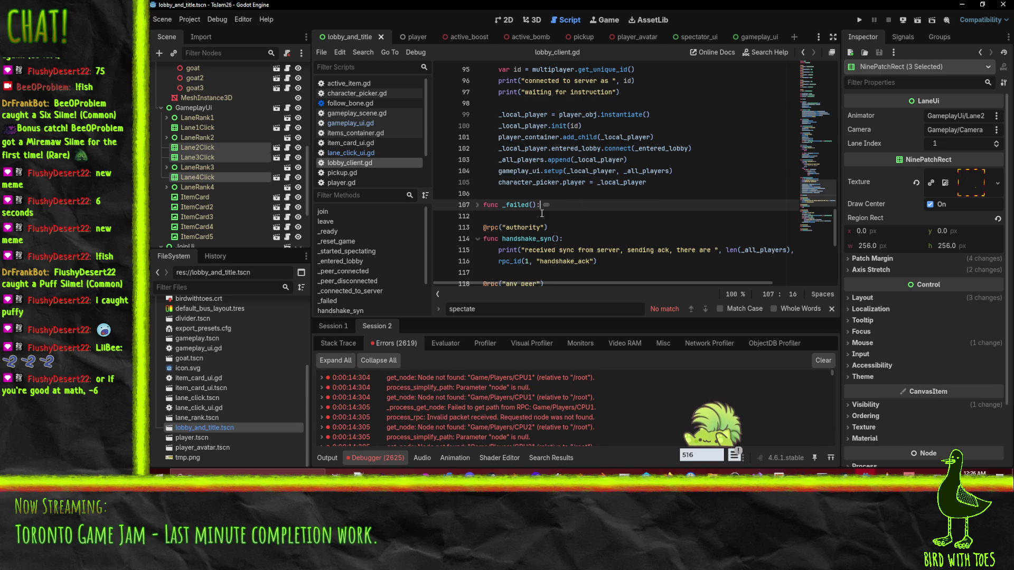
Inspect the Lobby node's LobbyClient properties, the _peer_connected code, and the run's Output log.
scroll(542, 213, up, 10)
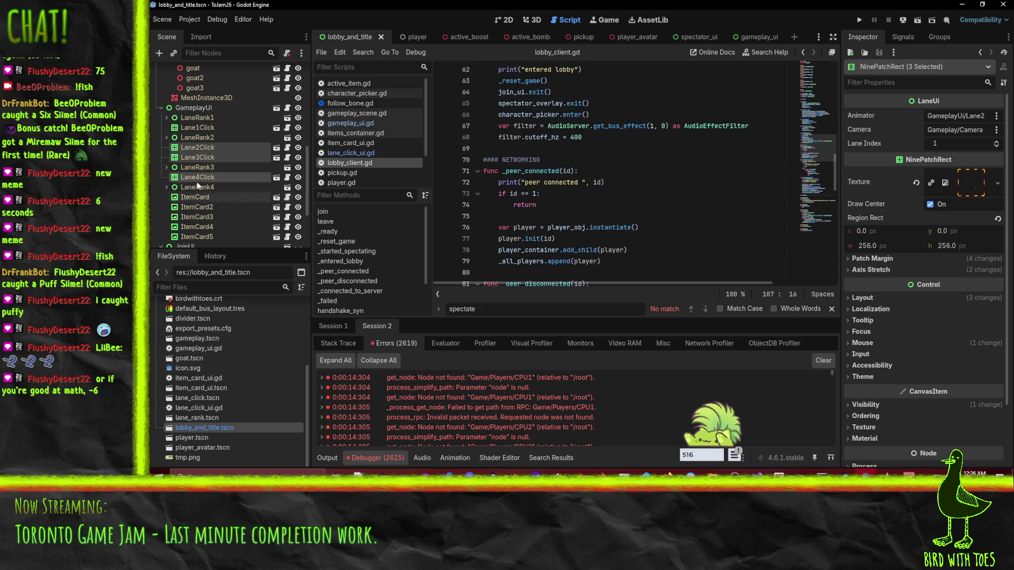
scroll(197, 183, up, 8)
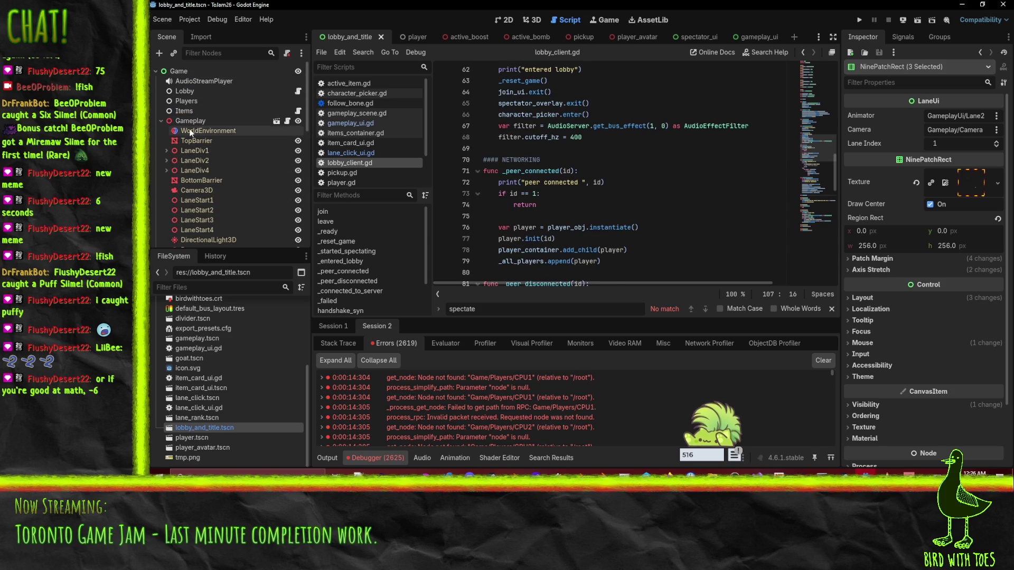
click(186, 92)
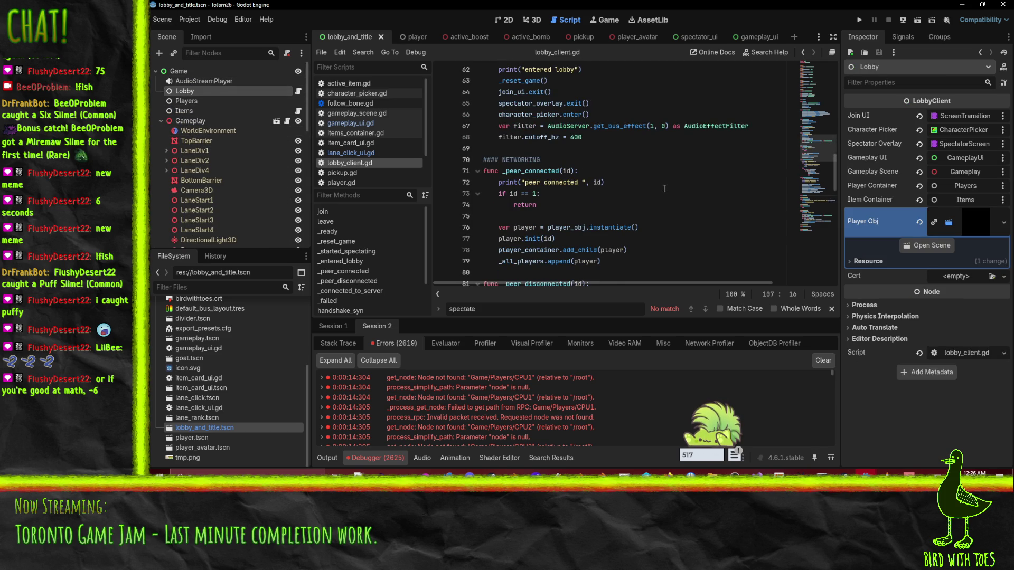
click(647, 170)
scroll(647, 170, up, 3)
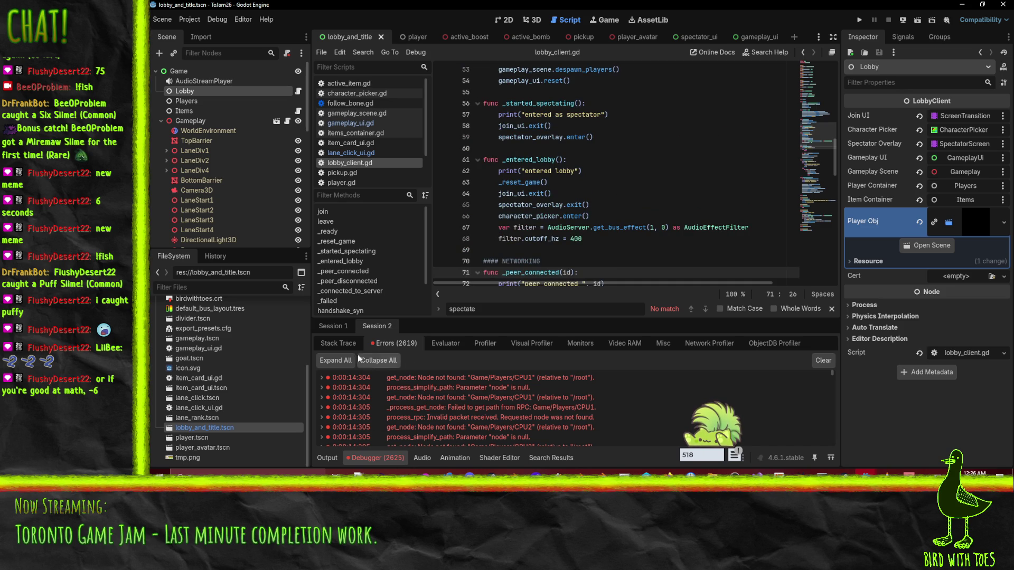
click(341, 457)
Rerun the game with F5 and scroll through the resulting output log.
key(F5)
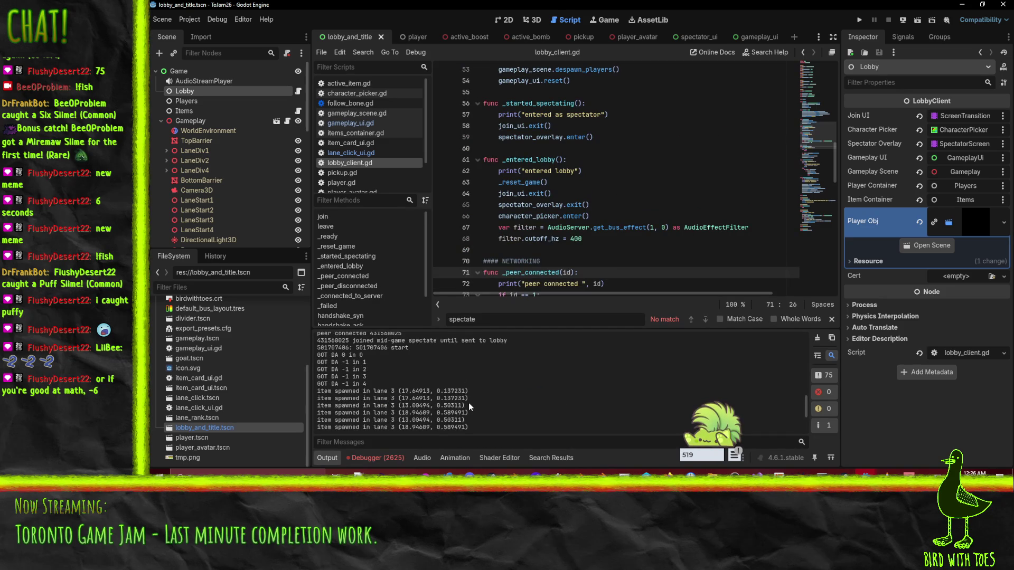
scroll(468, 406, up, 2)
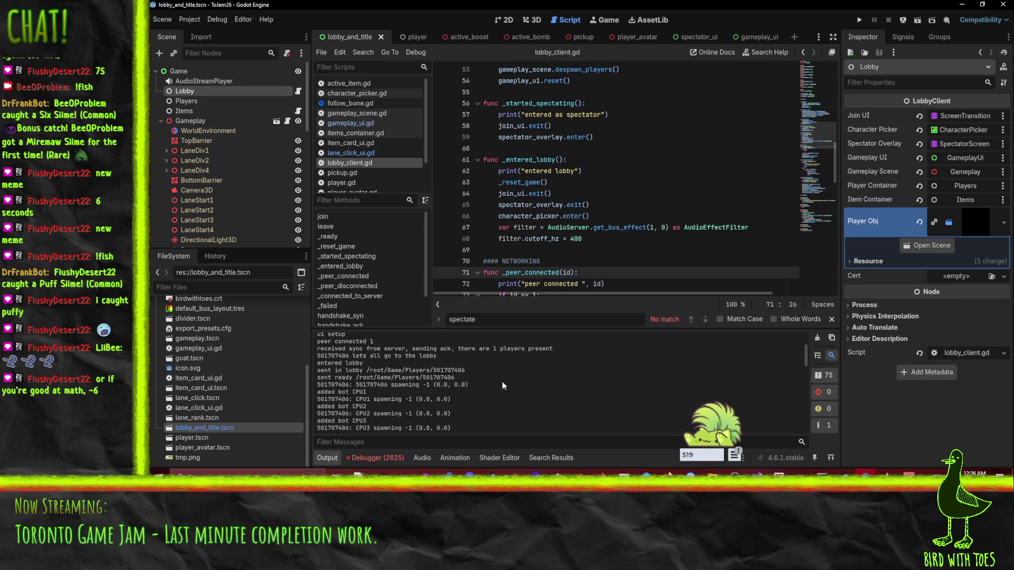
scroll(502, 381, up, 2)
scroll(461, 379, down, 2)
scroll(428, 373, down, 4)
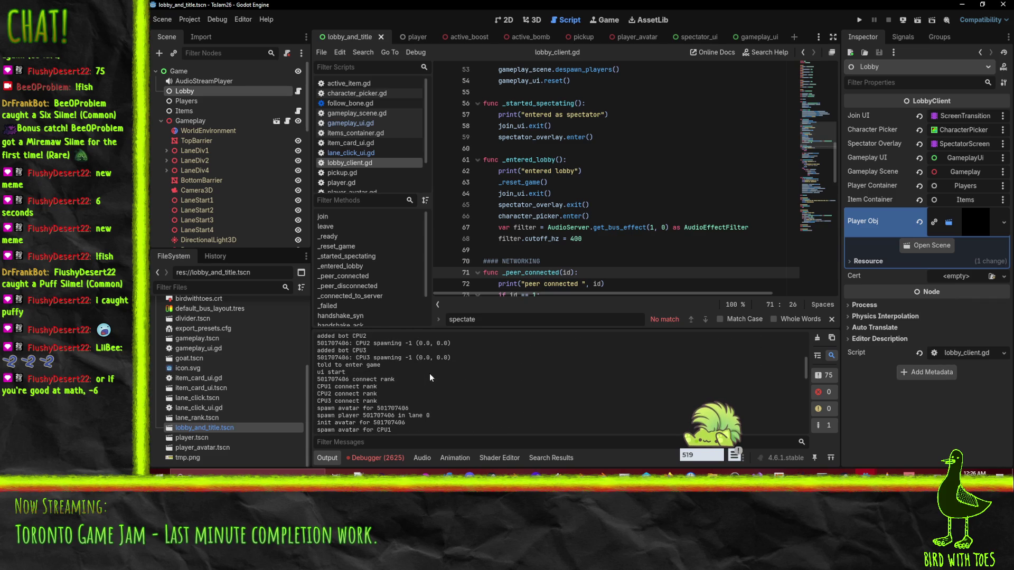
scroll(429, 372, down, 6)
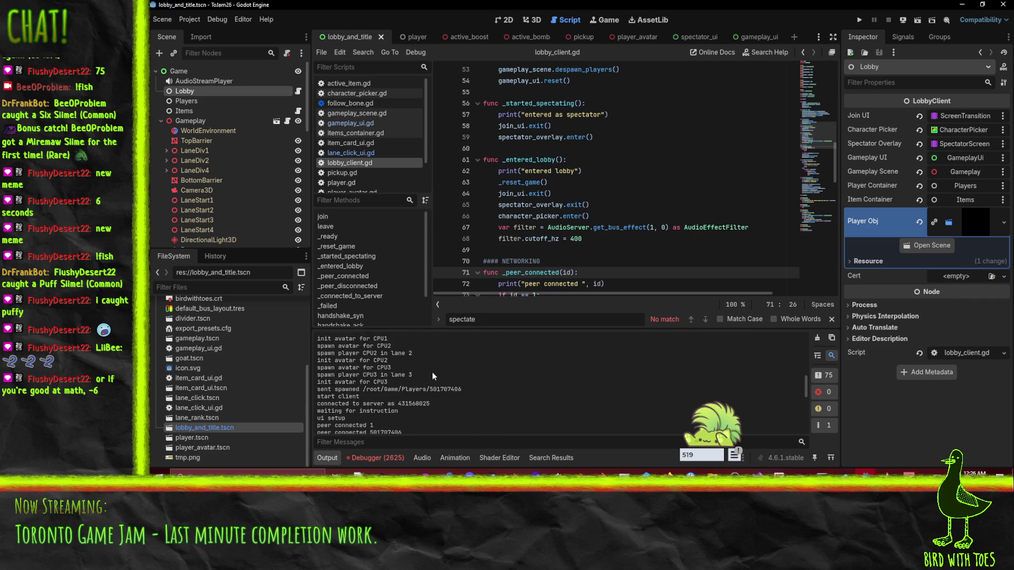
scroll(431, 390, down, 8)
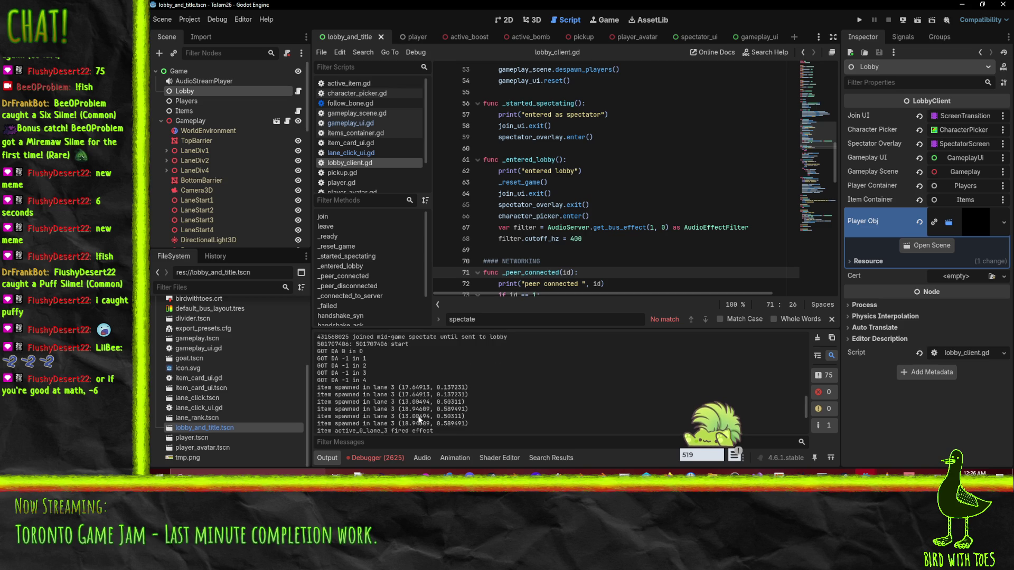
scroll(395, 411, down, 2)
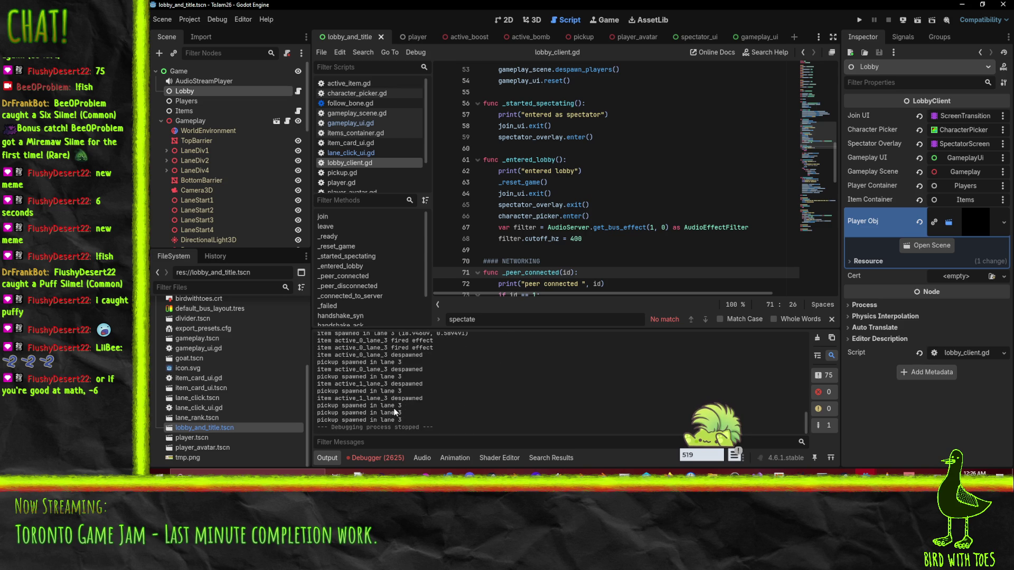
Filter Output by 'specta' then 'syn', clear it, and make line 59 call spectator_overlay.enter().
click(385, 446)
text(specta)
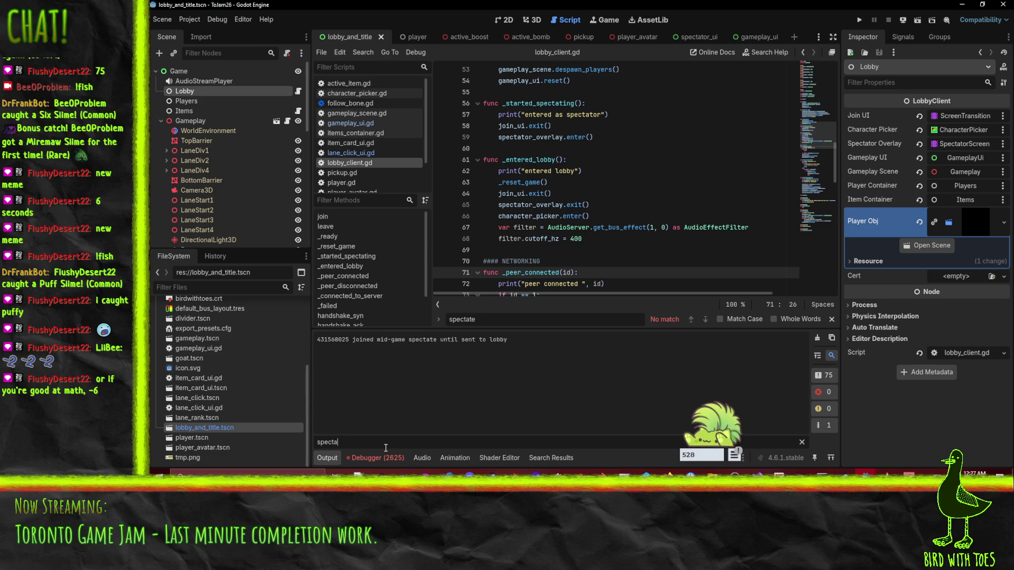
key(BackSpace)
key(BackSpace)
key(BackSpace)
text(syn)
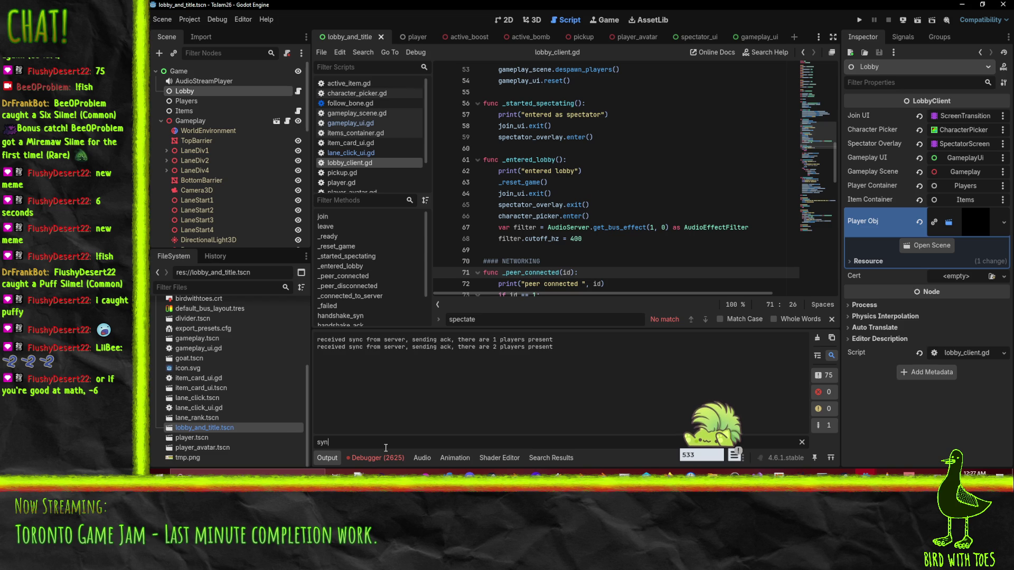
key(BackSpace)
key(BackSpace)
key(BackSpace)
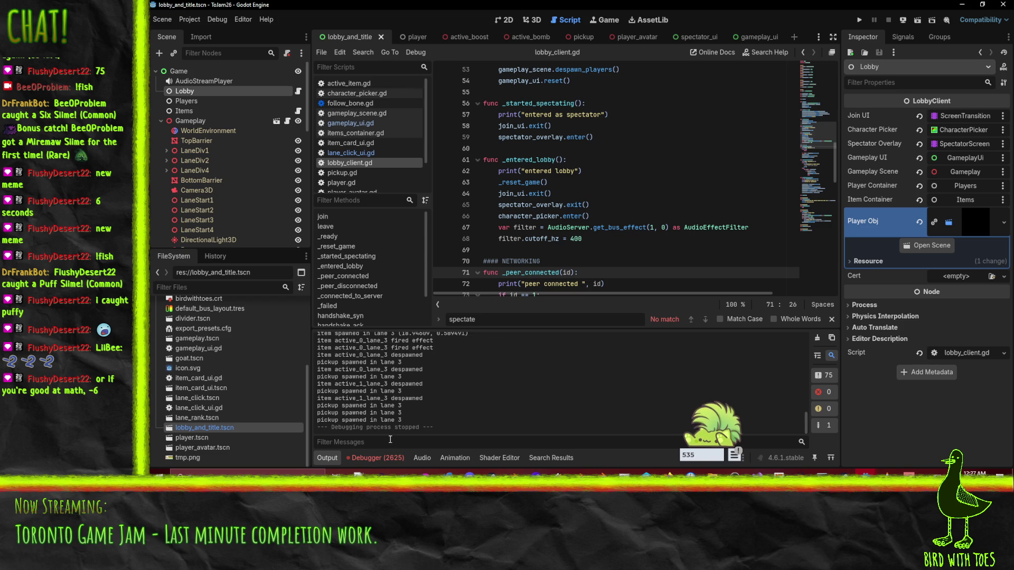
click(603, 208)
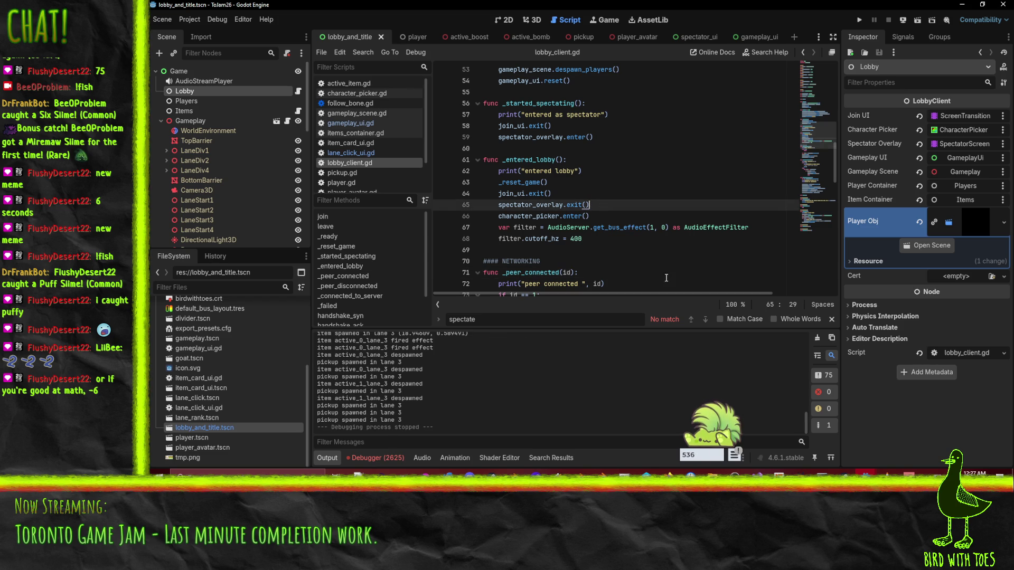
Rerun and join the game, filter Output by 'go to the', then stop the run.
click(857, 19)
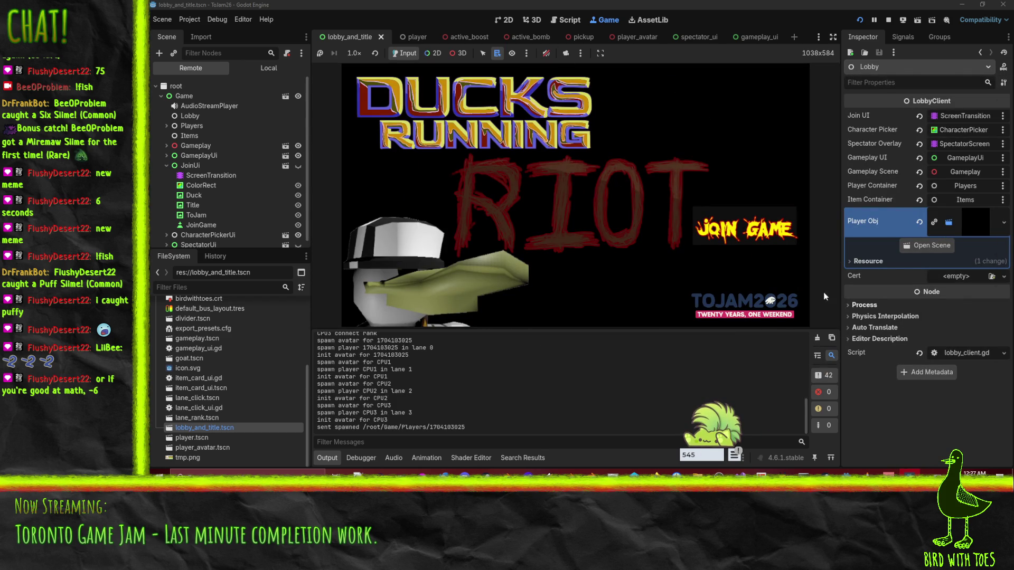
click(749, 238)
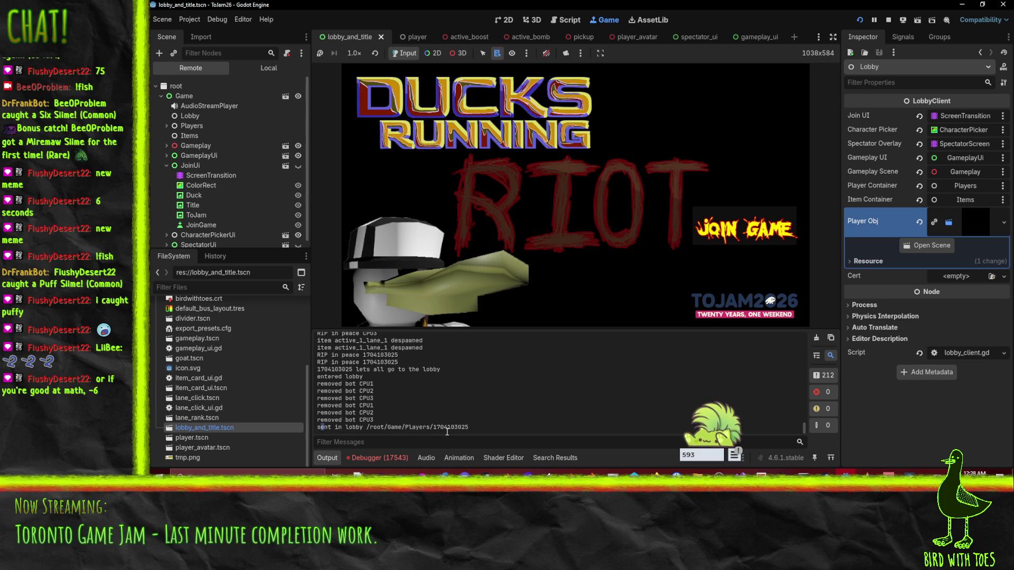
mouse_move(477, 424)
mouse_down()
mouse_move(328, 412)
mouse_move(437, 418)
mouse_up()
click(441, 417)
click(384, 441)
text(go to the)
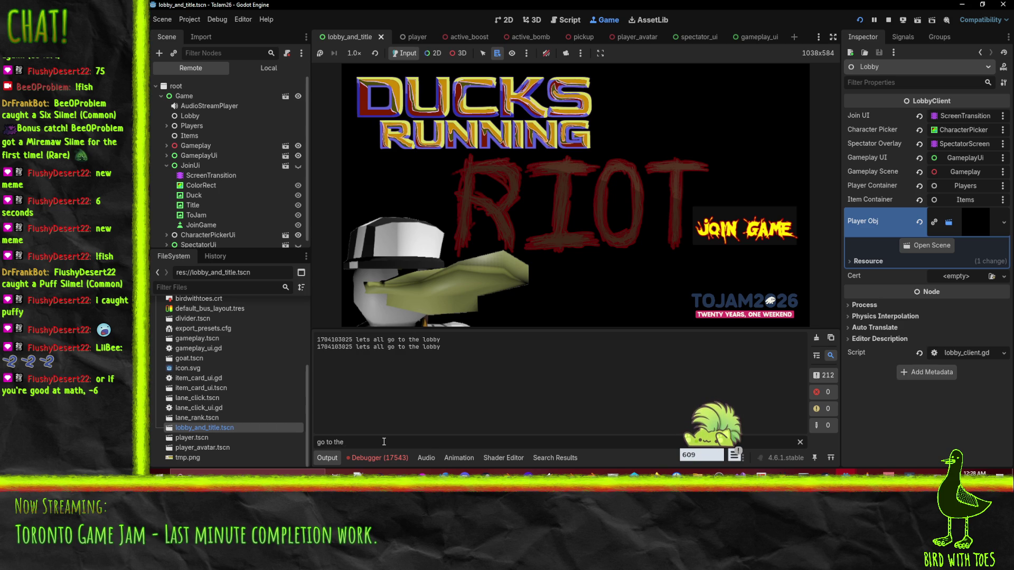
click(623, 224)
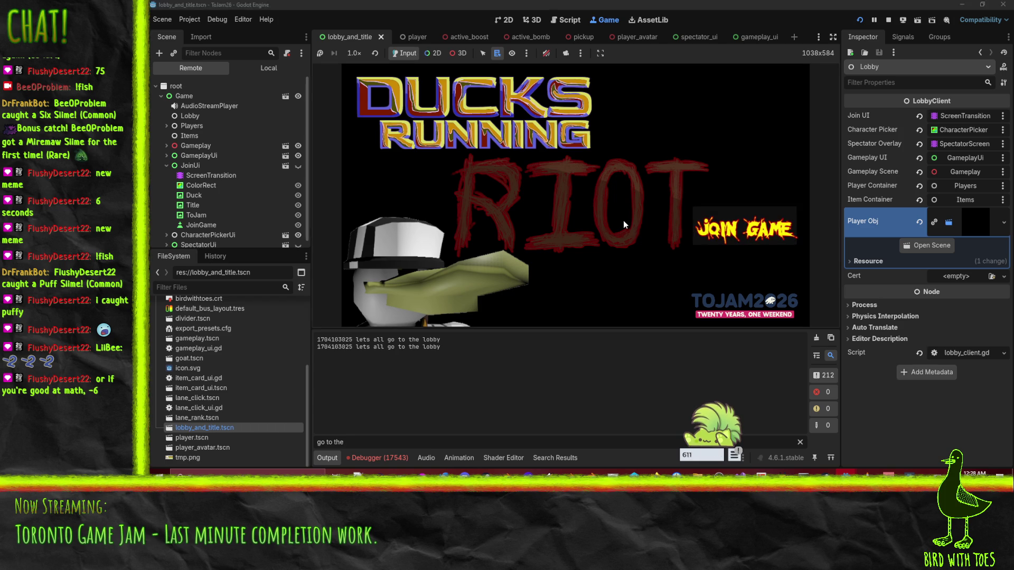
click(889, 21)
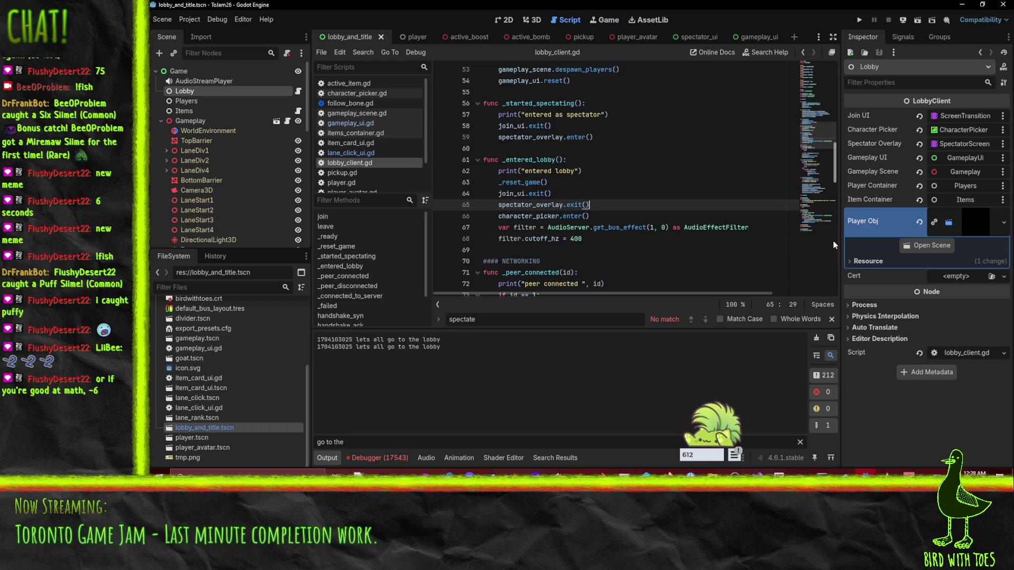
Review the 21 debugger errors alongside the network profiler, stack trace, profiler and monitor tabs.
key(Down)
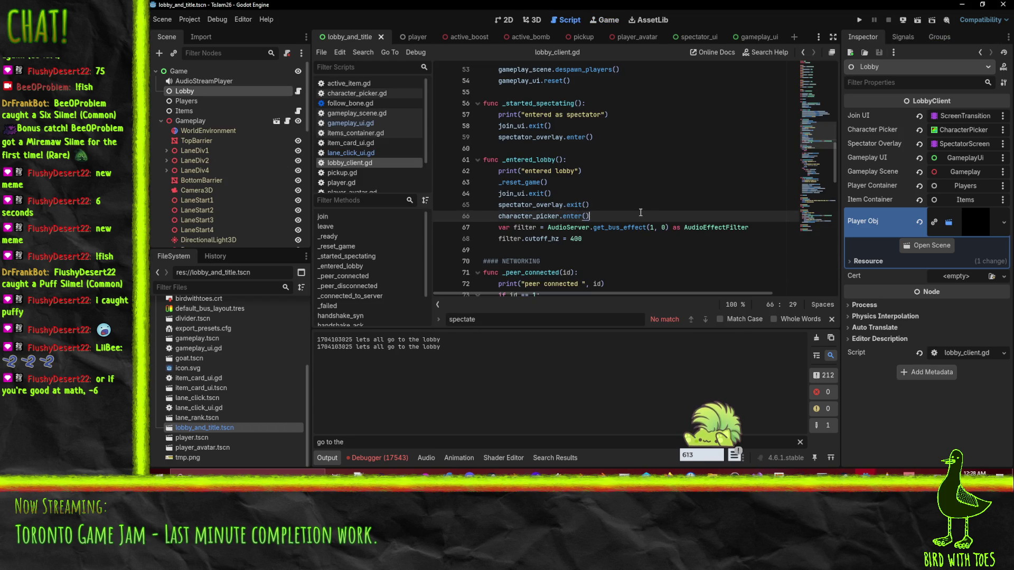
click(373, 457)
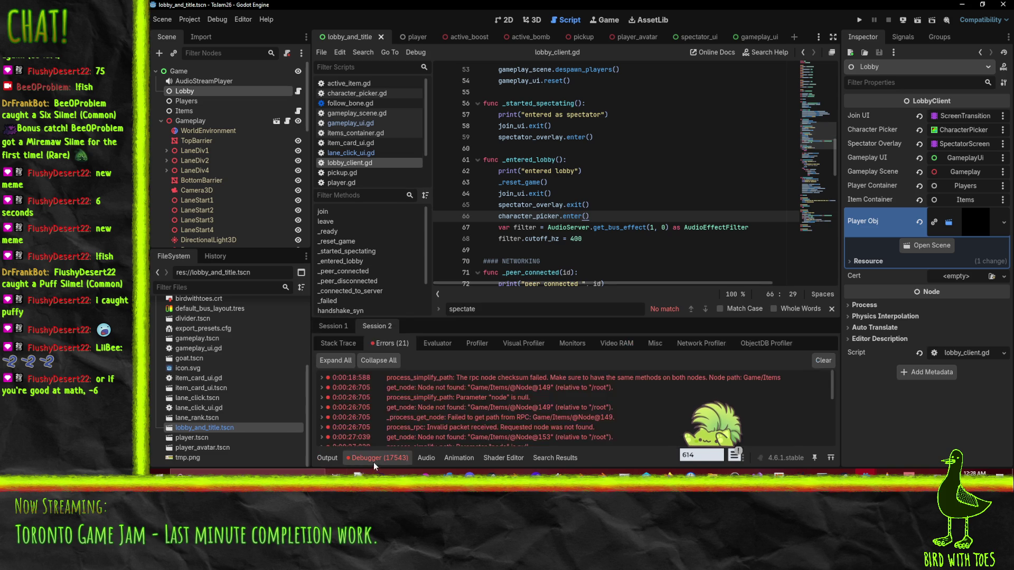
scroll(502, 413, up, 3)
click(692, 344)
click(372, 343)
click(339, 341)
click(384, 340)
click(476, 342)
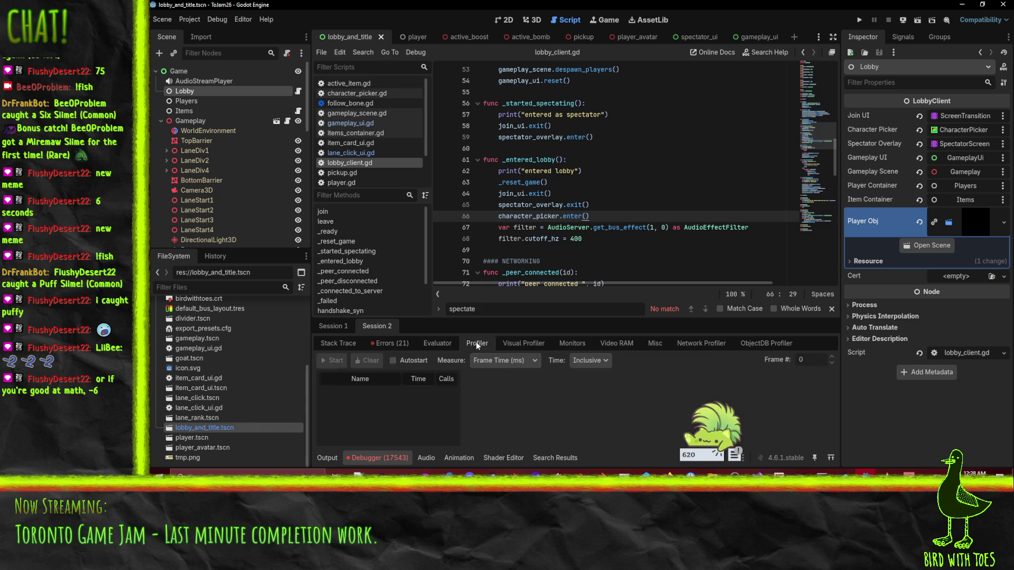
click(572, 344)
click(381, 344)
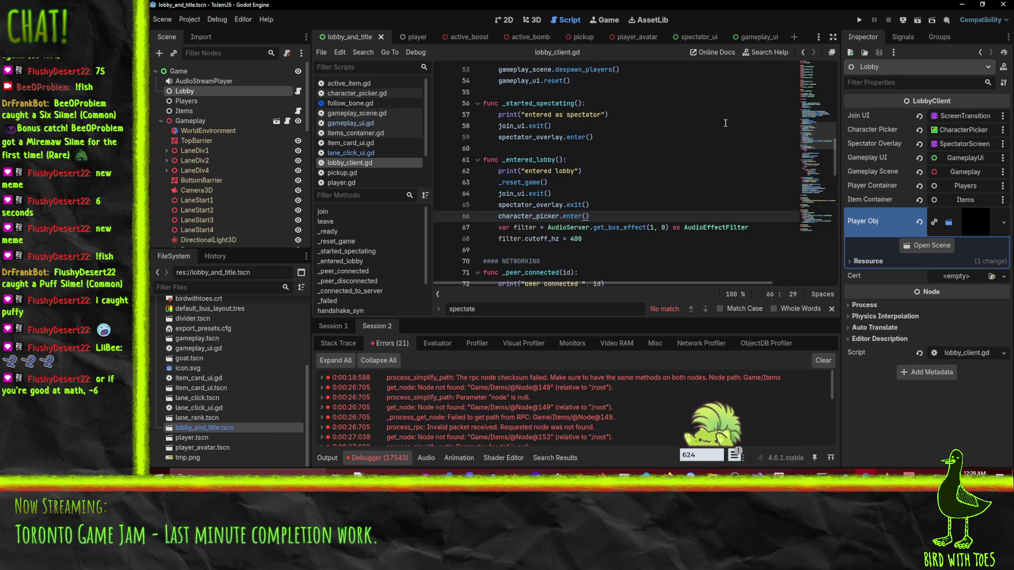
Clear the logged errors and remove the 'go to the' filter from the Output log.
click(815, 361)
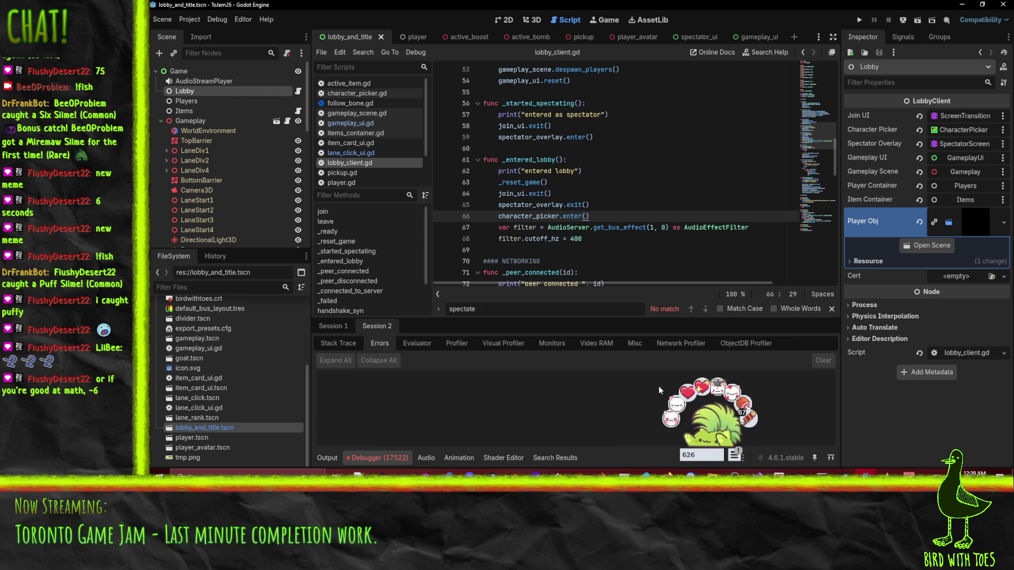
click(325, 461)
click(317, 457)
click(327, 458)
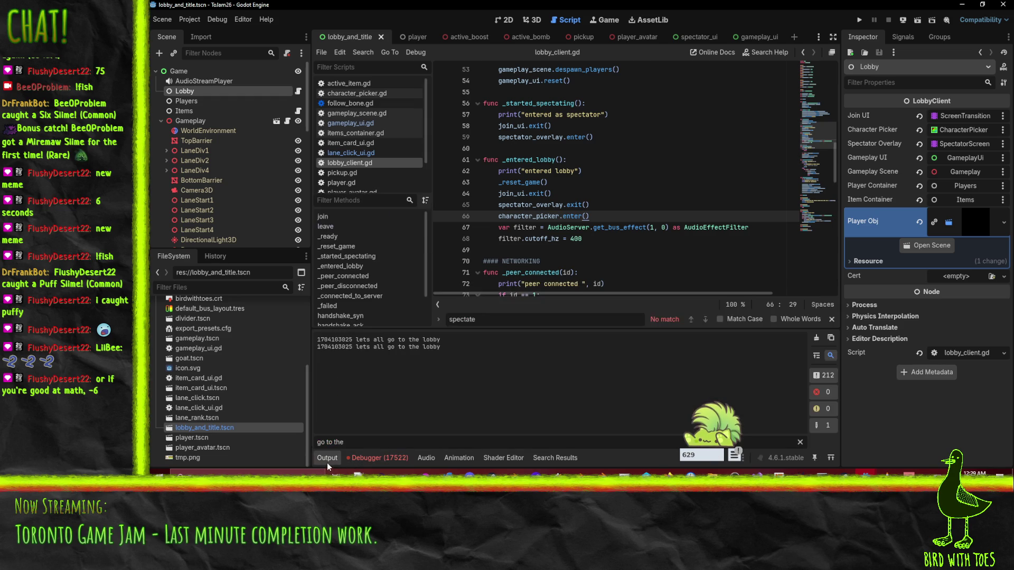
click(800, 442)
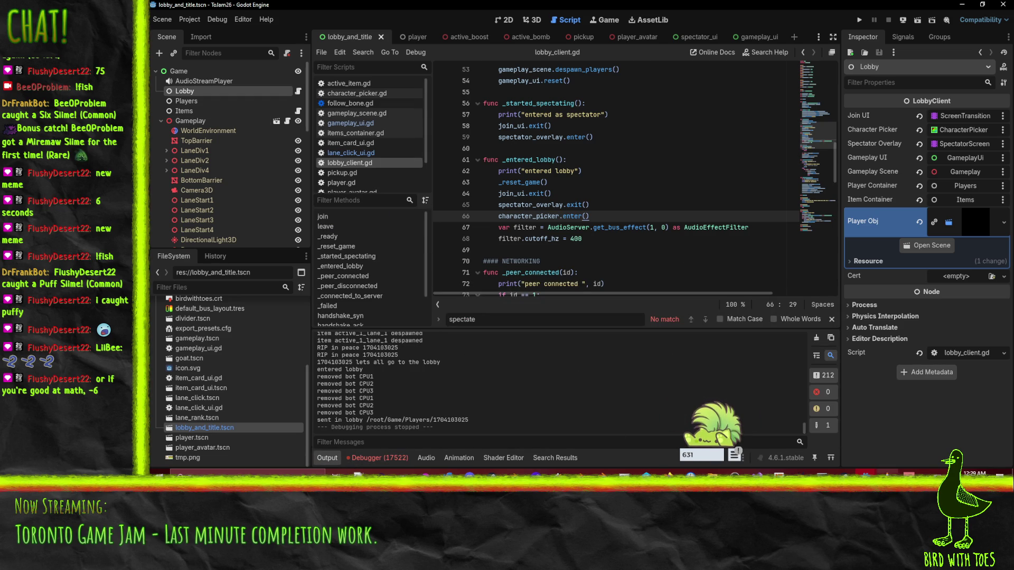
click(866, 472)
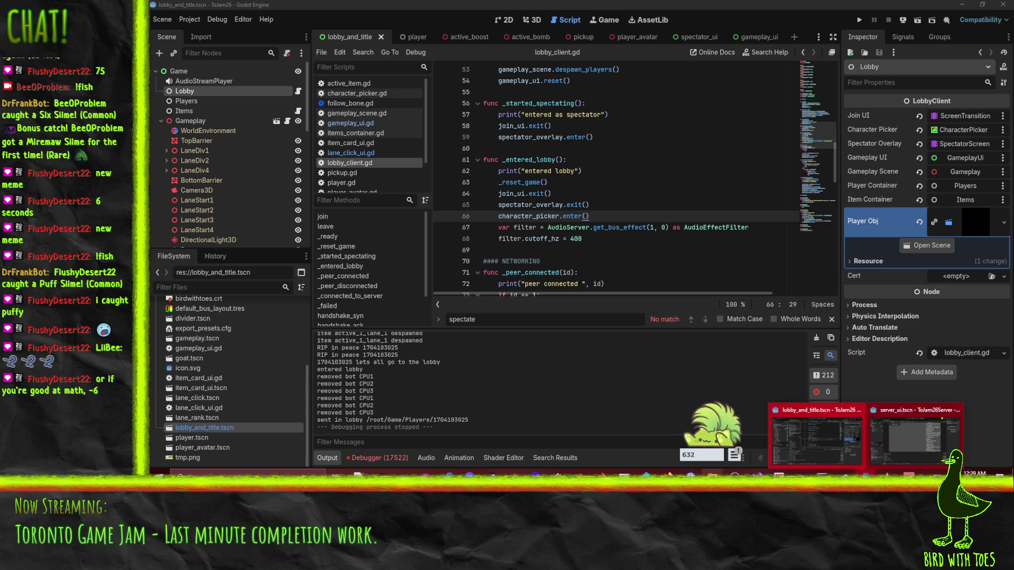
Open Debug > Customize Run Instances, showing multiple instances enabled with a count of 2.
mouse_move(711, 473)
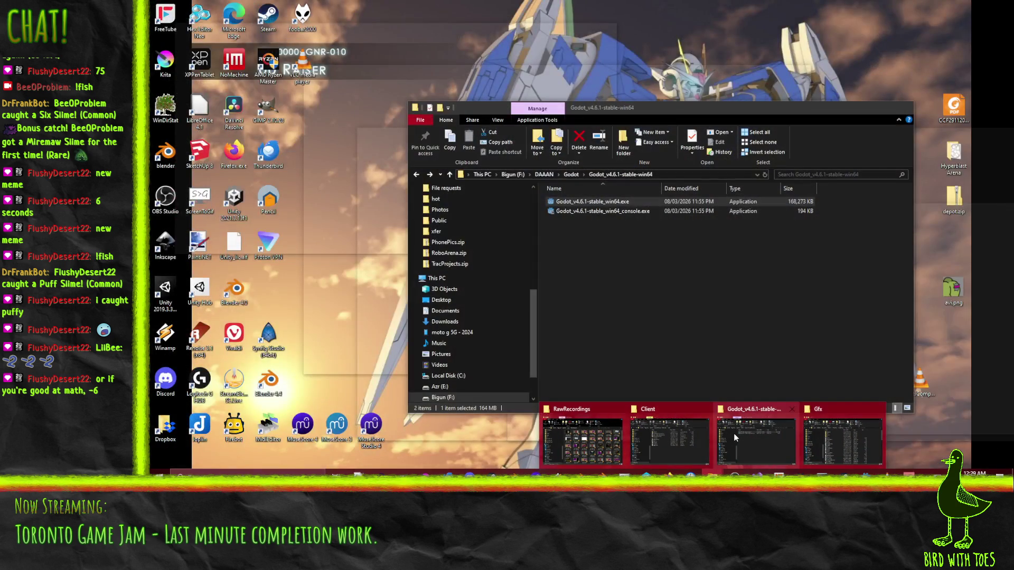
click(733, 432)
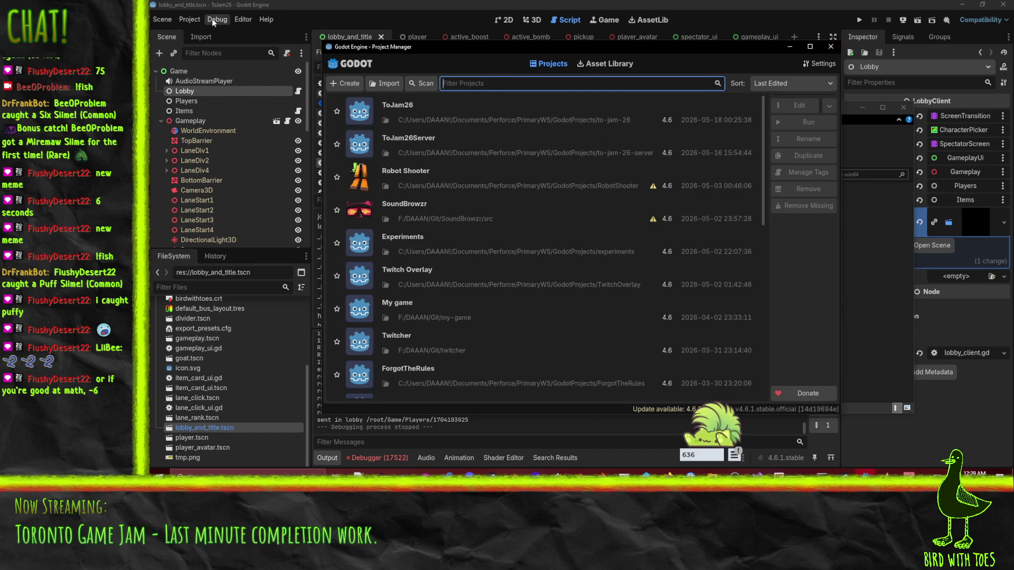
click(211, 18)
click(306, 119)
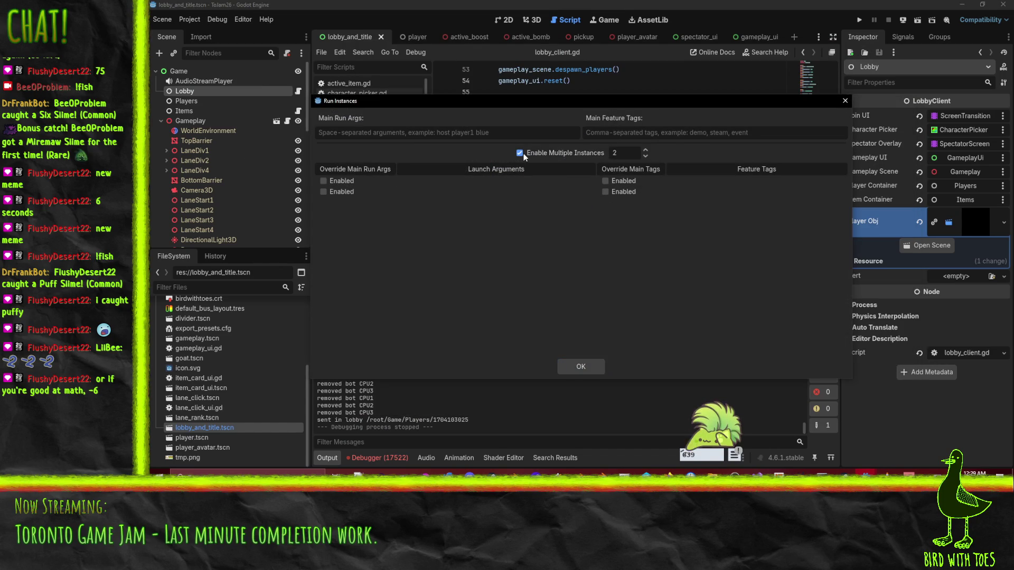
Confirm the Run Instances dialog and launch a second editor on ToJam26 from the Project Manager.
click(576, 366)
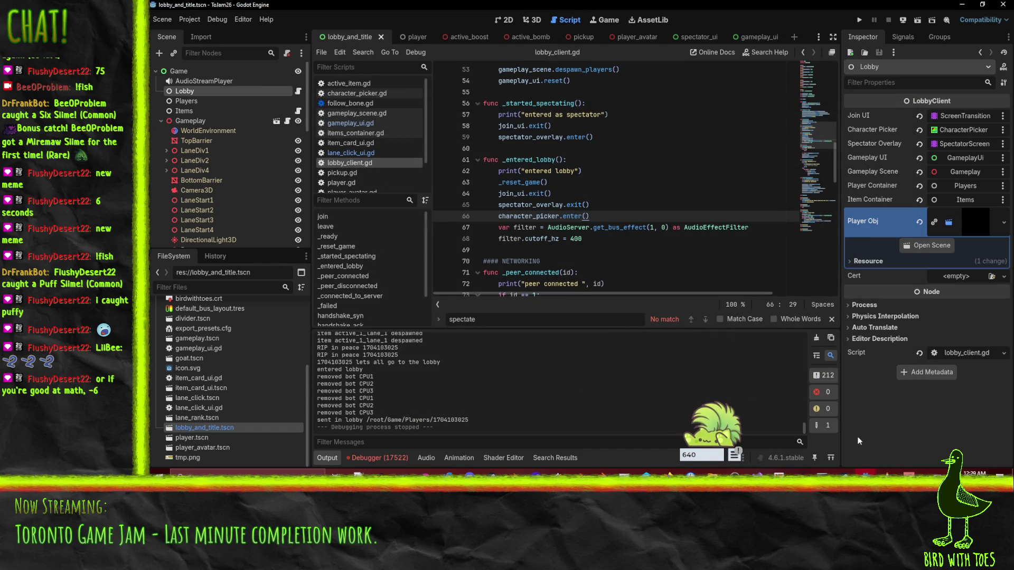
mouse_move(866, 474)
click(942, 441)
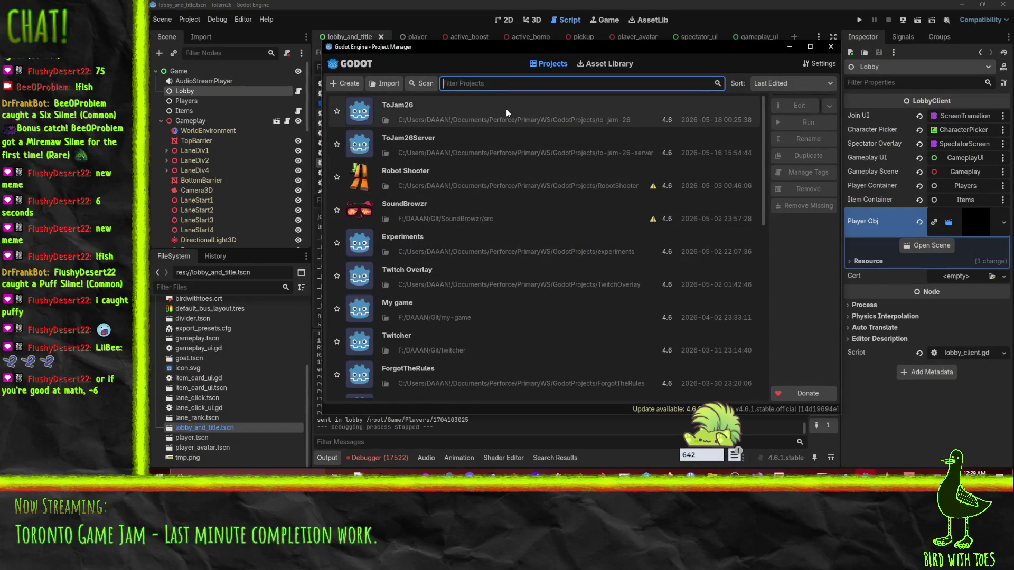
double_click(518, 123)
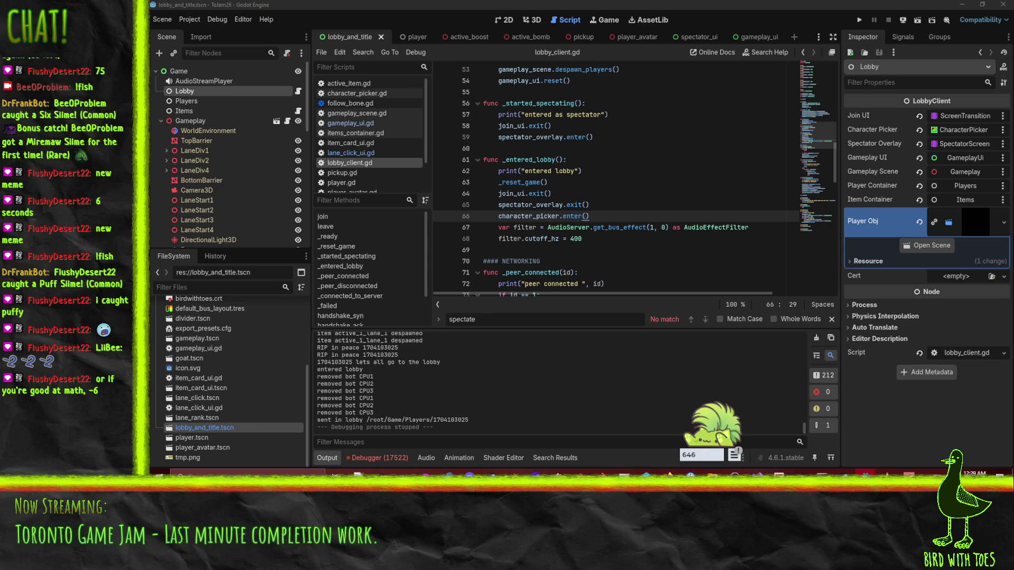
Run Ducks Running Riot, reload project.godot from disk, and join the game as a client.
click(859, 20)
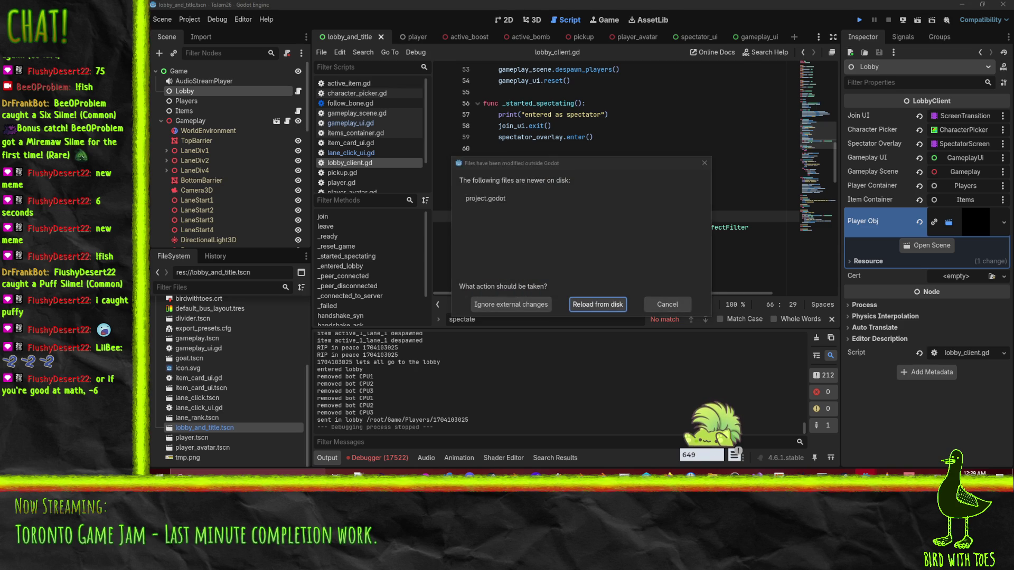
click(599, 305)
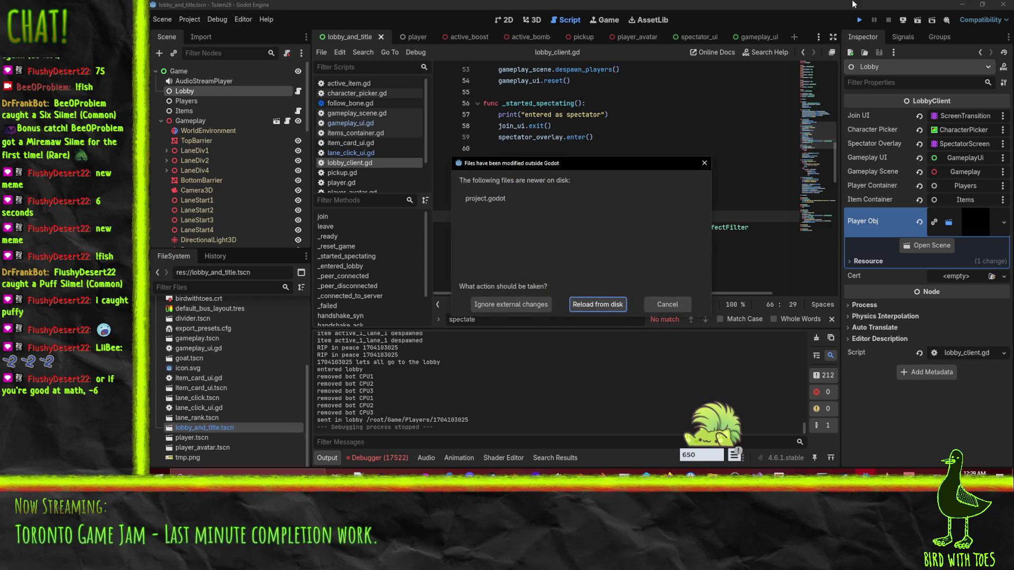
click(667, 308)
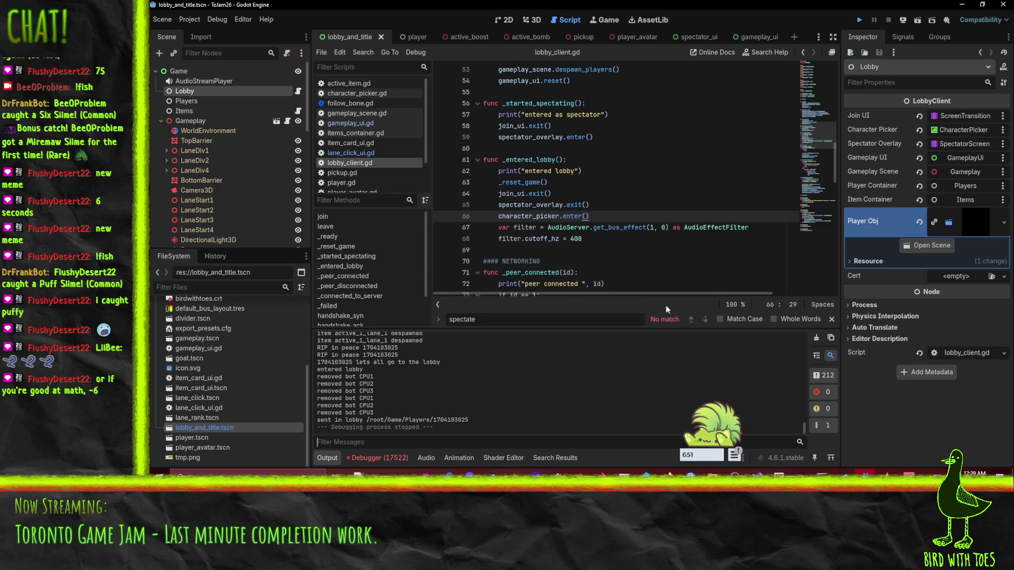
click(857, 22)
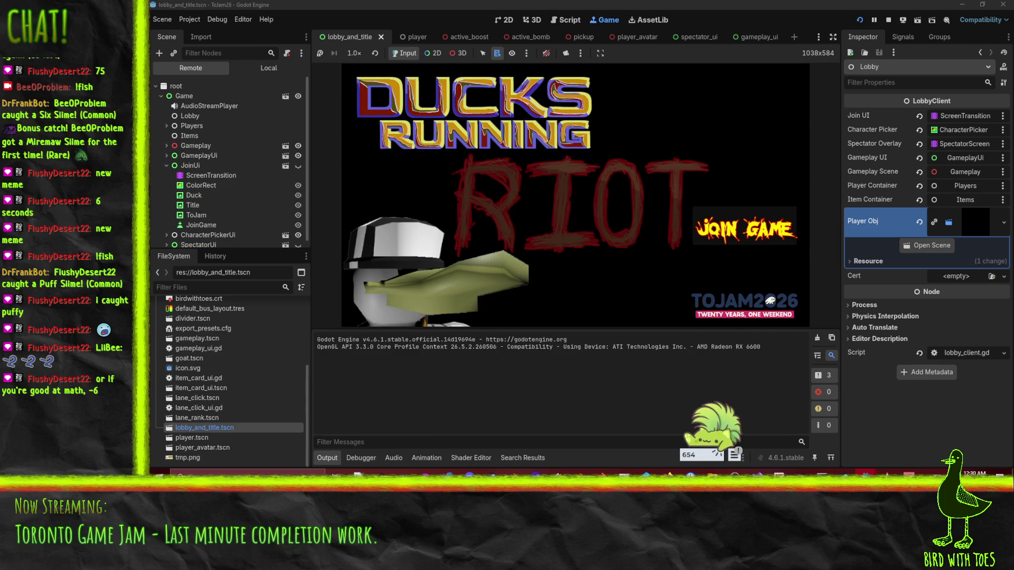
click(753, 240)
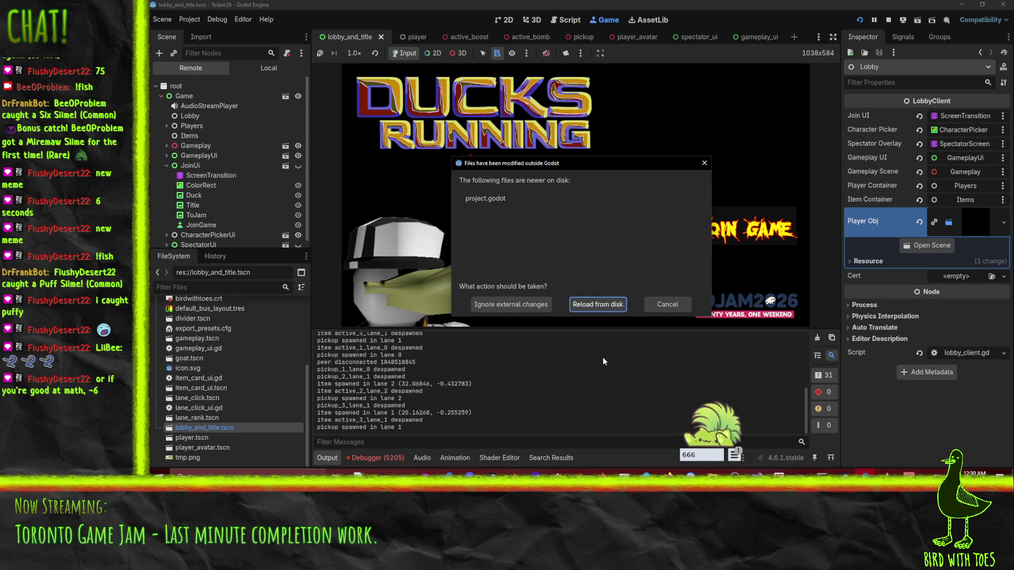
Dismiss the repeated modified-files warnings, ignore external project.godot changes, and stop the run.
click(667, 304)
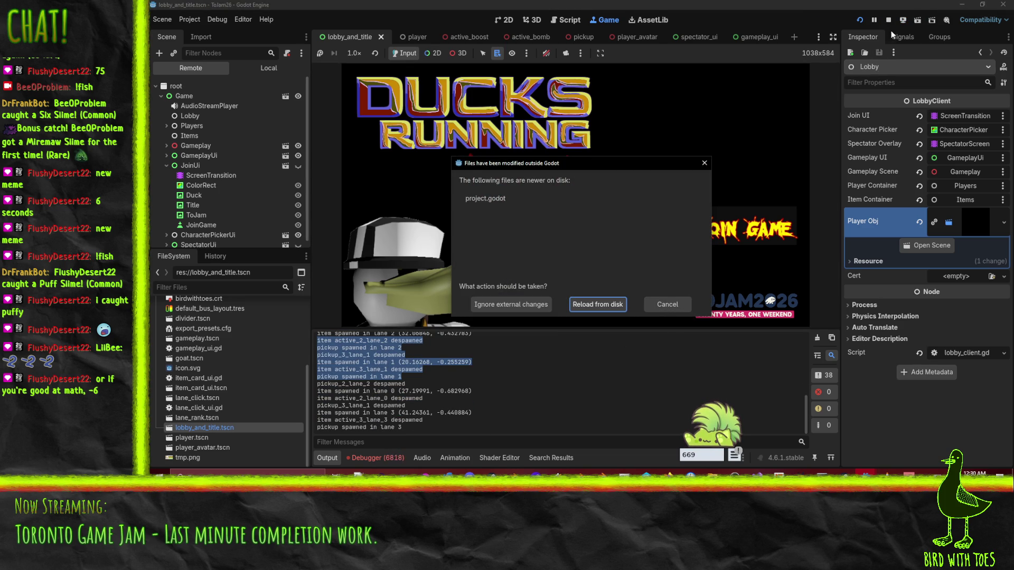
click(666, 305)
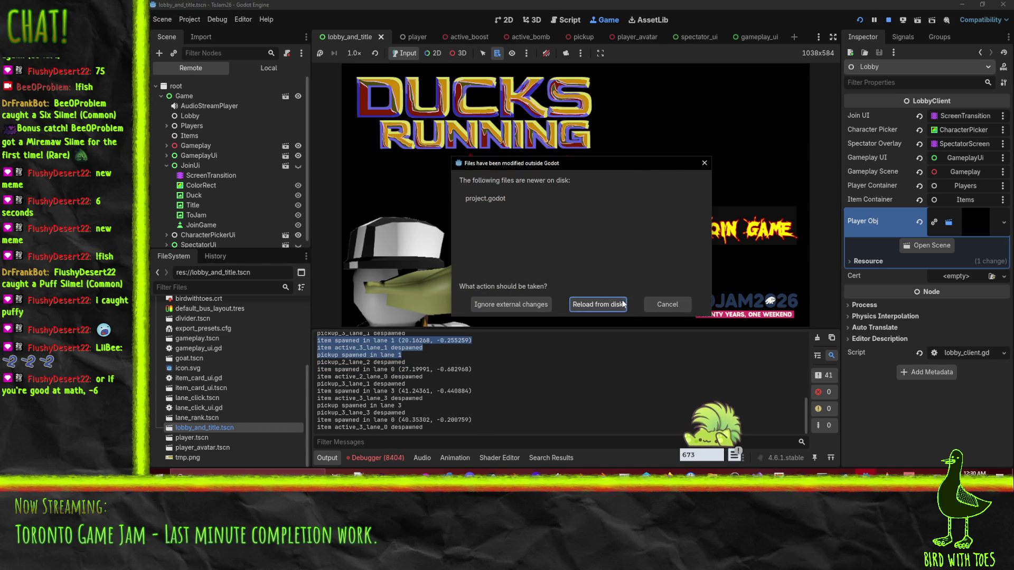
click(595, 306)
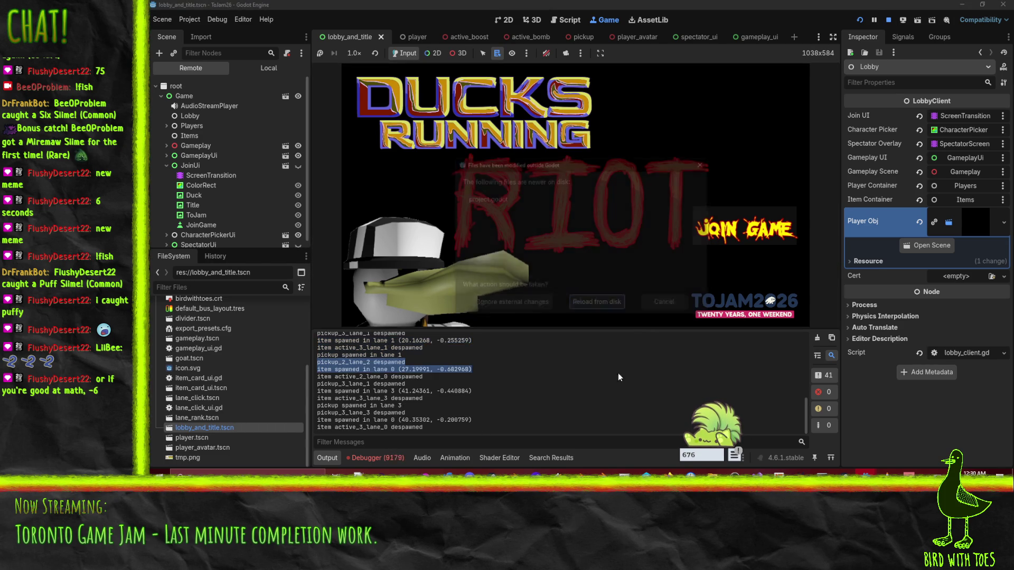
click(666, 305)
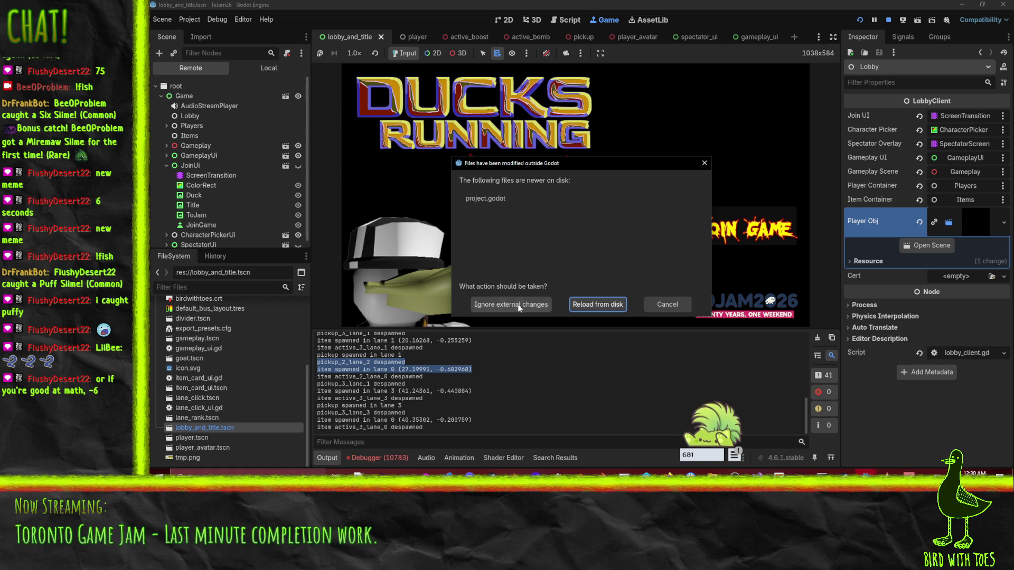
click(518, 305)
click(888, 21)
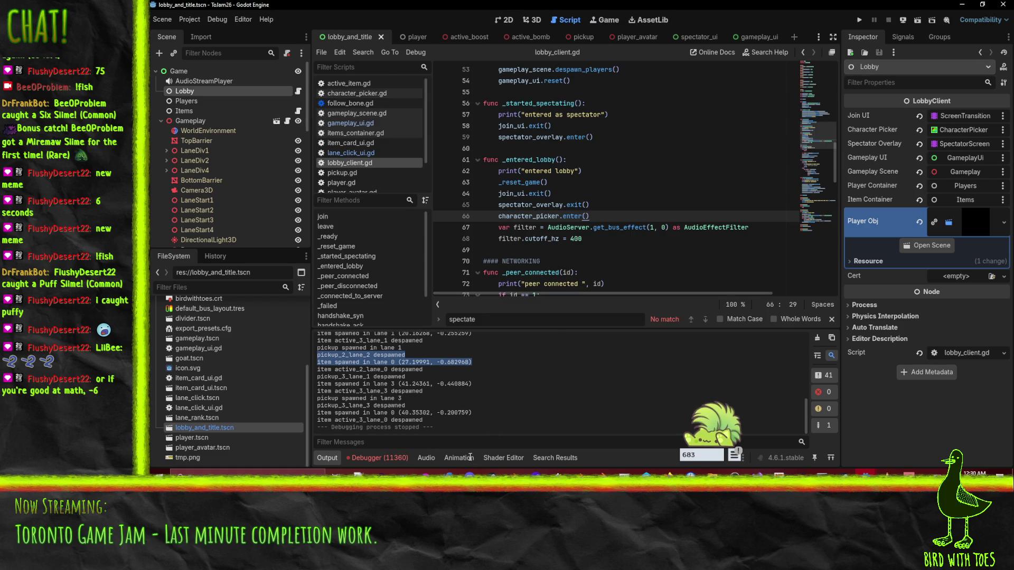
Rerun the game, select the mid-game spectate log line, ignore external changes, and inspect _started_spectating.
key(F5)
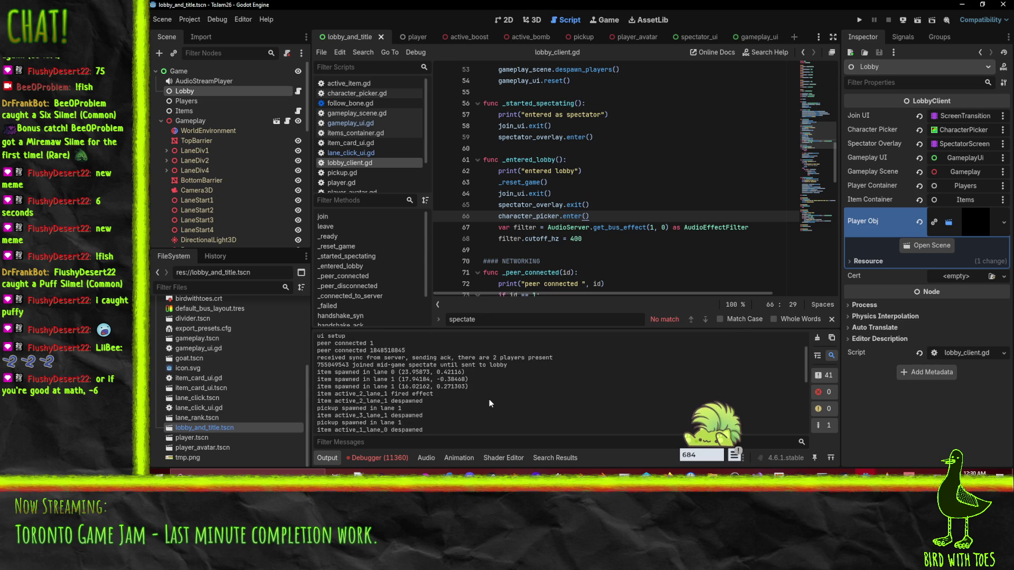
triple_click(323, 364)
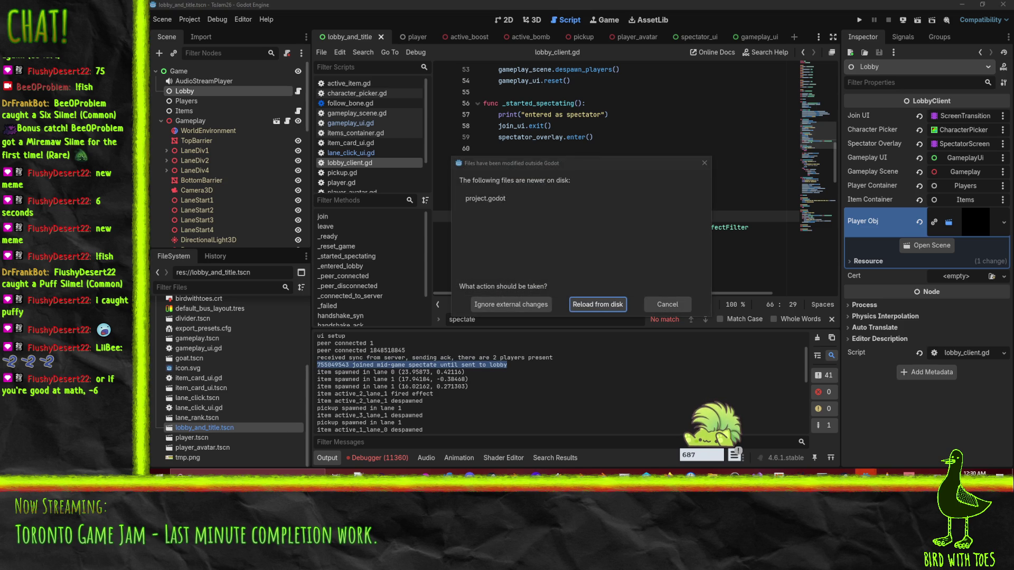
click(524, 304)
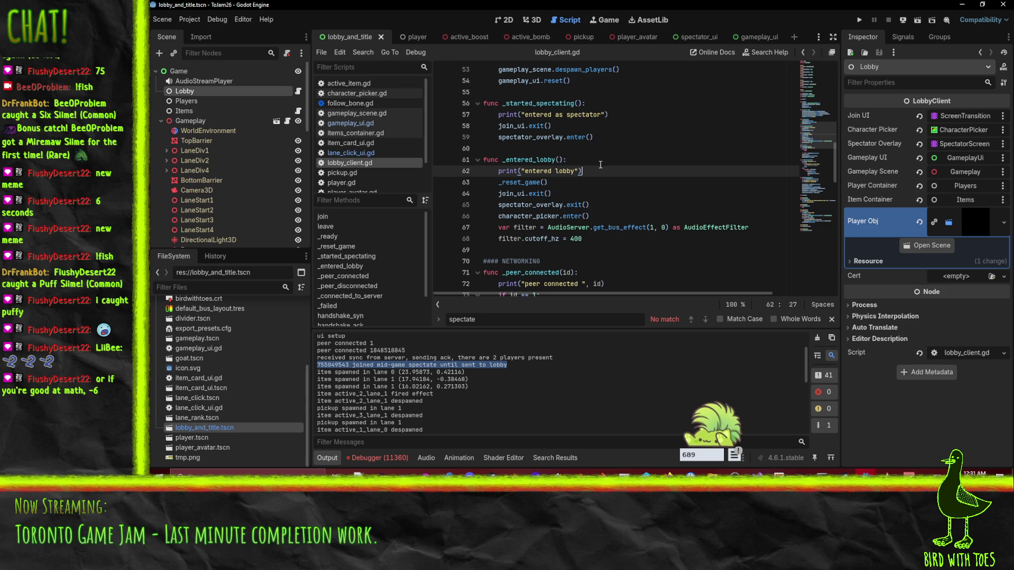
click(612, 128)
click(611, 136)
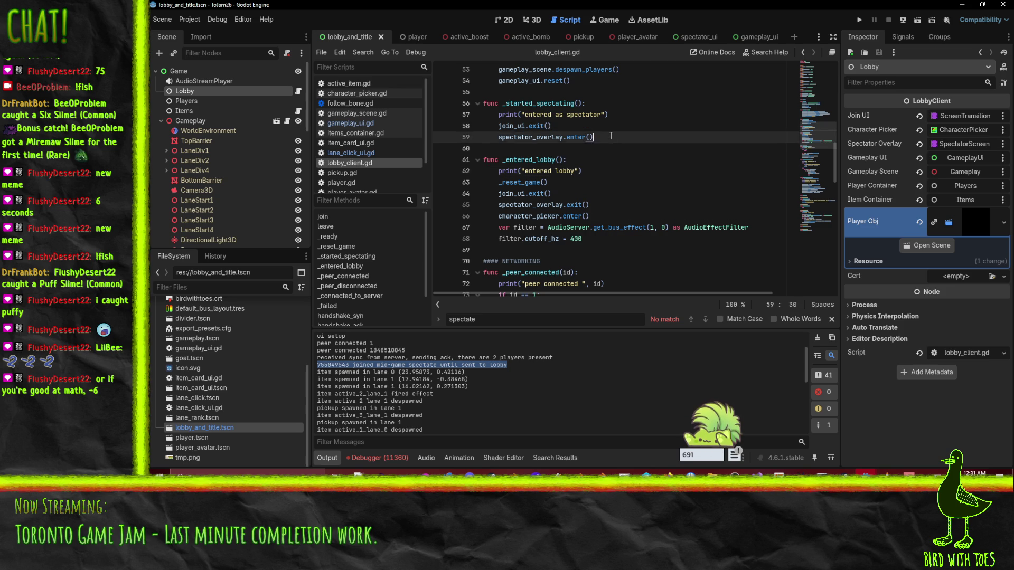
scroll(607, 151, up, 1)
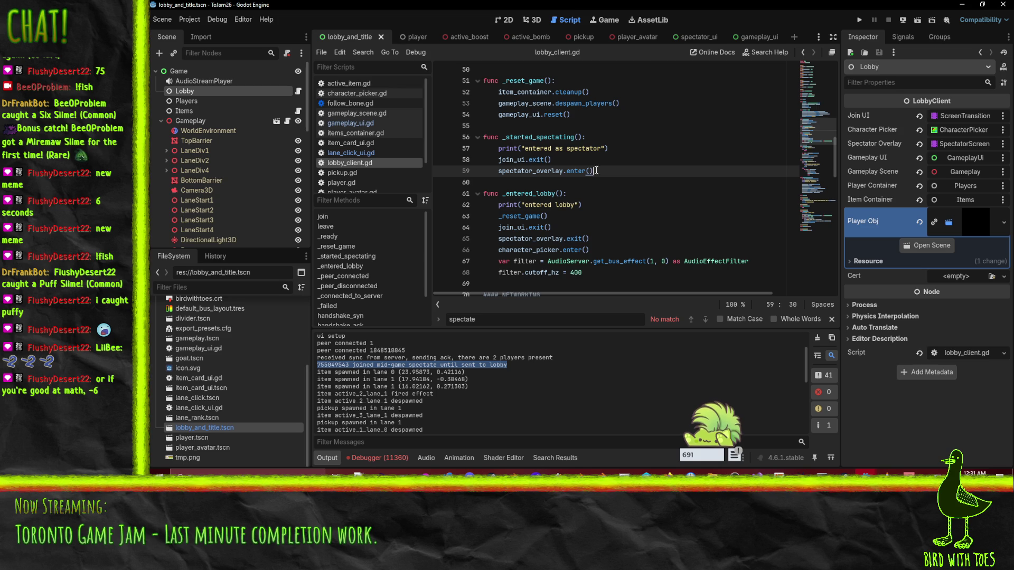
Look up where spectator_overlay and _started_spectating are used in lobby_client.gd.
double_click(555, 169)
double_click(519, 136)
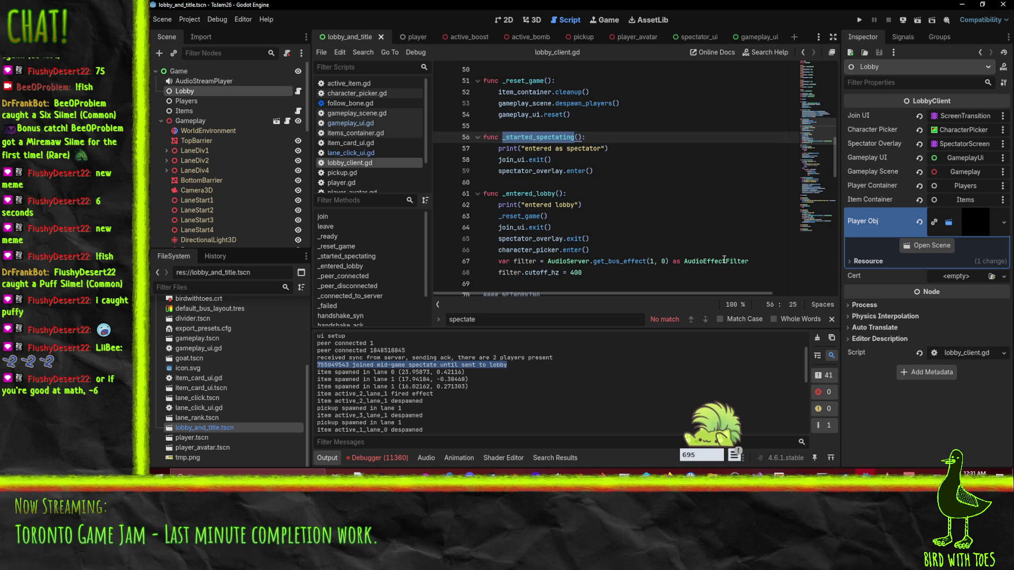
key(ctrl+f)
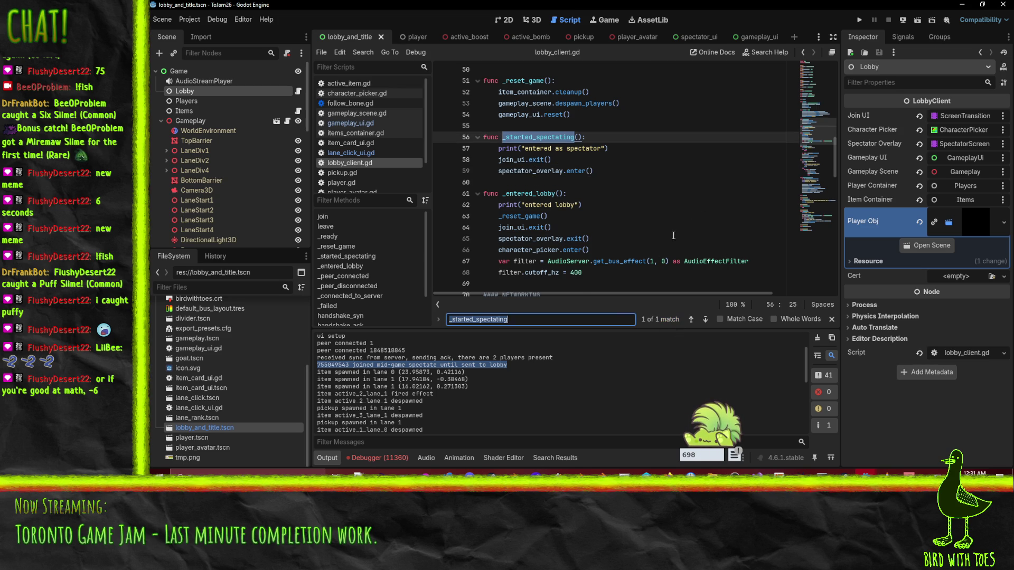
scroll(673, 235, up, 6)
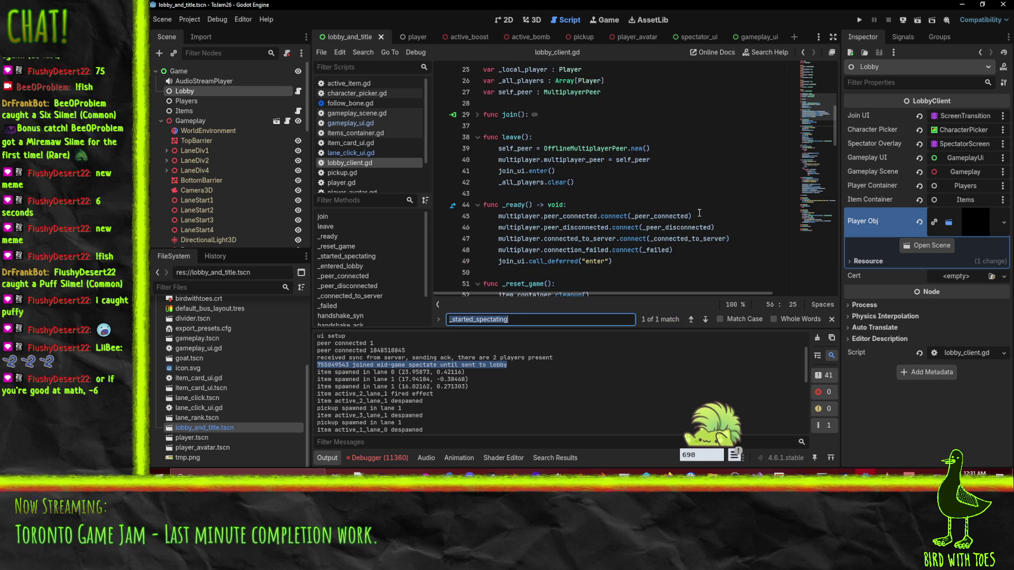
click(679, 267)
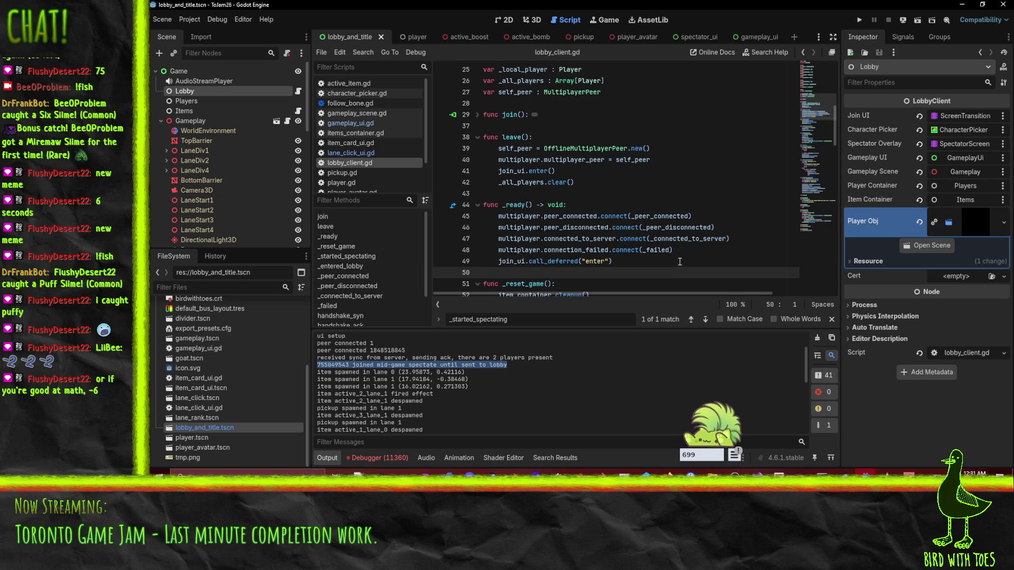
Add _local_player.started_spectating.connect(_started_spectating) below the entered_lobby connection on line 102.
key(ctrl+f)
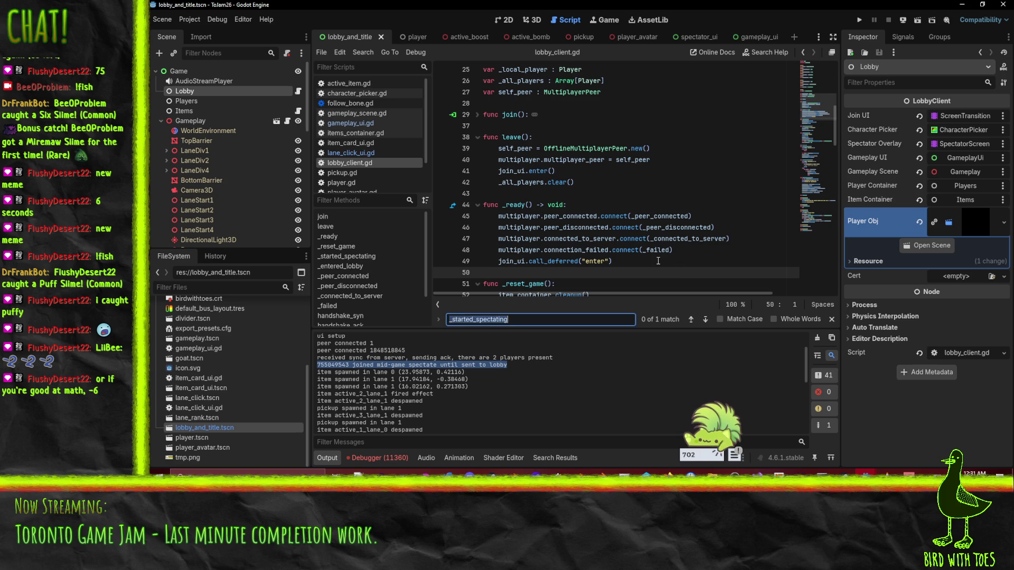
text(.connec)
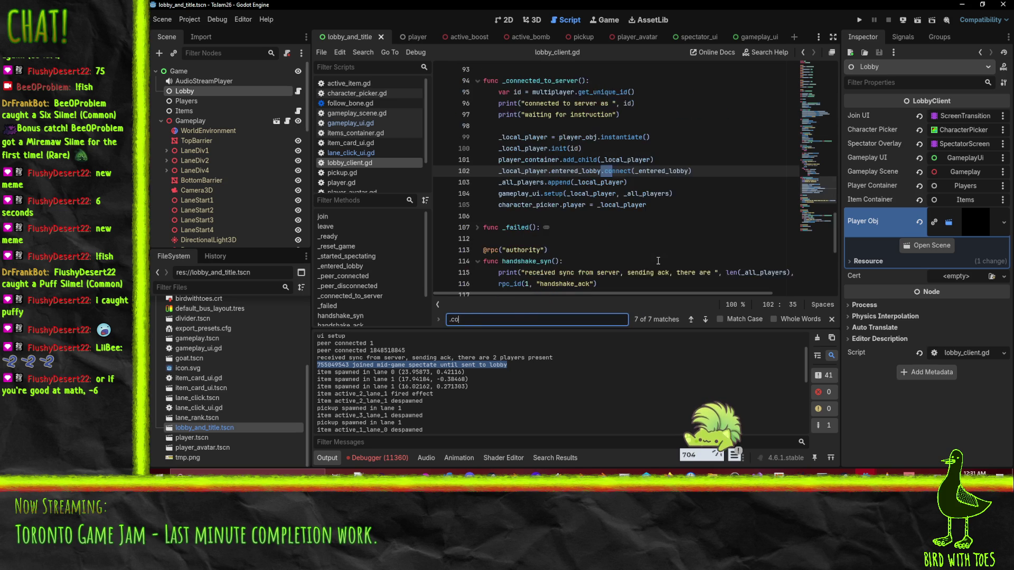
text(t)
click(711, 175)
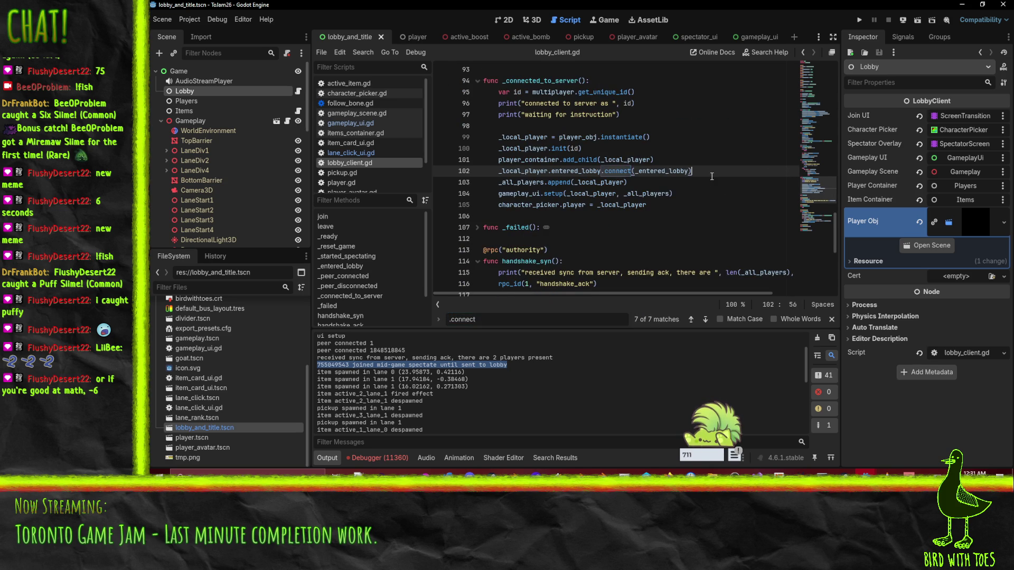
key(Return)
text(_local)
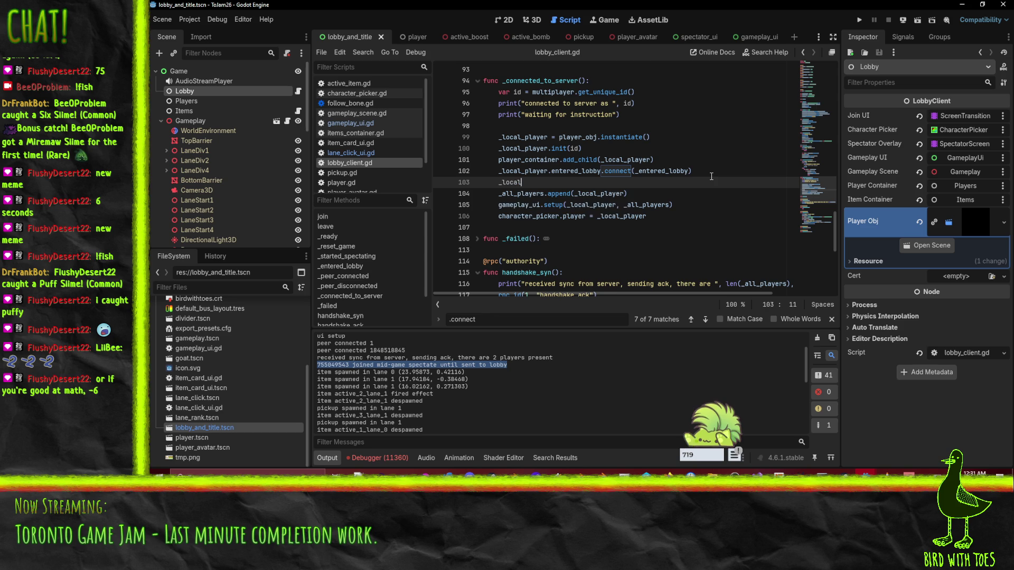
text(_player.)
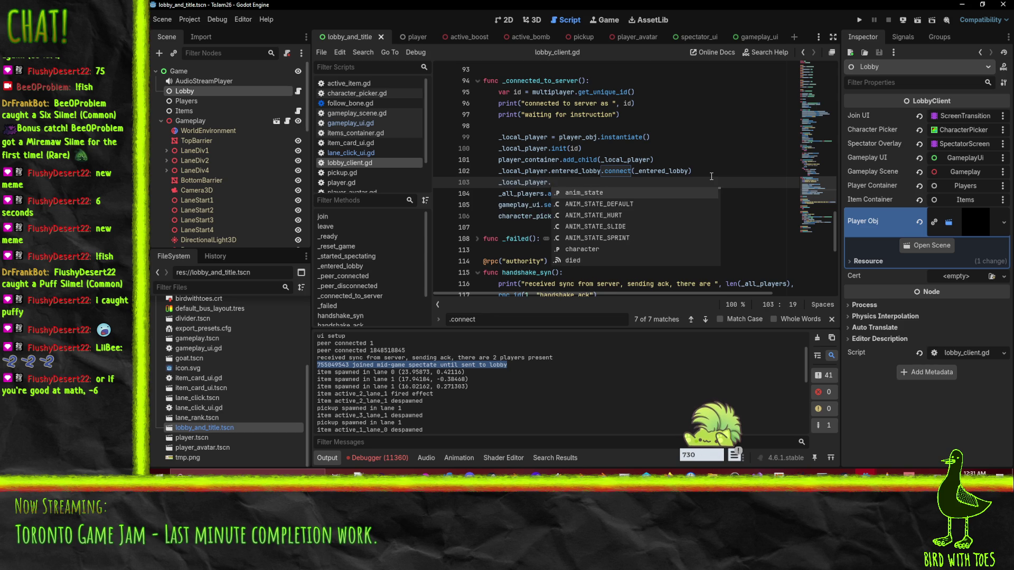
text(starte)
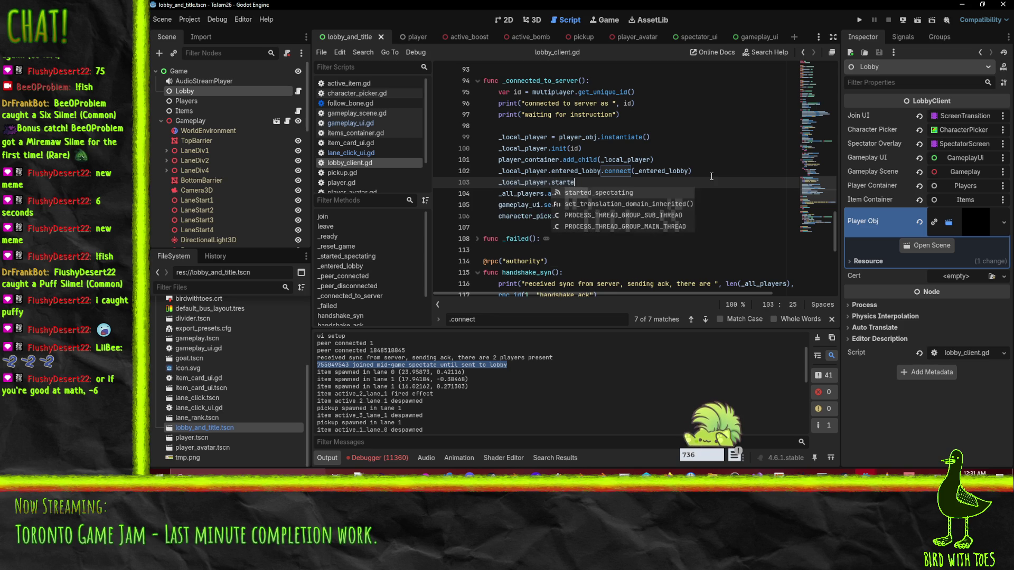
key(Return)
text(.connect()
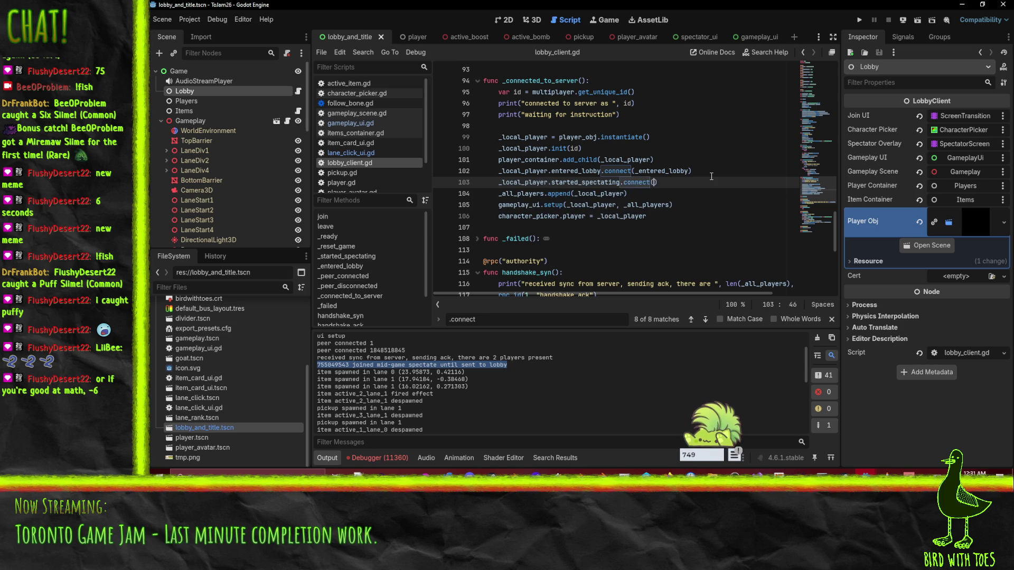
text(_started_spectating)
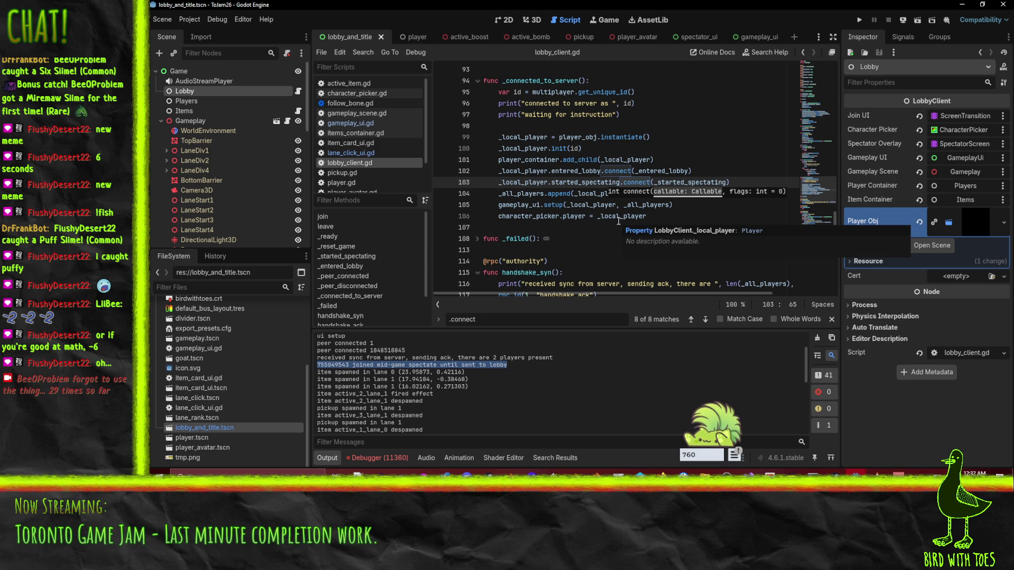
click(738, 142)
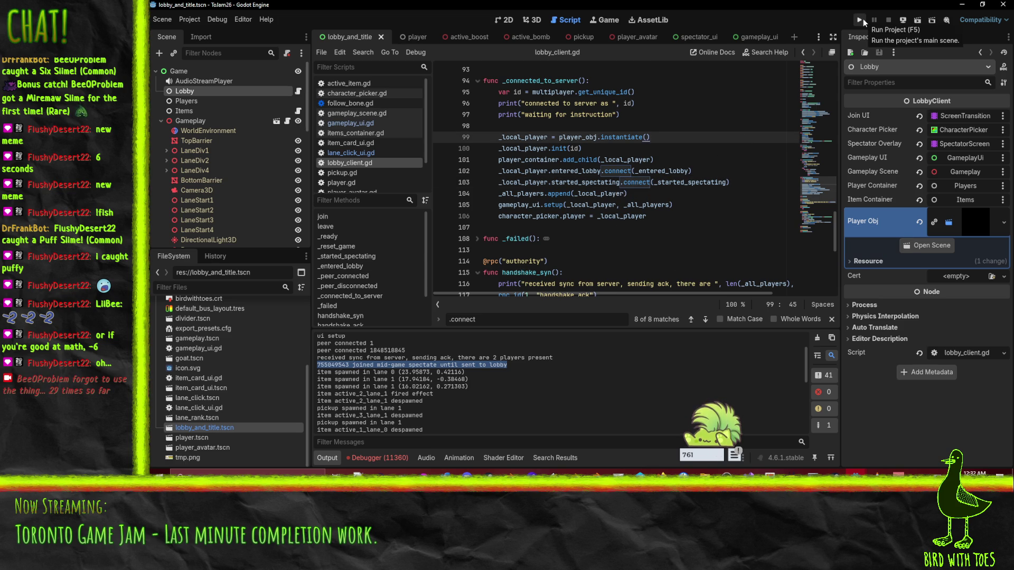
Launch the game and use JOIN GAME as a new client, reaching the 'Race in progress' spectator screen.
click(863, 17)
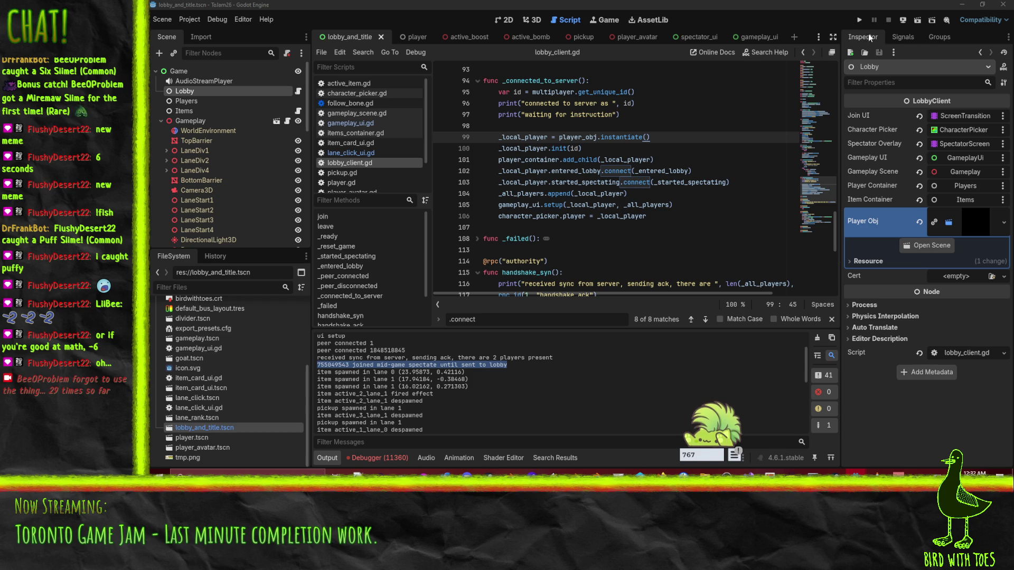
click(859, 20)
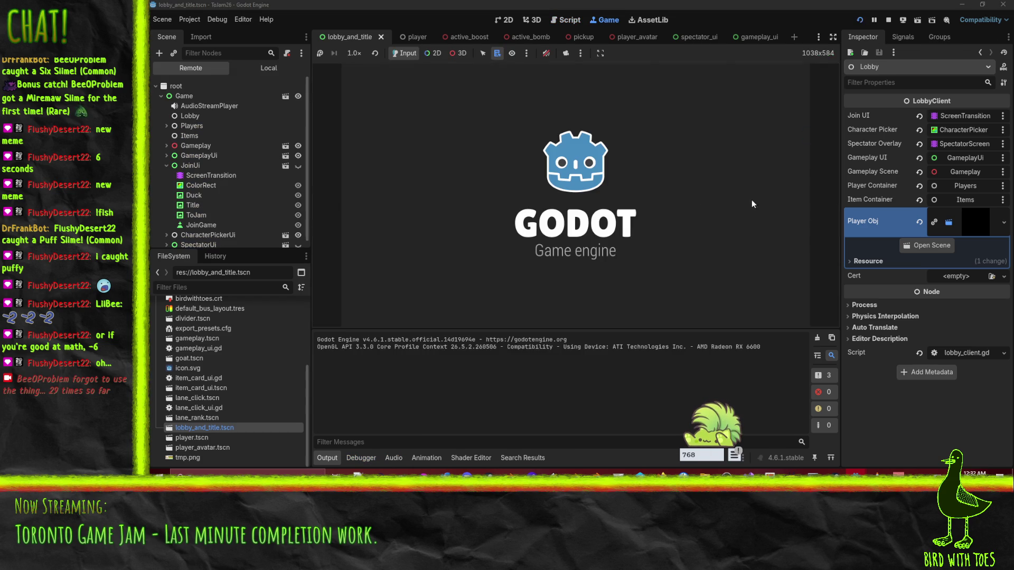
click(732, 217)
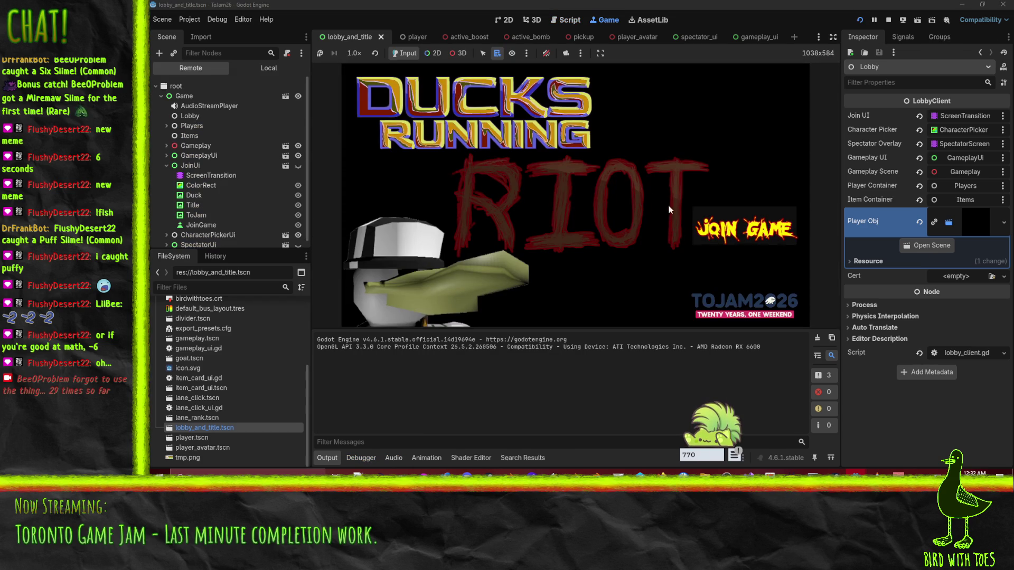
click(734, 232)
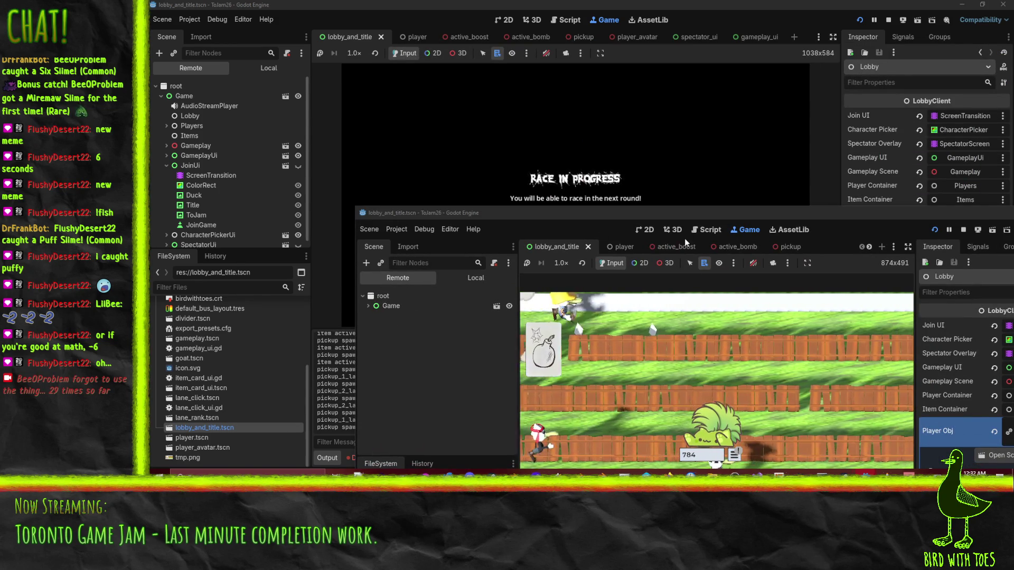
Move the second editor window aside and mark the second client's character READY!
mouse_move(616, 208)
mouse_down()
mouse_move(636, 301)
mouse_move(585, 278)
mouse_move(556, 241)
mouse_move(574, 233)
mouse_up()
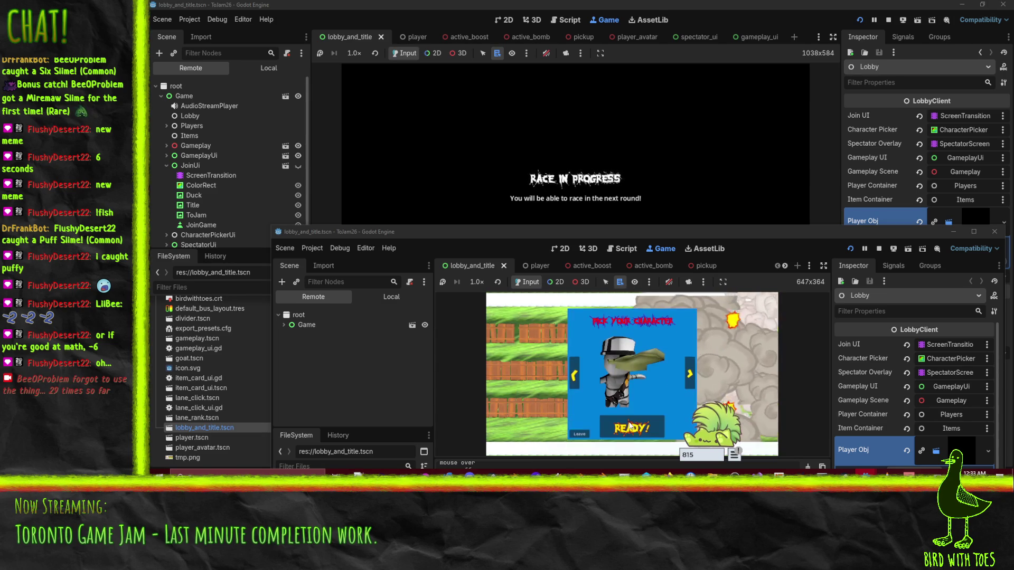
click(629, 426)
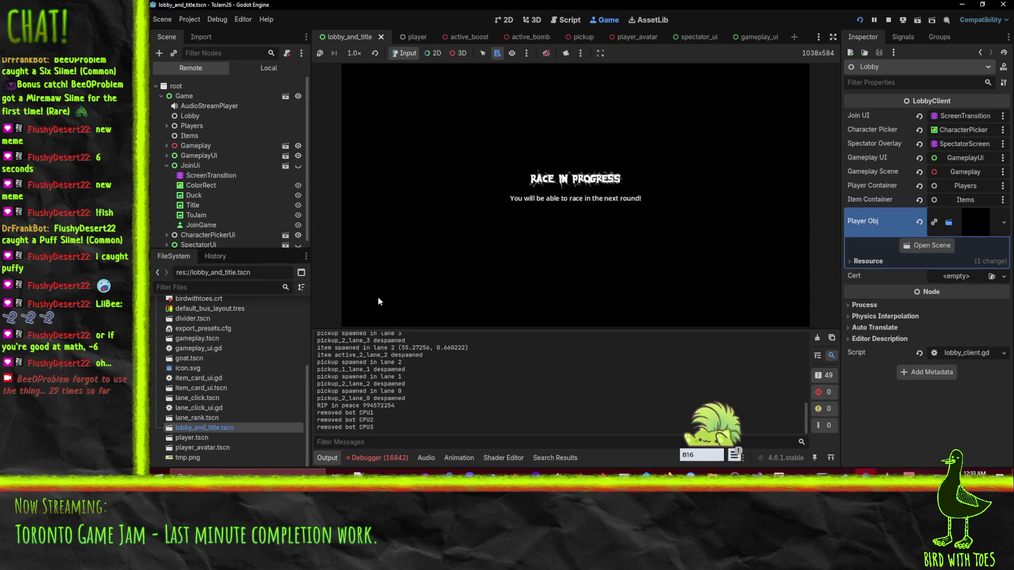
click(407, 428)
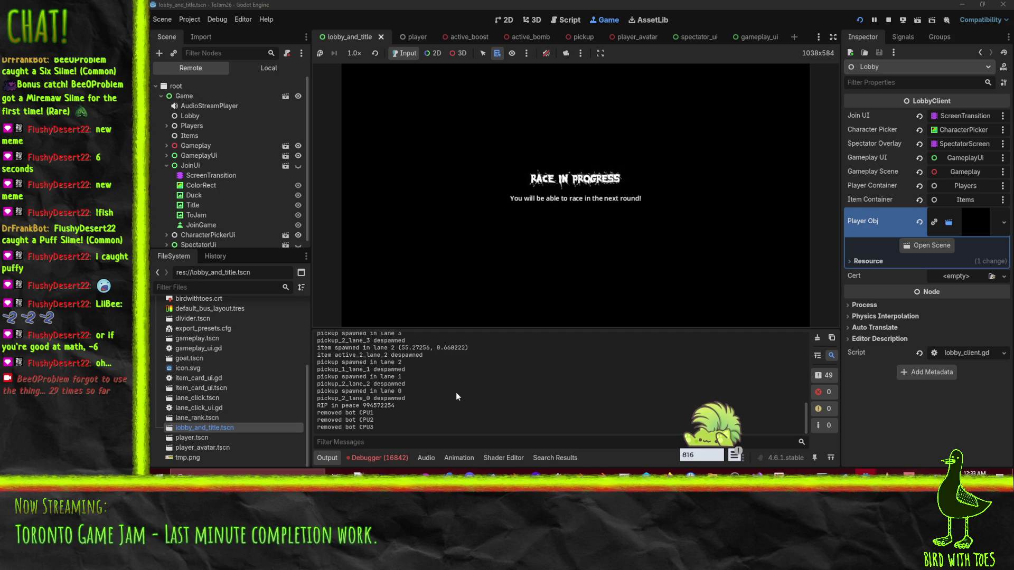
Stop the running game in the second client window, then in the main editor.
scroll(516, 416, up, 4)
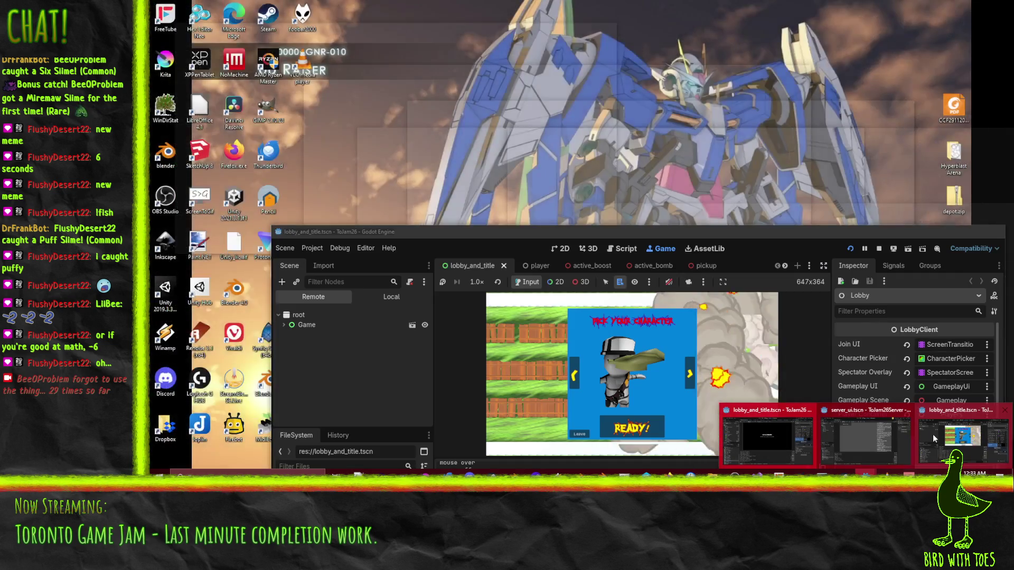
click(932, 434)
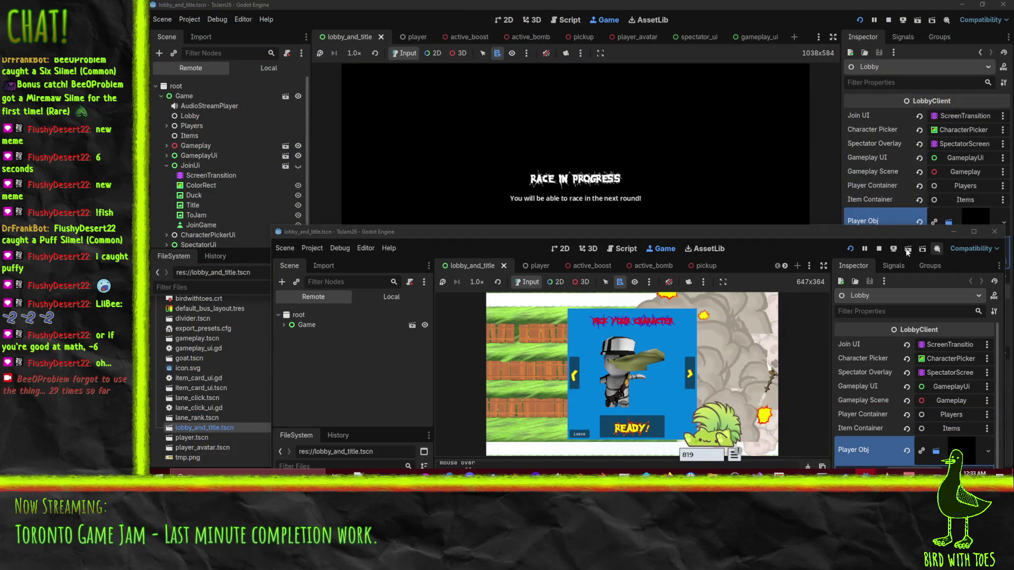
click(875, 249)
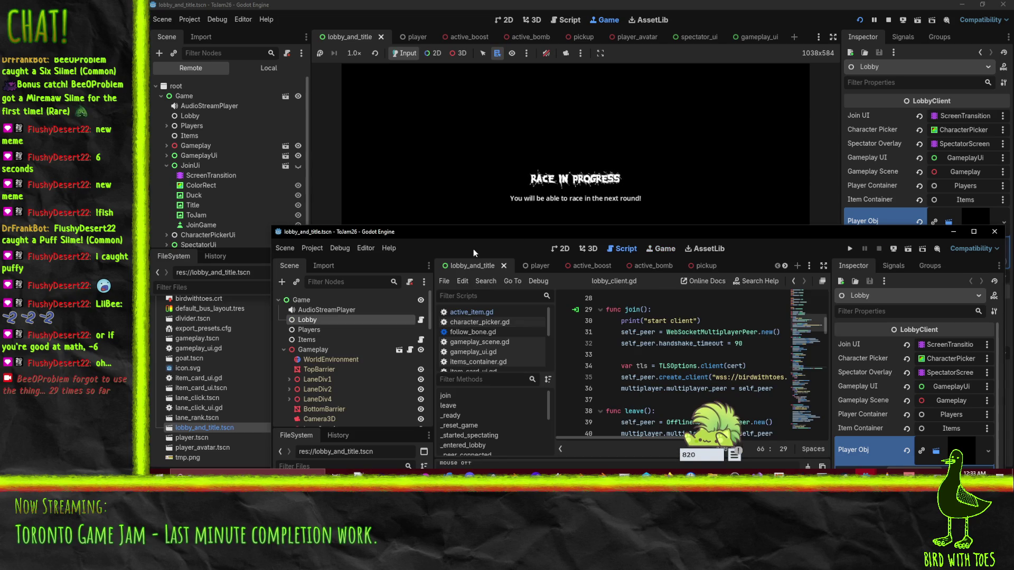
click(465, 219)
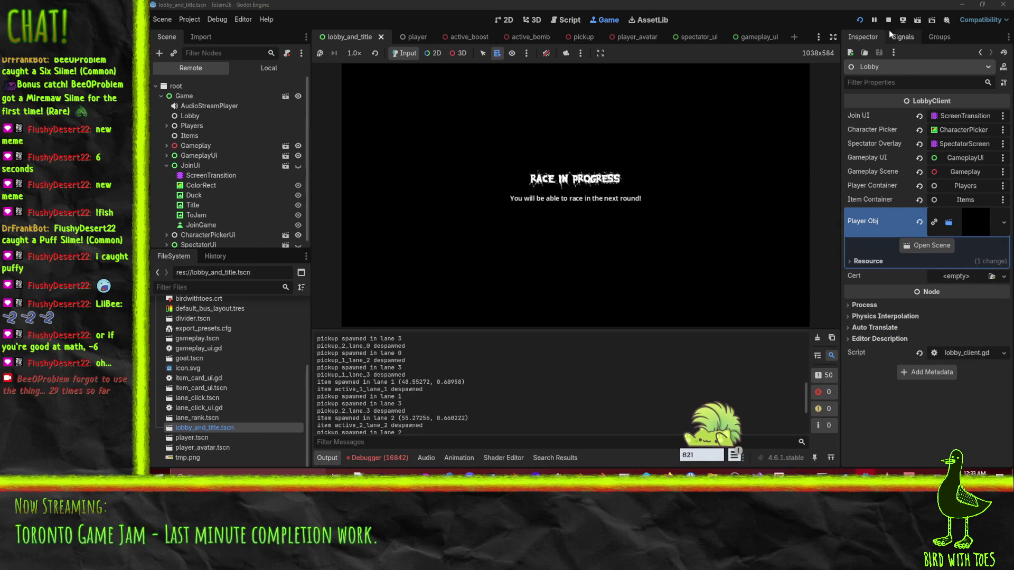
click(888, 20)
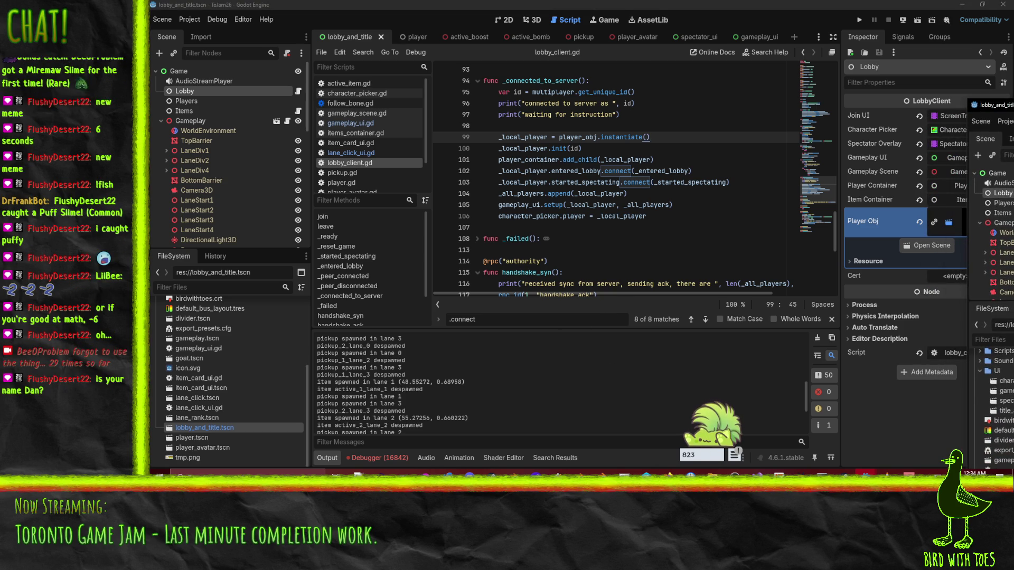
click(752, 1)
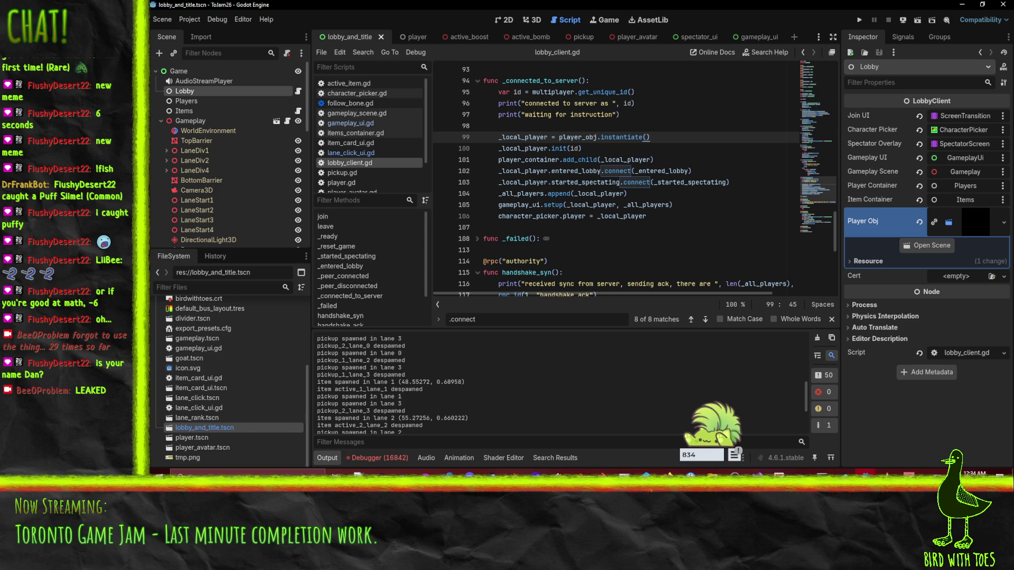
mouse_move(668, 475)
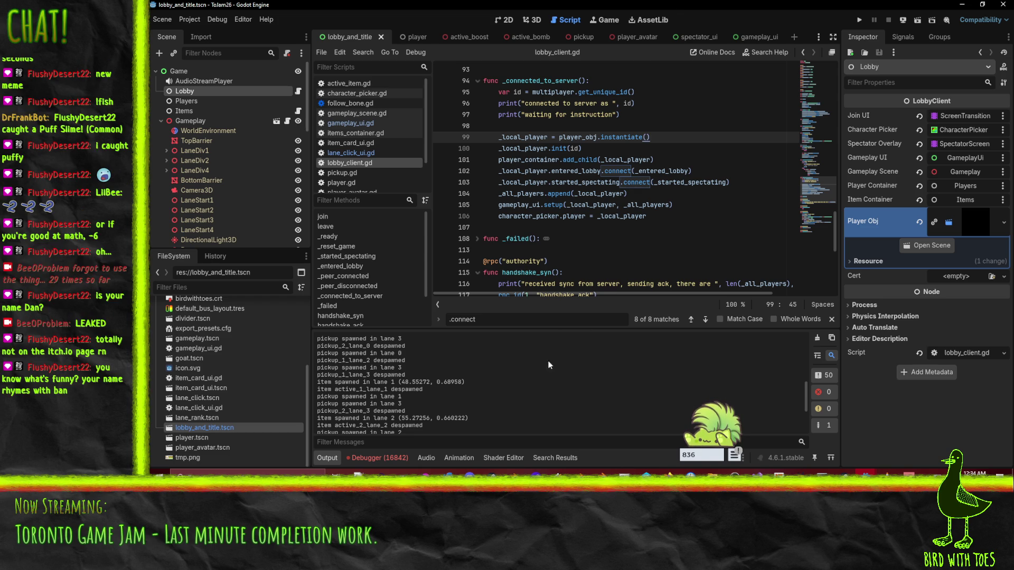
click(606, 205)
scroll(633, 213, down, 2)
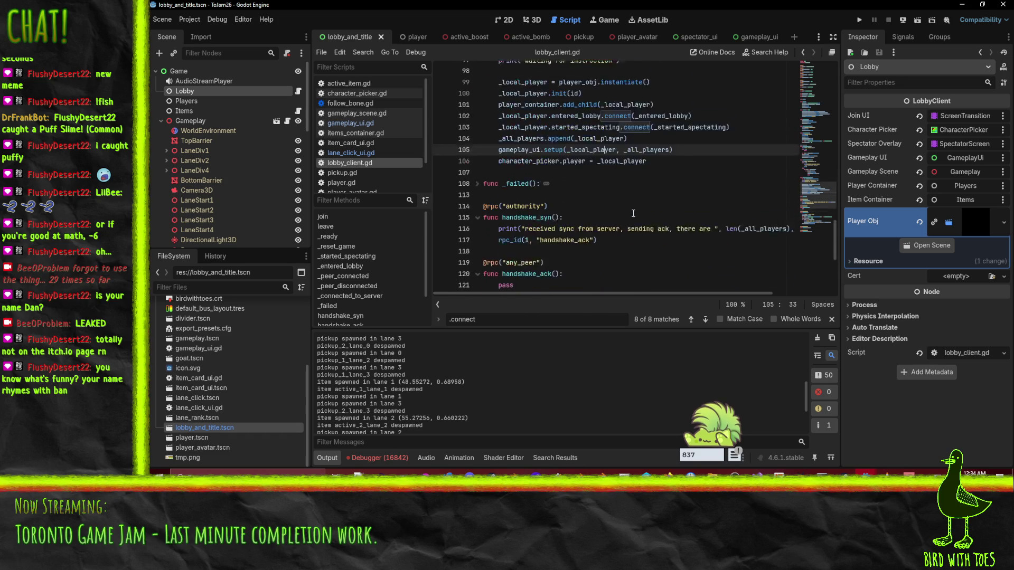
scroll(633, 214, up, 2)
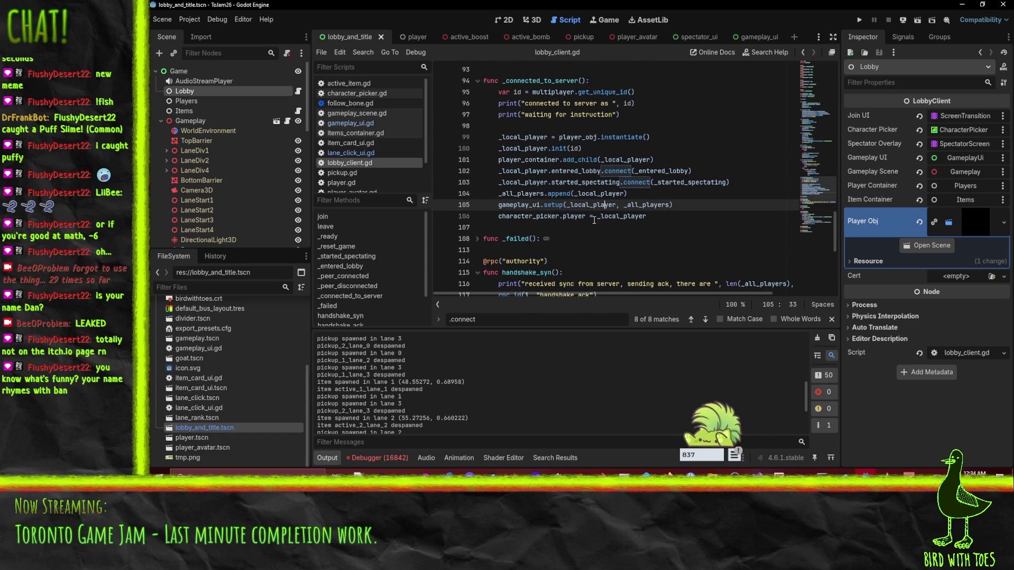
mouse_move(865, 473)
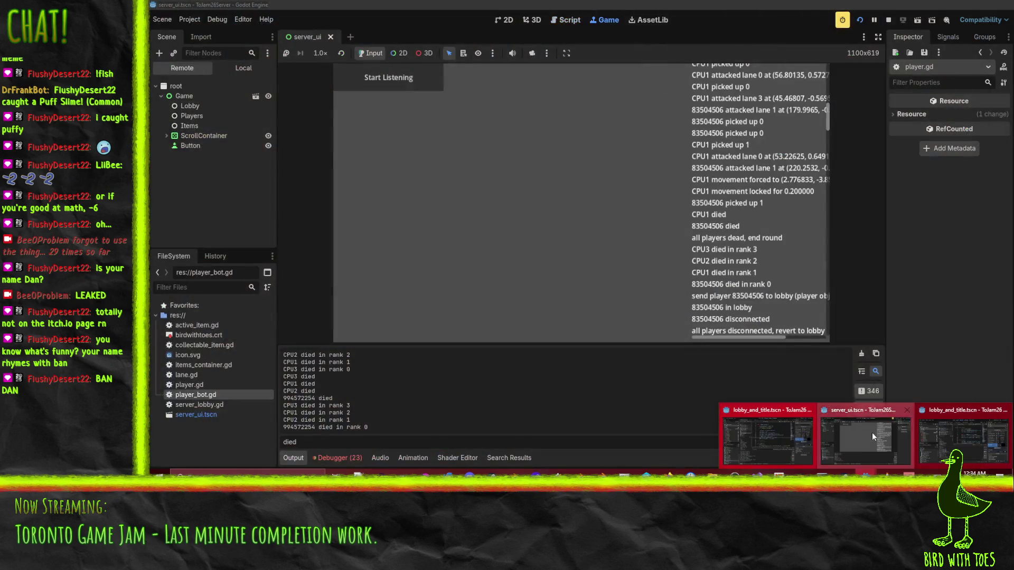
Switch to the game server window and review its log of players returning to lobby.
click(872, 433)
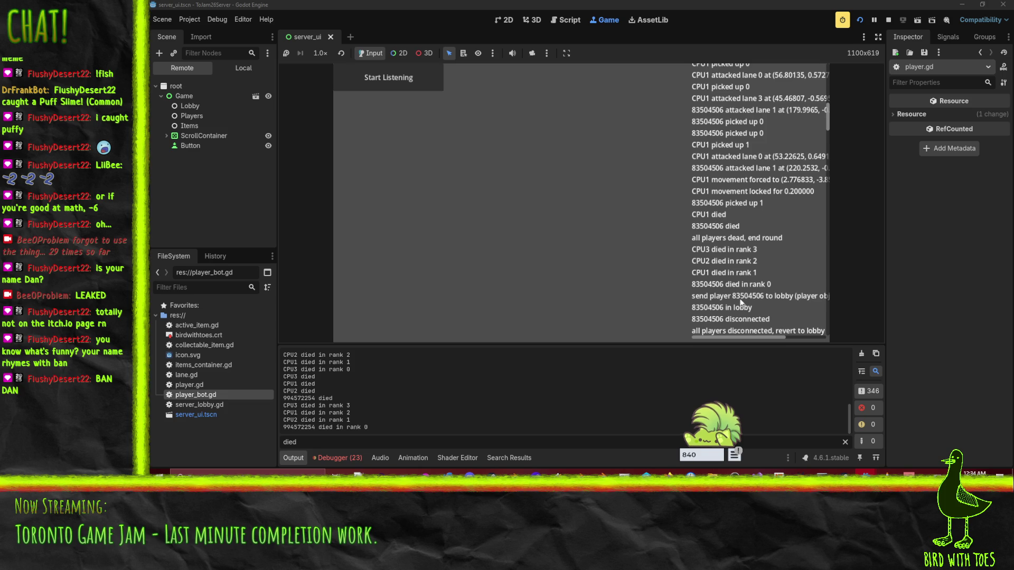
scroll(740, 302, down, 10)
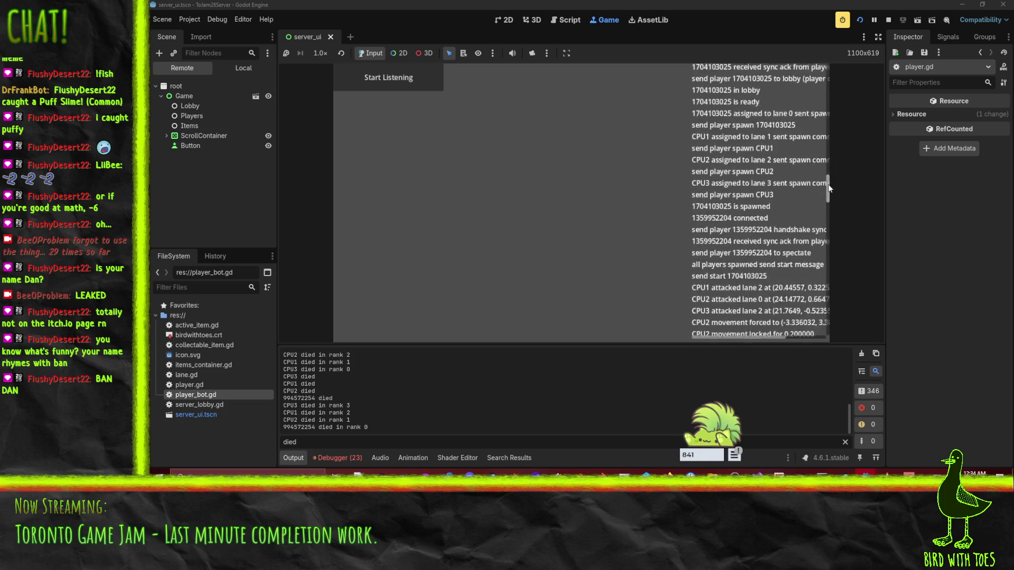
drag(828, 188, 840, 322)
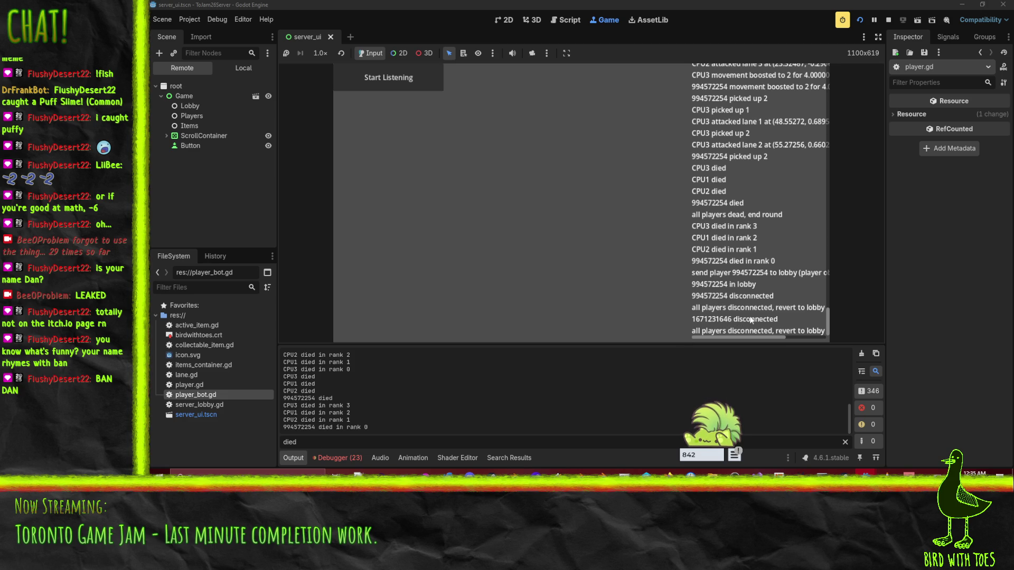
Stop the game with F8 and search server_lobby.gd for 'to lobby'.
key(F8)
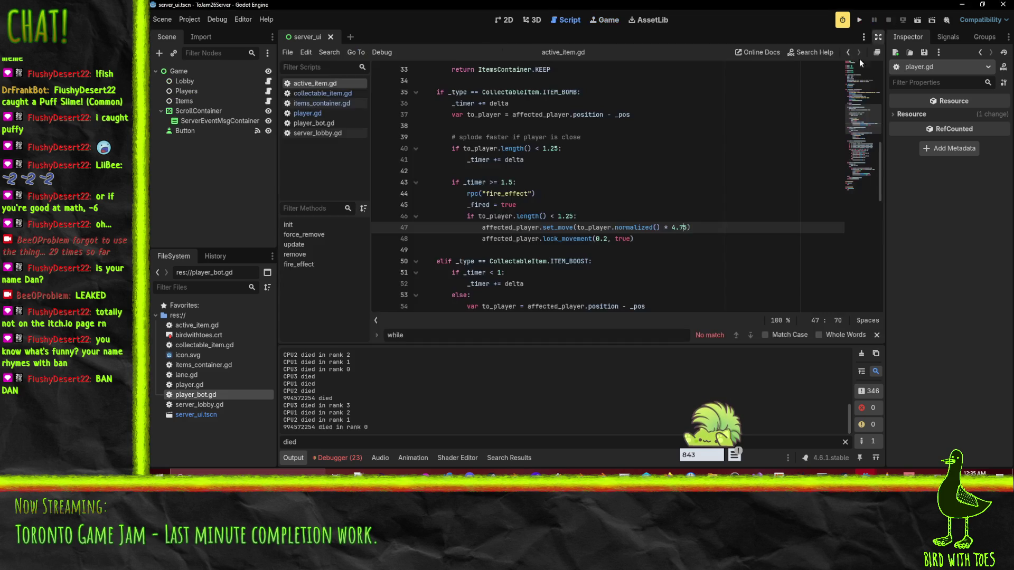
click(564, 151)
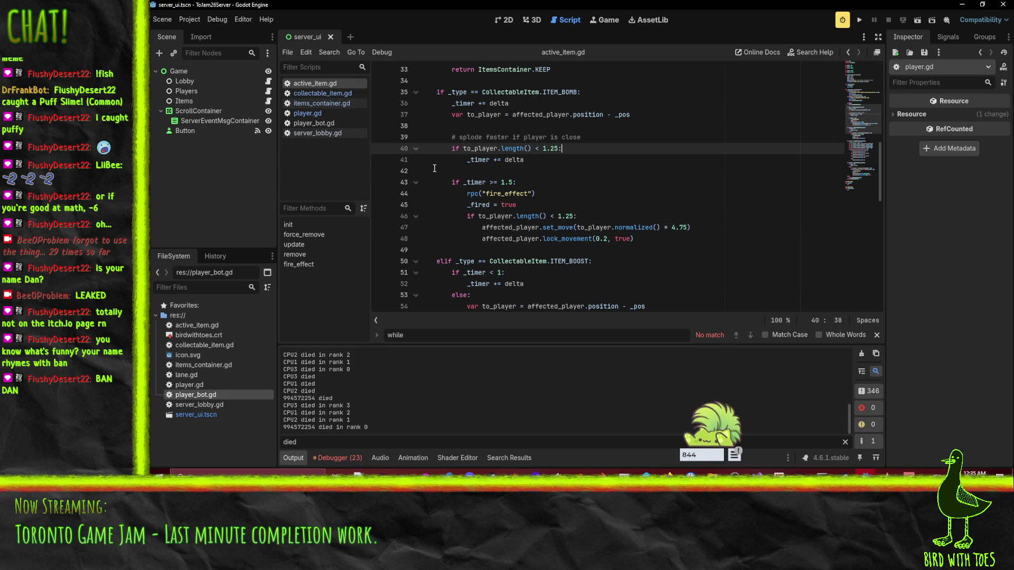
click(587, 133)
key(ctrl+f)
text(to lobby)
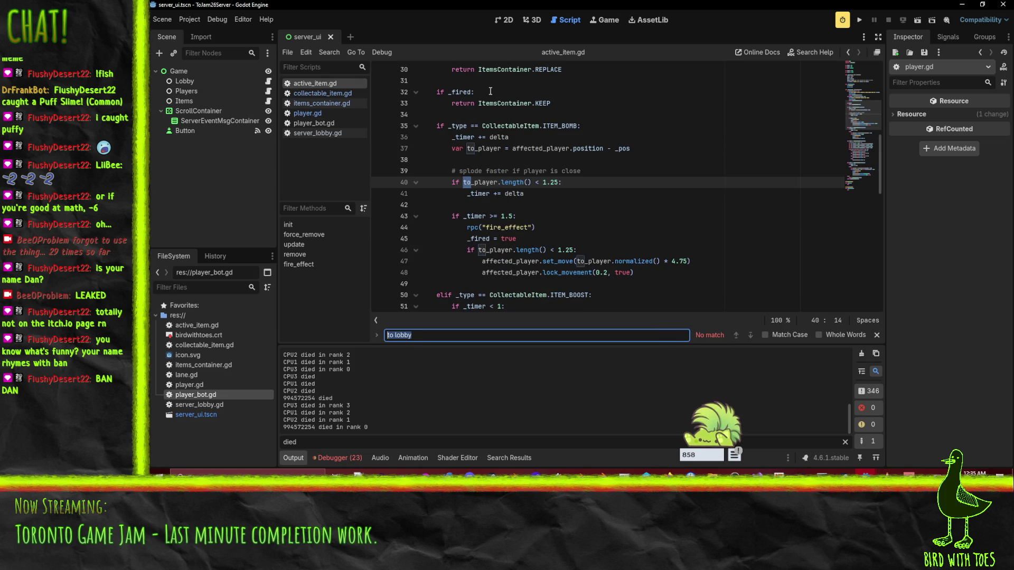
click(331, 134)
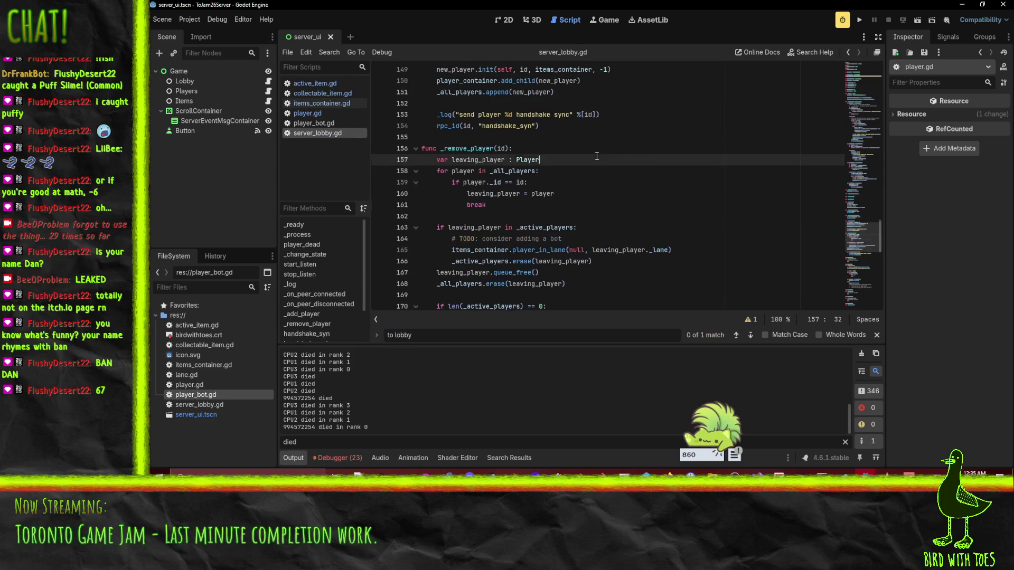
key(BackSpace)
key(BackSpace)
key(BackSpace)
text(lo)
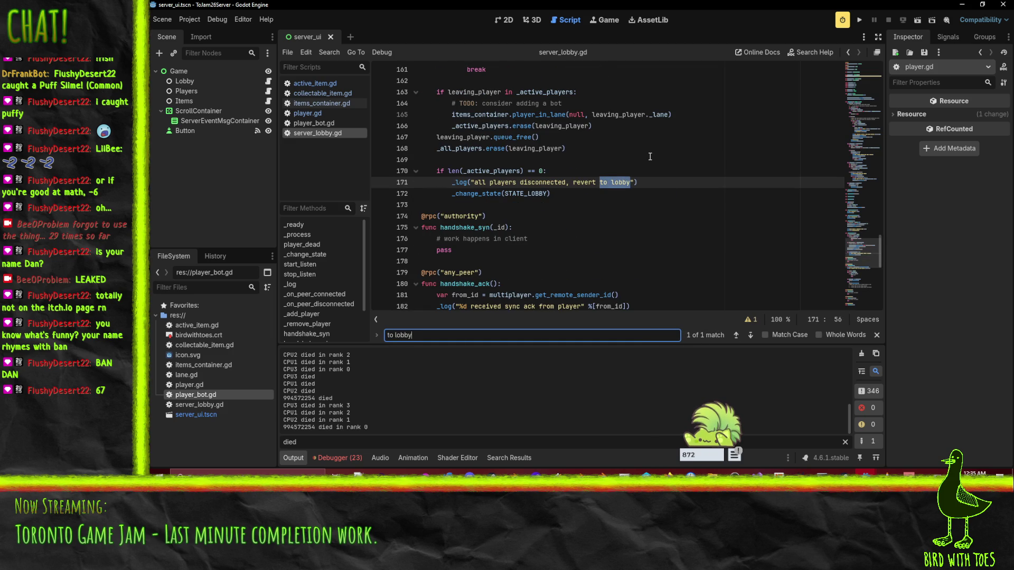
Browse the 'to lobby' matches and move to the _log function.
scroll(658, 233, up, 2)
scroll(662, 211, down, 4)
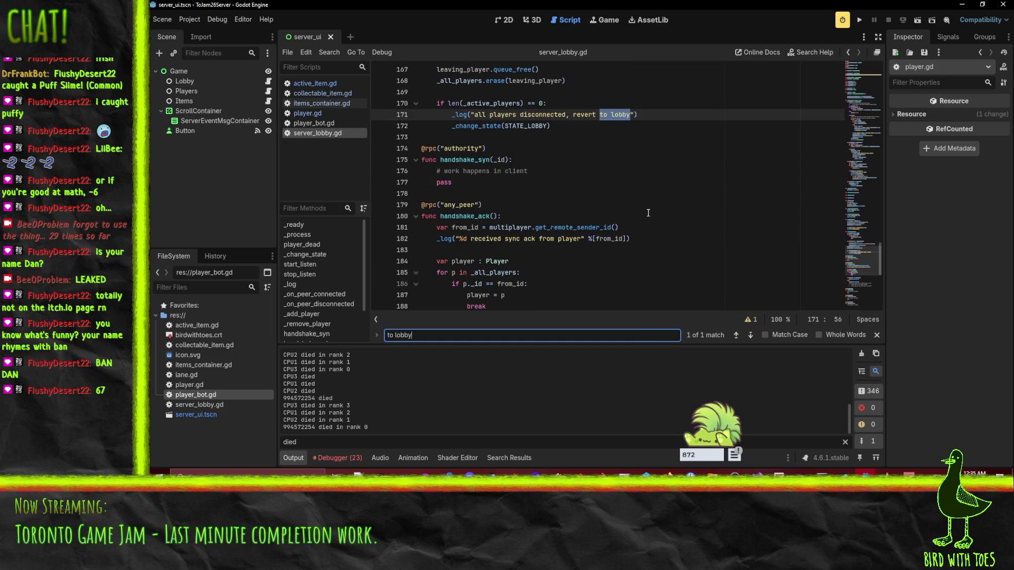
scroll(647, 213, down, 1)
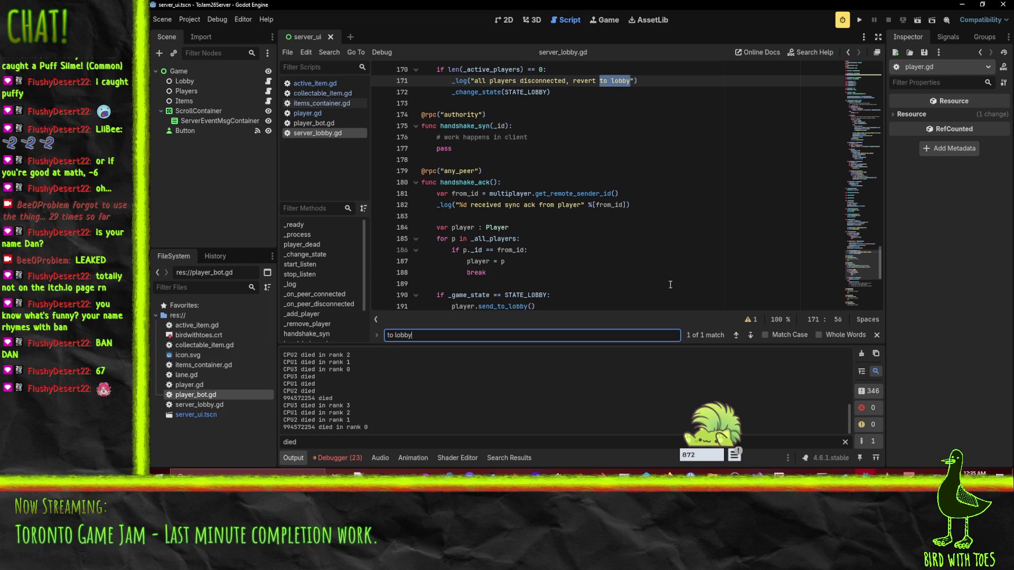
click(686, 193)
scroll(697, 198, up, 15)
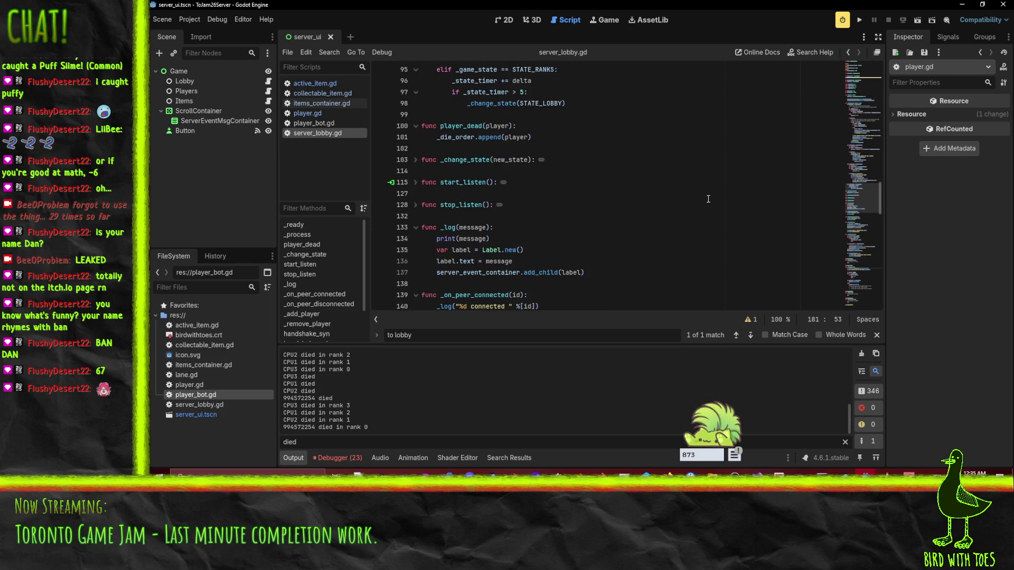
click(657, 191)
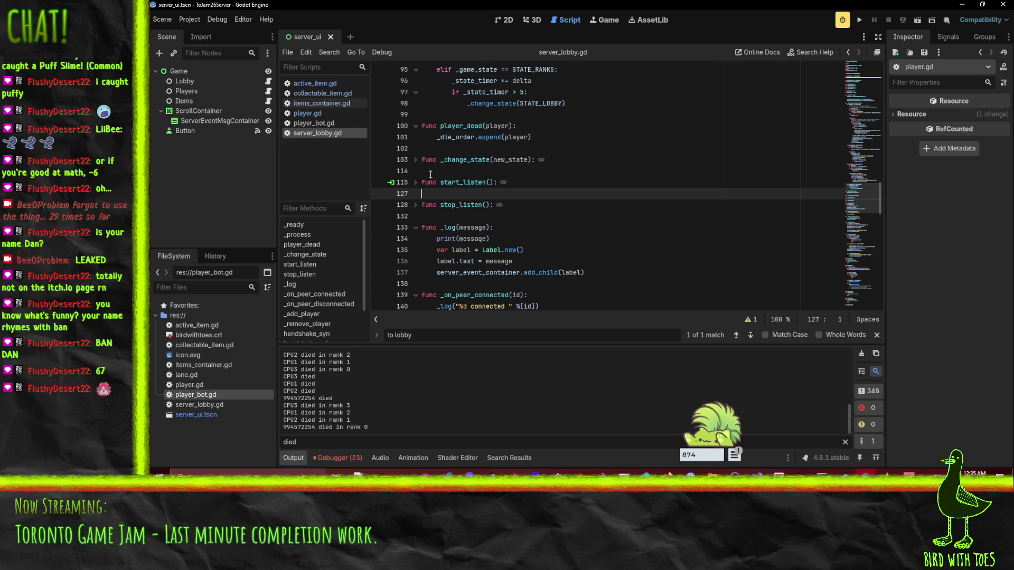
click(589, 234)
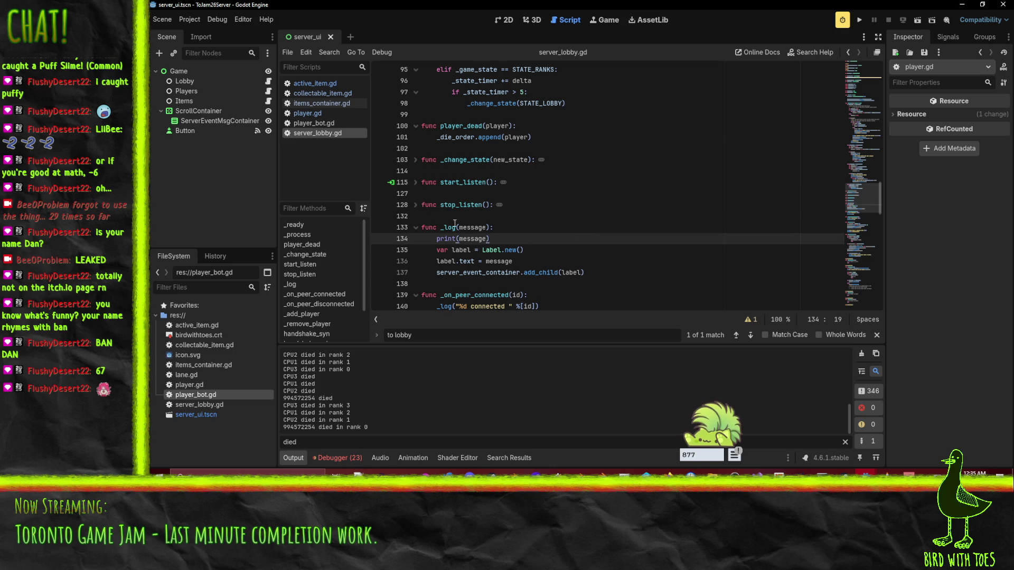
scroll(455, 224, down, 2)
Fold _log, _on_peer_connected, _on_peer_disconnected, _add_player and _remove_player.
click(415, 160)
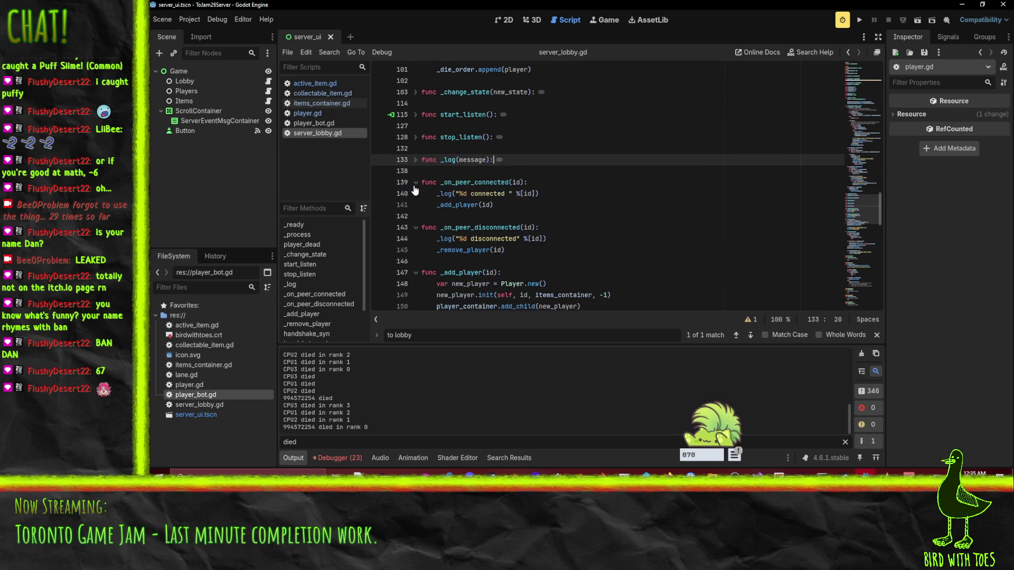
click(415, 182)
click(416, 205)
click(415, 227)
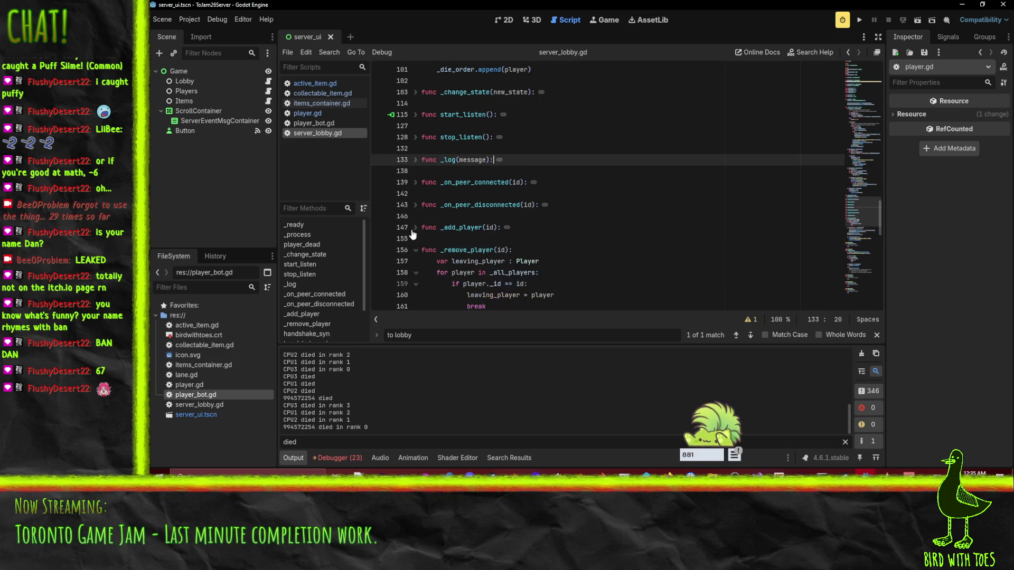
click(415, 250)
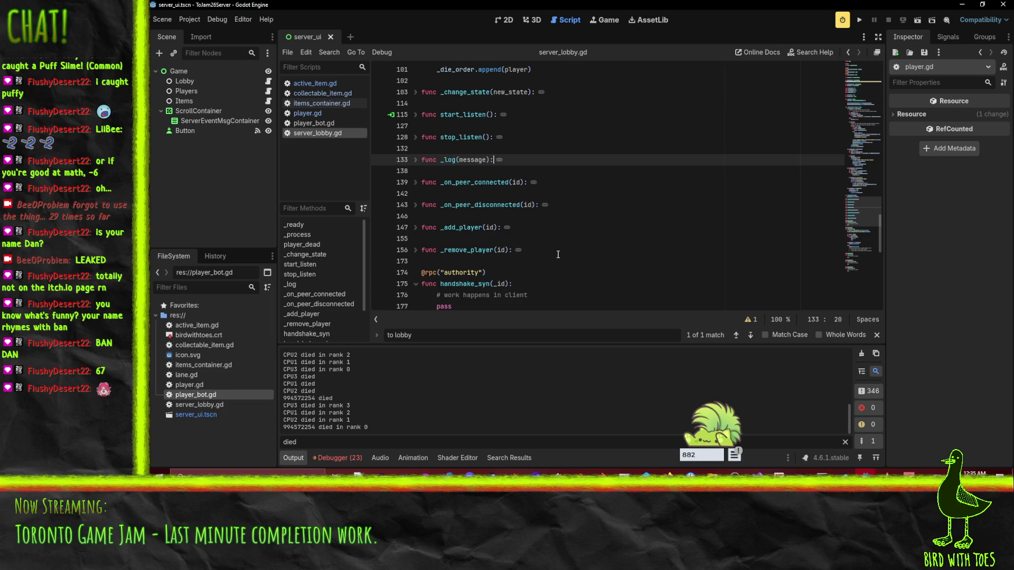
scroll(606, 198, up, 5)
scroll(629, 190, up, 11)
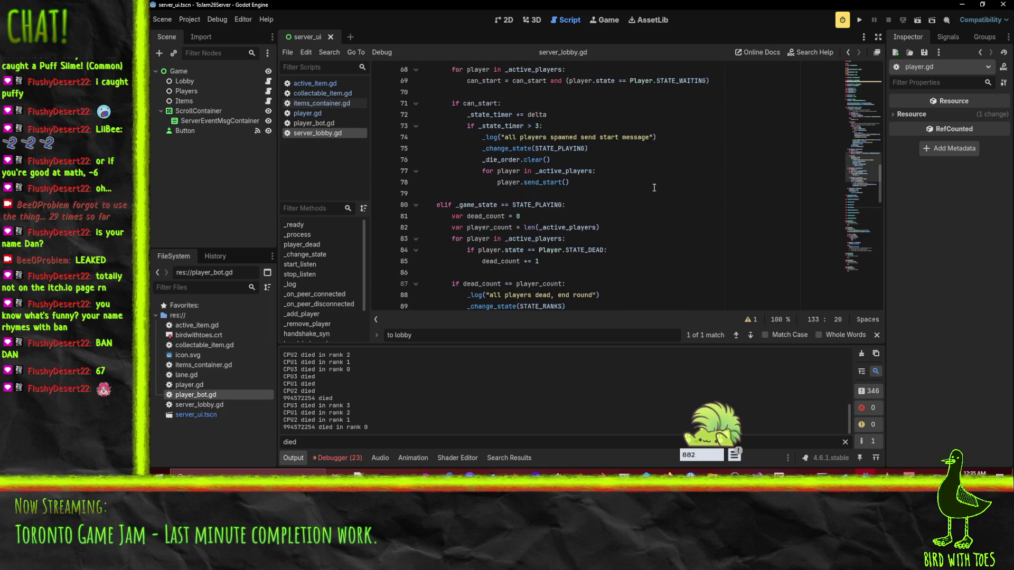
scroll(655, 187, up, 1)
scroll(661, 179, down, 10)
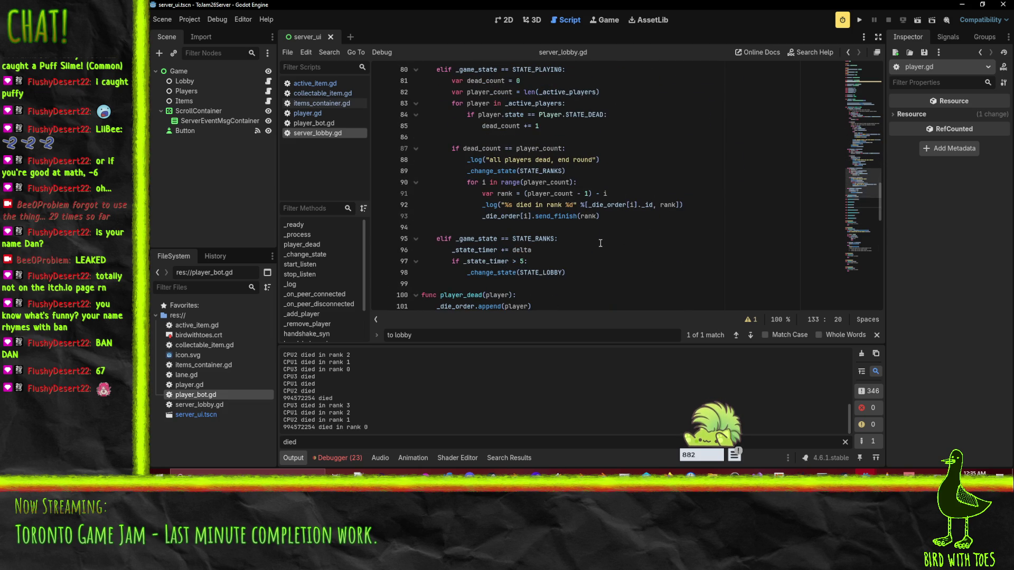
Unfold _change_state and highlight _active_players in its lobby-reset loop.
click(482, 274)
double_click(483, 272)
scroll(624, 247, down, 5)
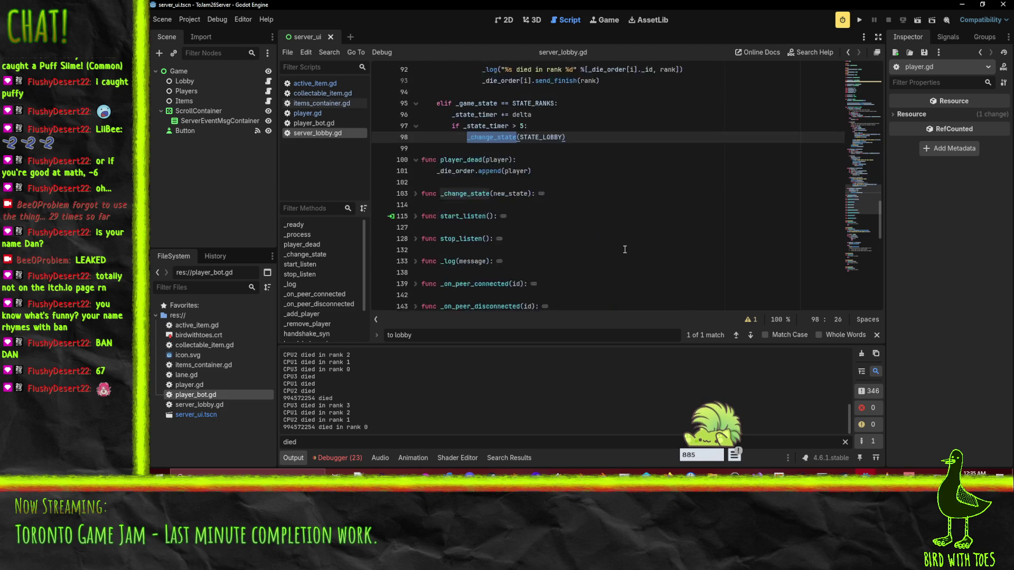
click(415, 160)
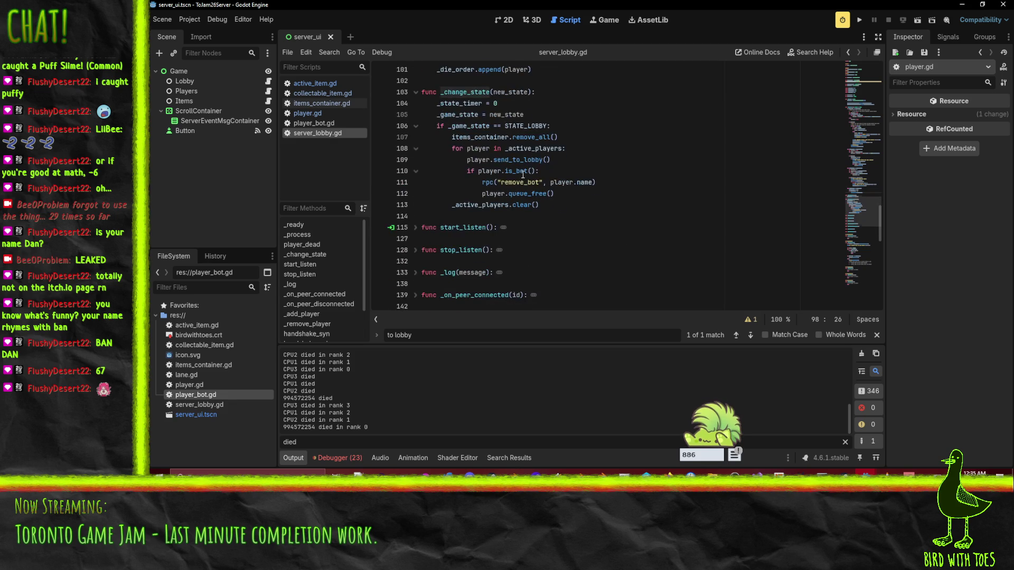
scroll(414, 167, down, 2)
click(555, 159)
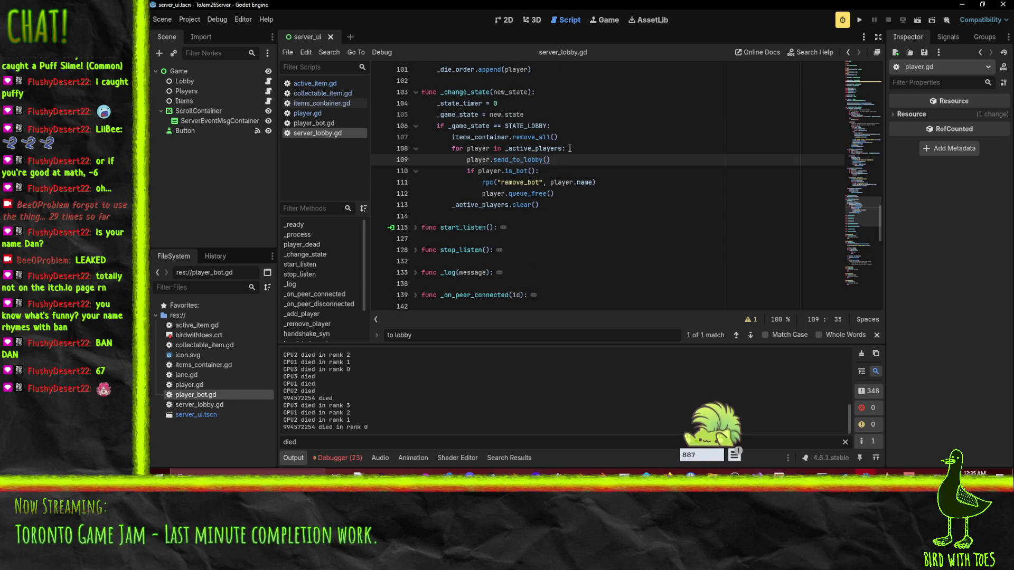
click(570, 148)
double_click(534, 148)
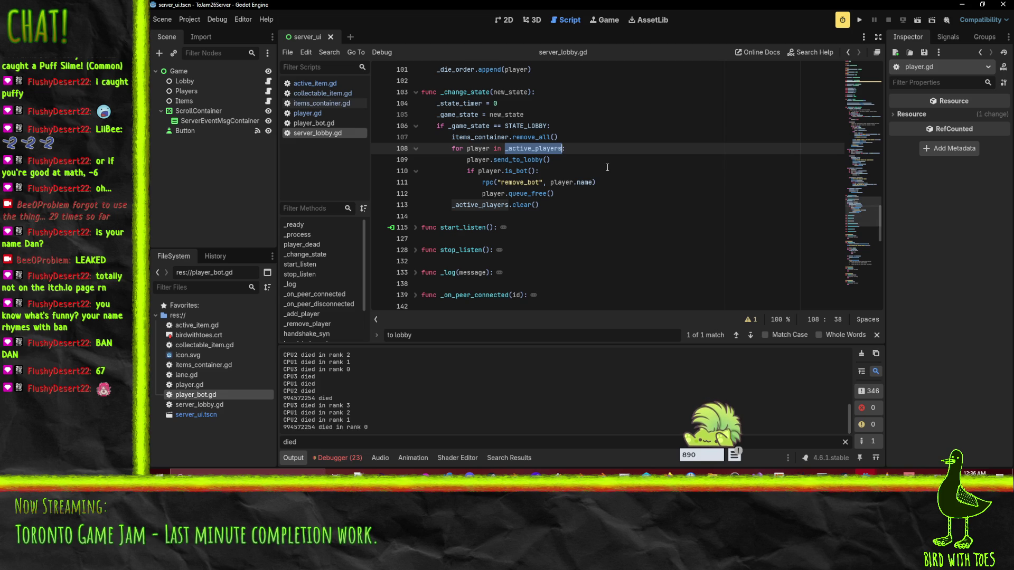
Delete line 109 'player.send_to_lobby()' and open a blank line after _active_players.clear().
key(Down)
key(Down)
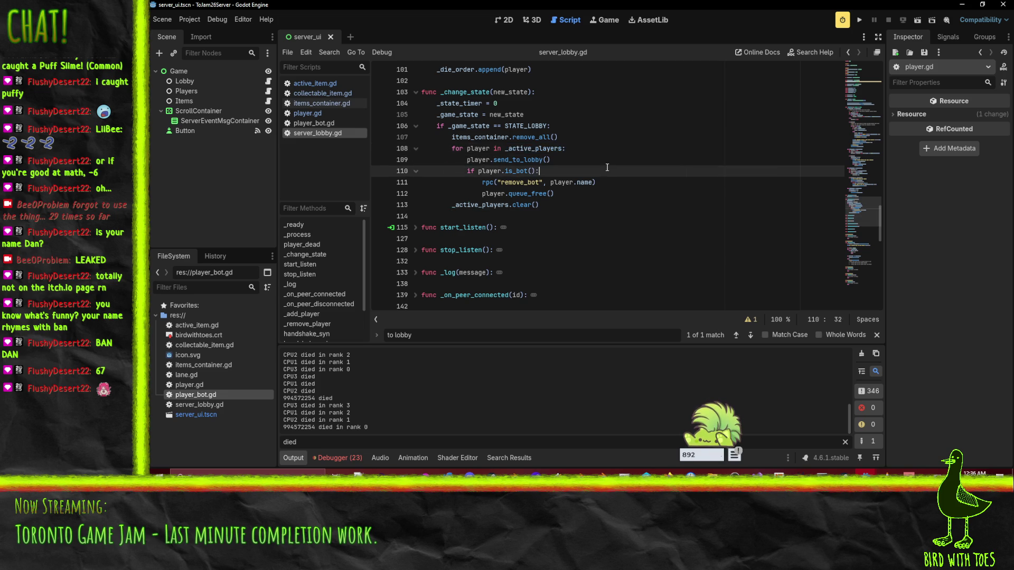
key(Up)
key(Home)
key(Home)
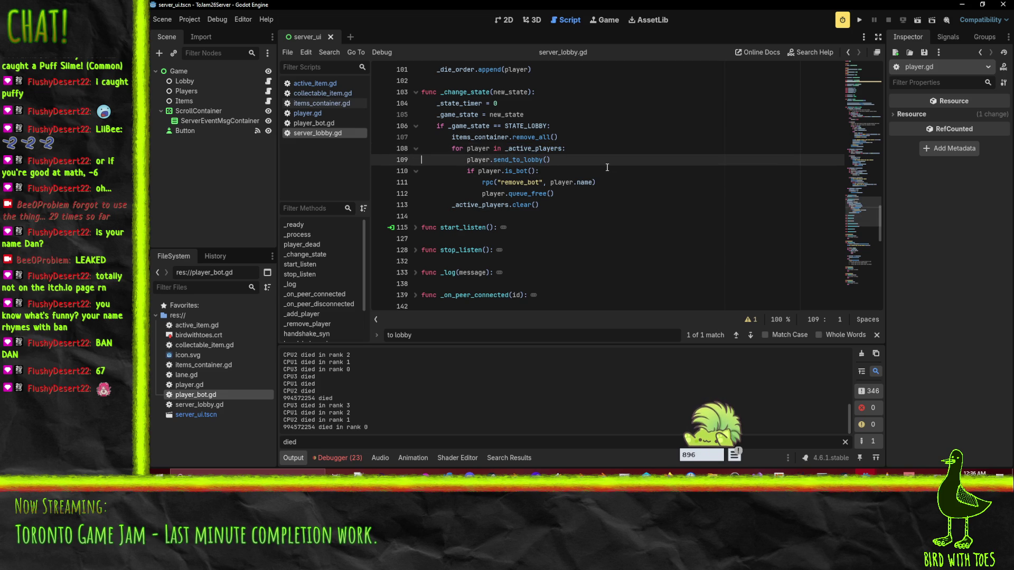
key(ctrl+shift+k)
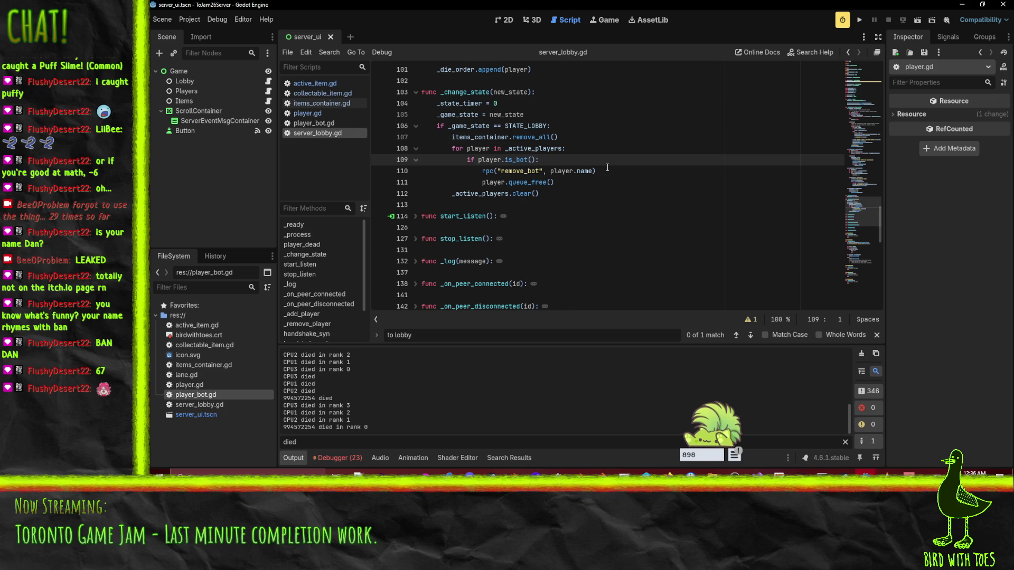
key(Down)
key(Down)
key(Down)
key(End)
key(Return)
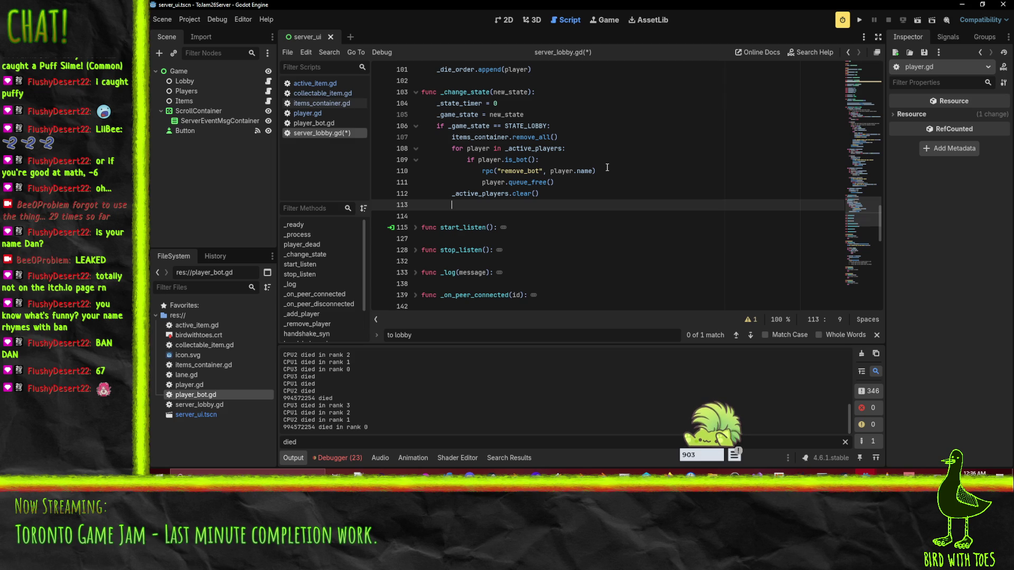
Add a 'for player in _all_players:' loop with a 'var p = 0' counter above it.
key(Return)
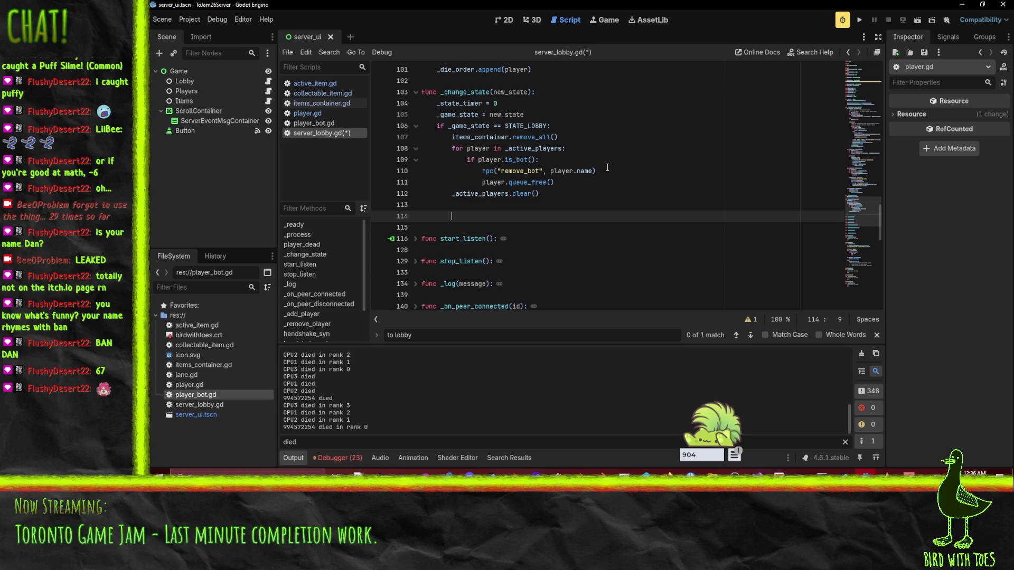
text(for player in _)
text(all_players:)
key(Return)
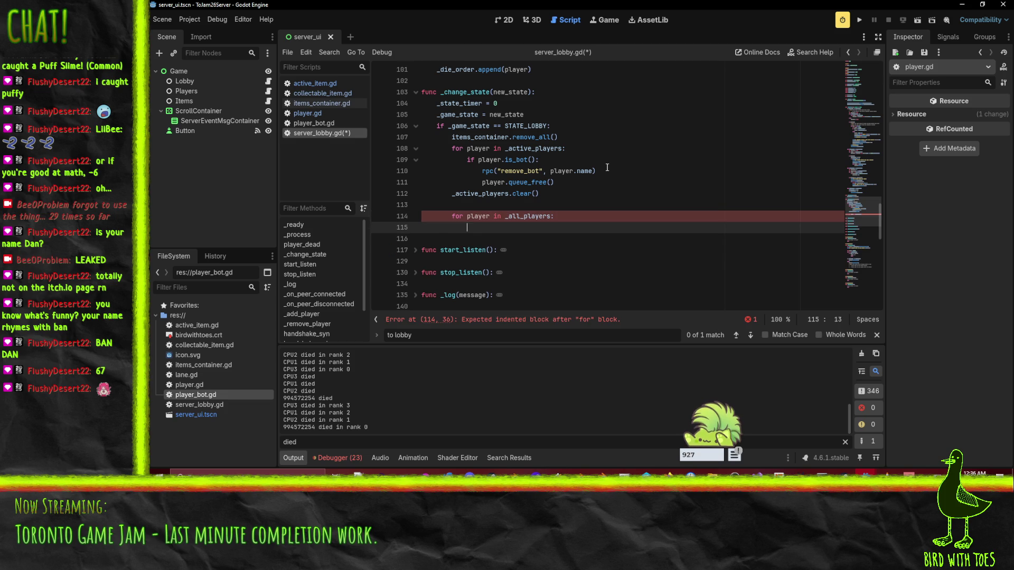
key(Up)
key(Up)
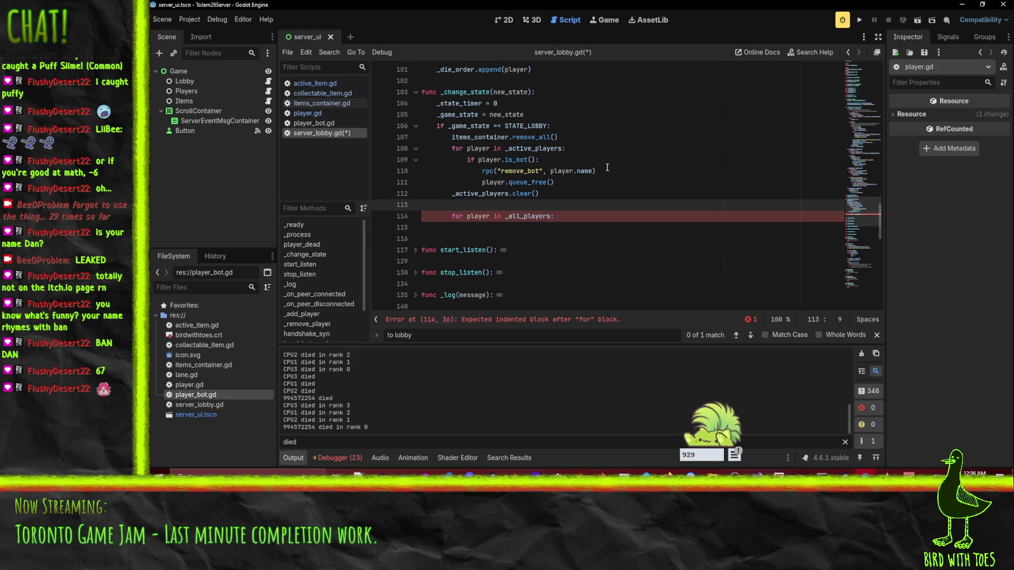
key(Return)
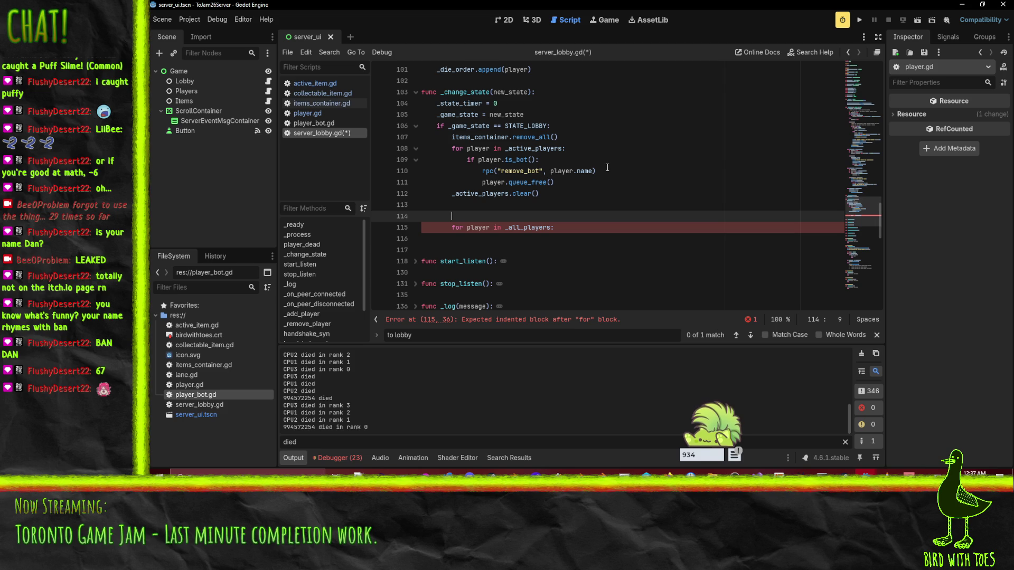
text(var p)
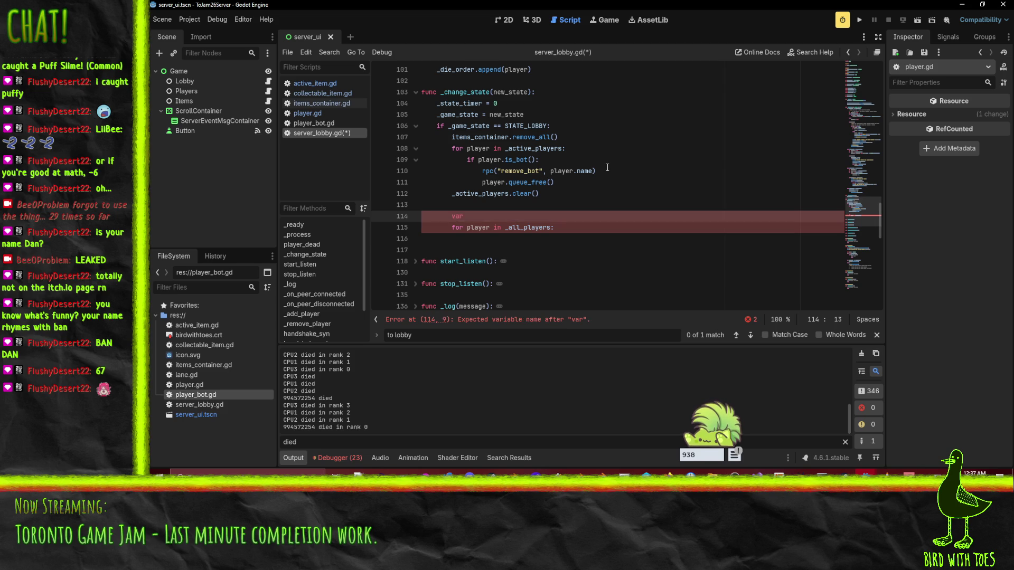
text( = 0)
key(Down)
key(Down)
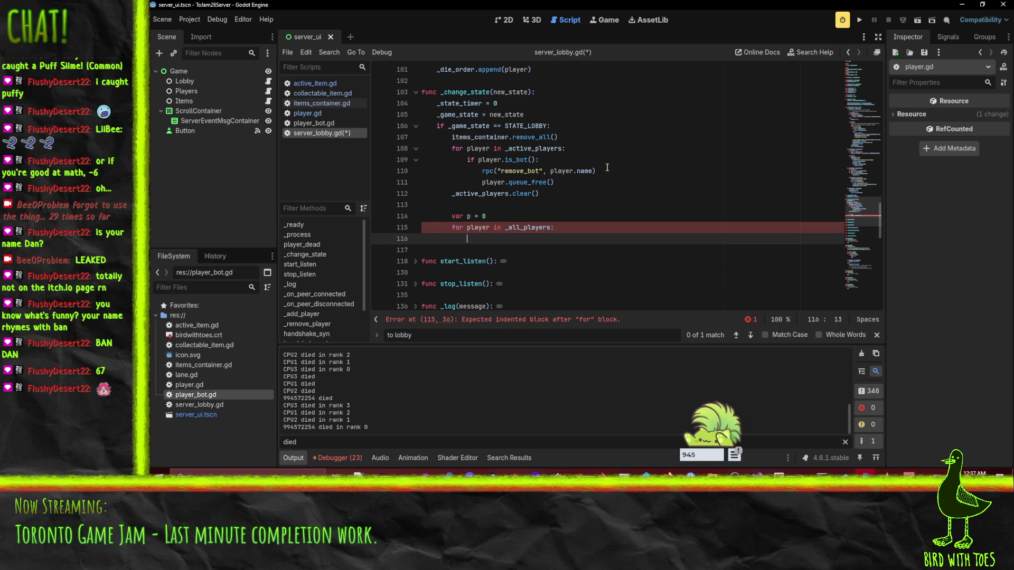
Fill the loop body with player.send_to_lobby(), p += 1 and 'if p == 4: break'.
text(player.send_)
text(to_l)
key(Return)
key(Return)
text(if()
key(BackSpace)
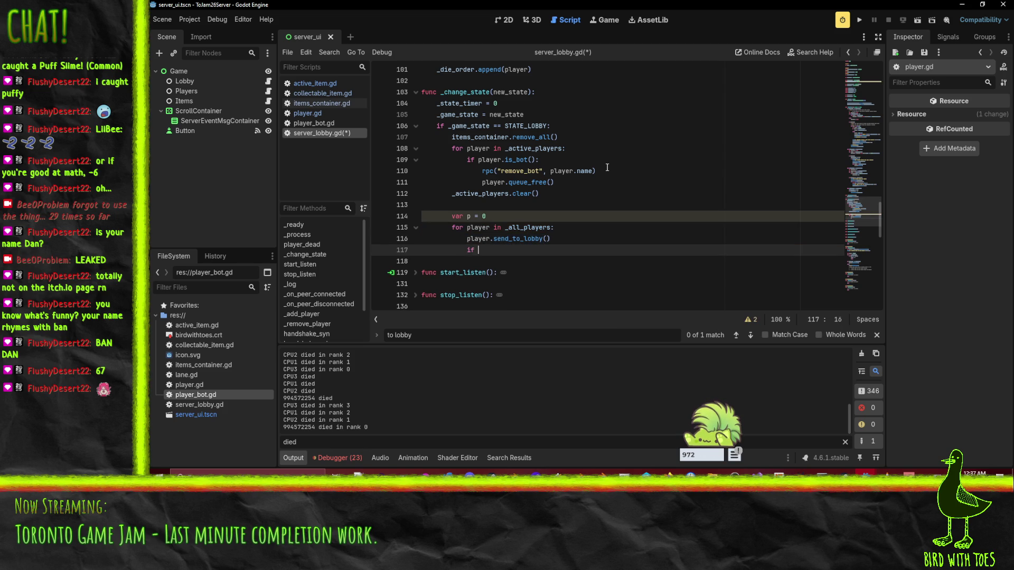
text(p)
key(BackSpace)
key(BackSpace)
key(BackSpace)
text(p += )
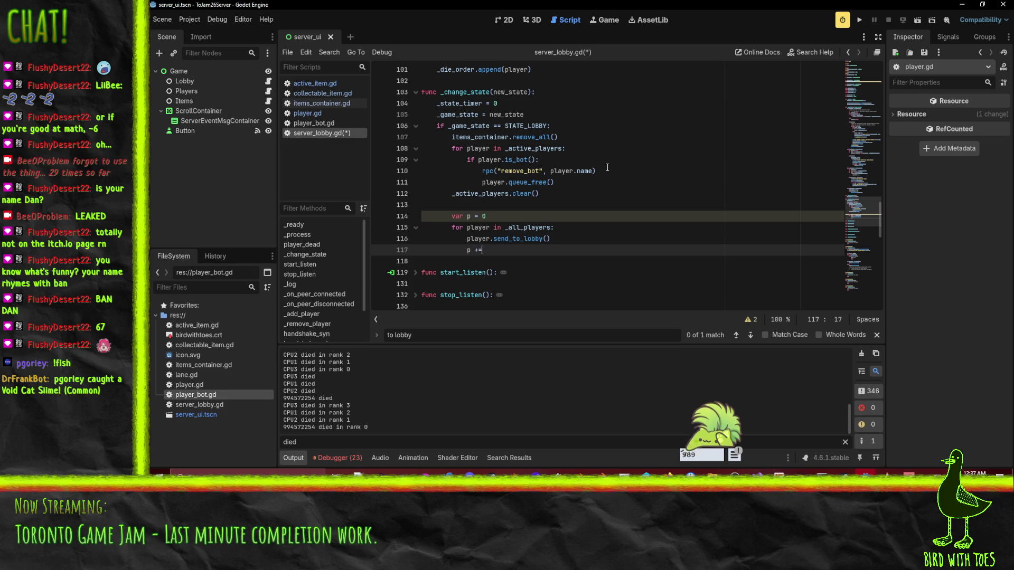
text(1)
key(Return)
text(if )
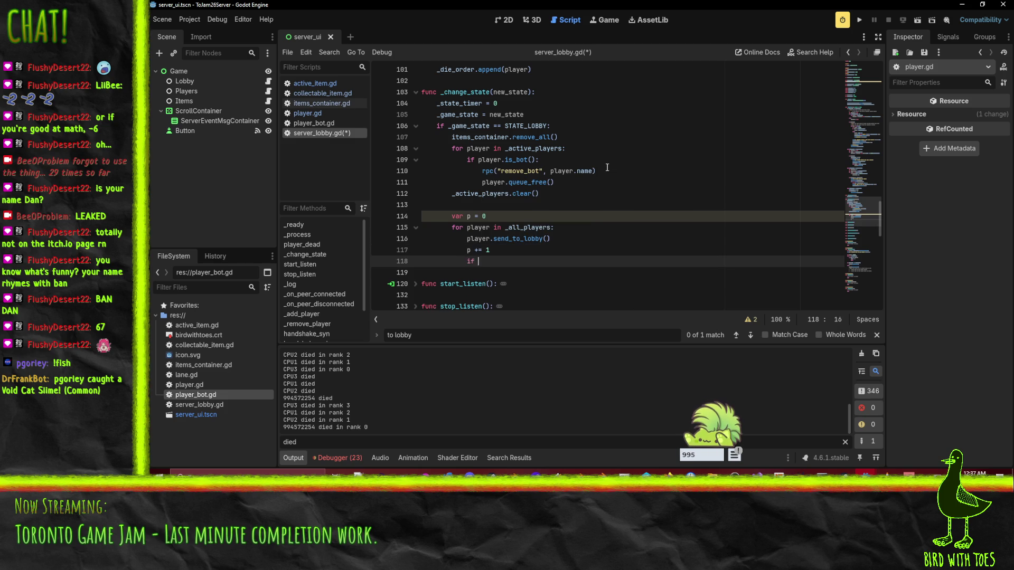
text(p == 4 brea)
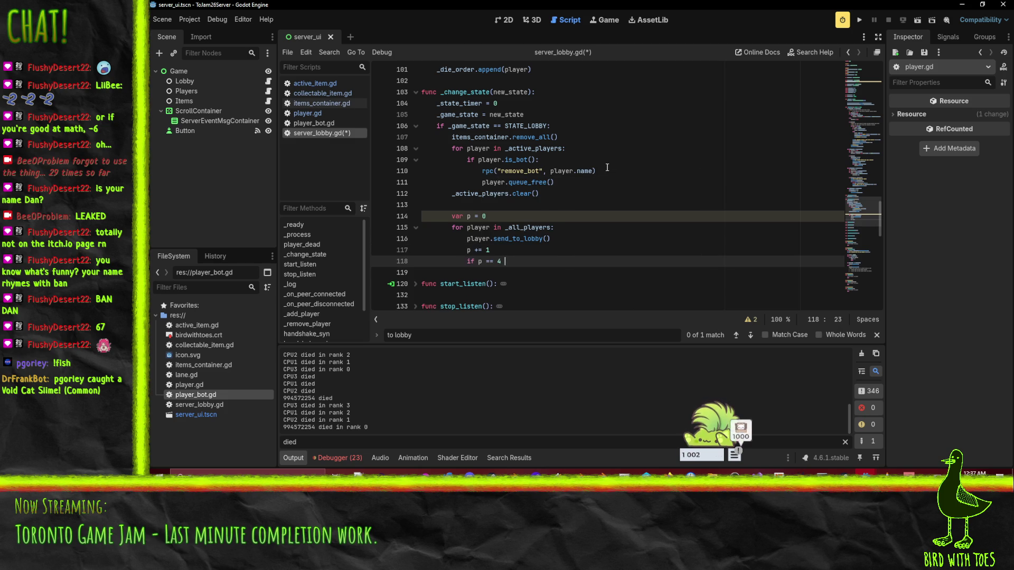
text(k)
key(Left)
key(Left)
key(Left)
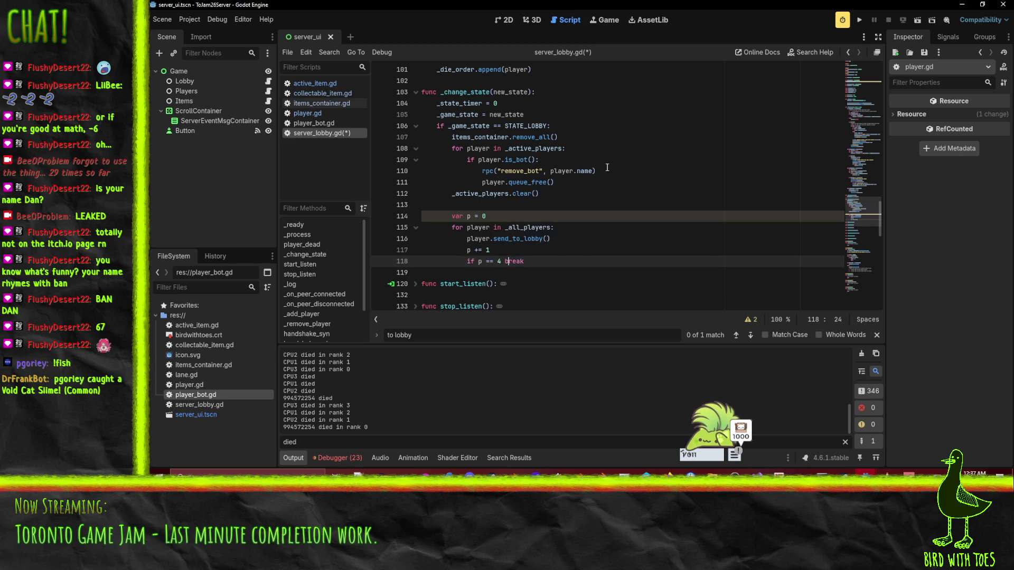
text(:)
Add '# TODO: properly queue when overloaded so everyone gets a turn' above the counter.
key(Escape)
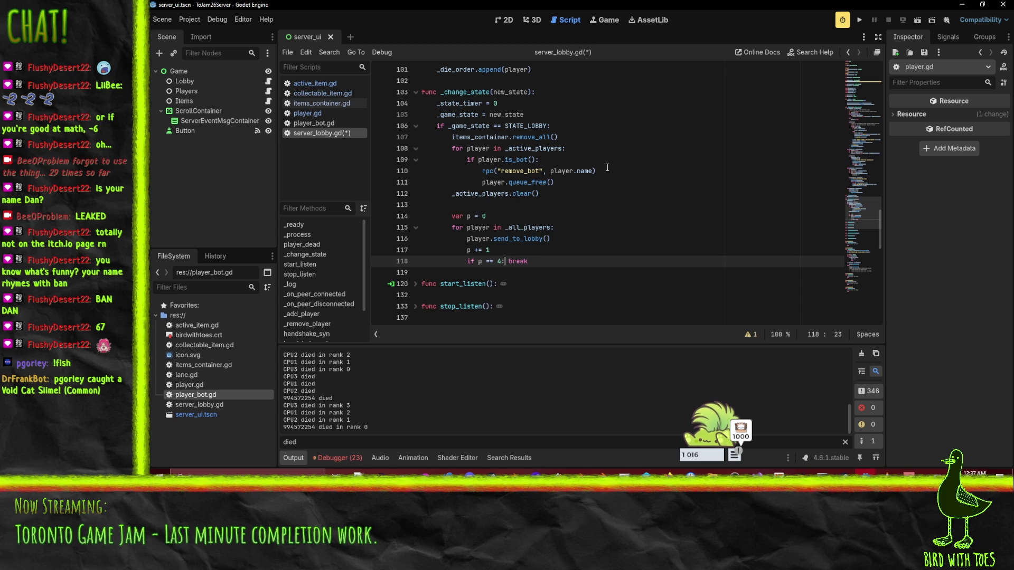
key(Up)
key(Up)
key(Up)
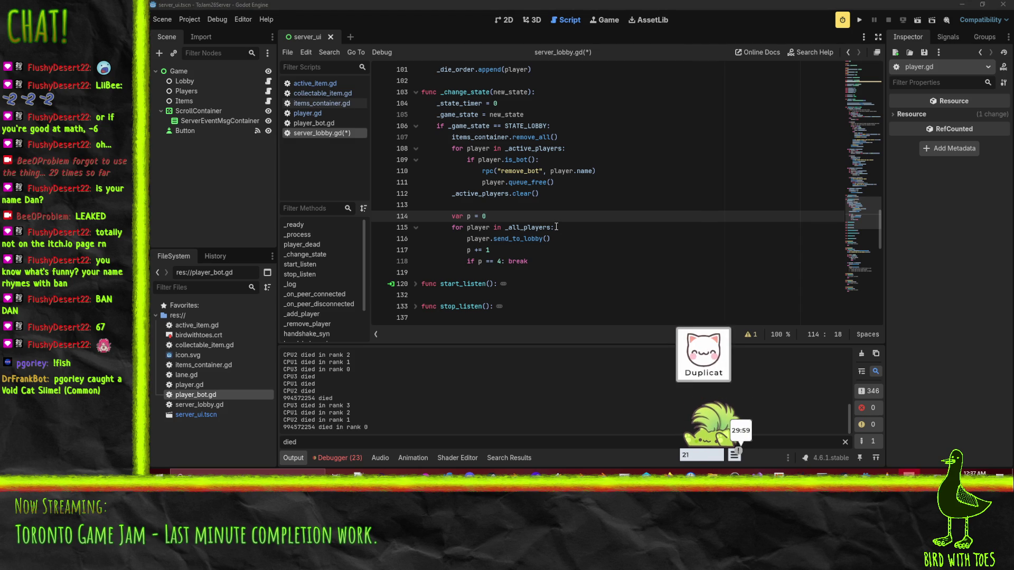
click(556, 267)
click(552, 265)
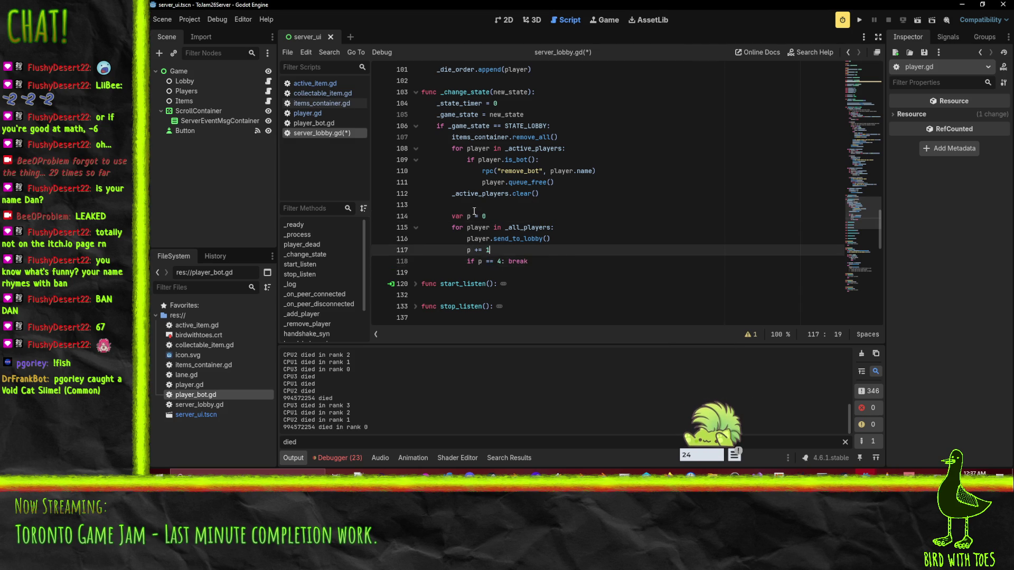
click(575, 205)
key(Return)
text(#)
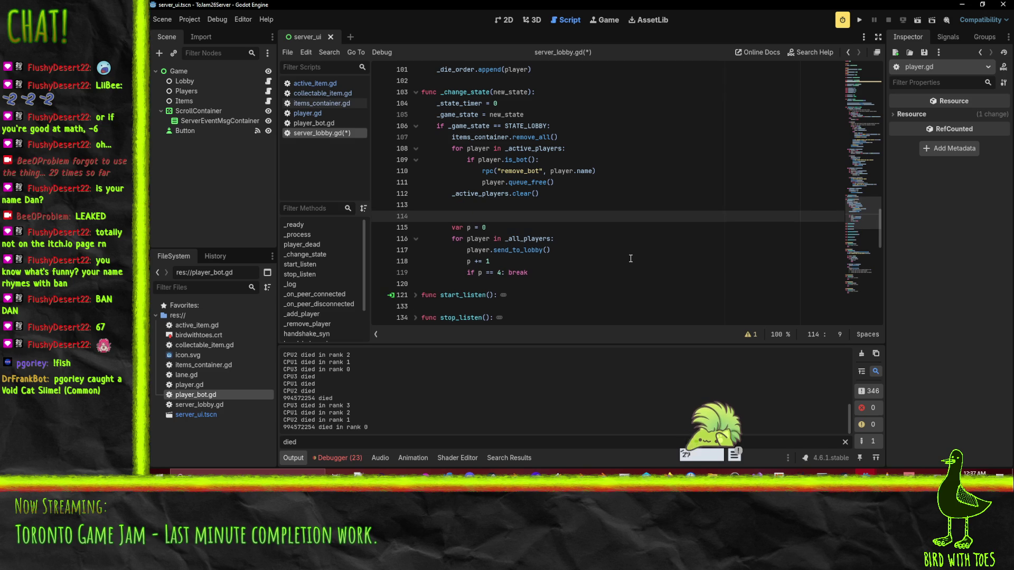
text( TODO: )
text(properly queue)
text( when overloaded)
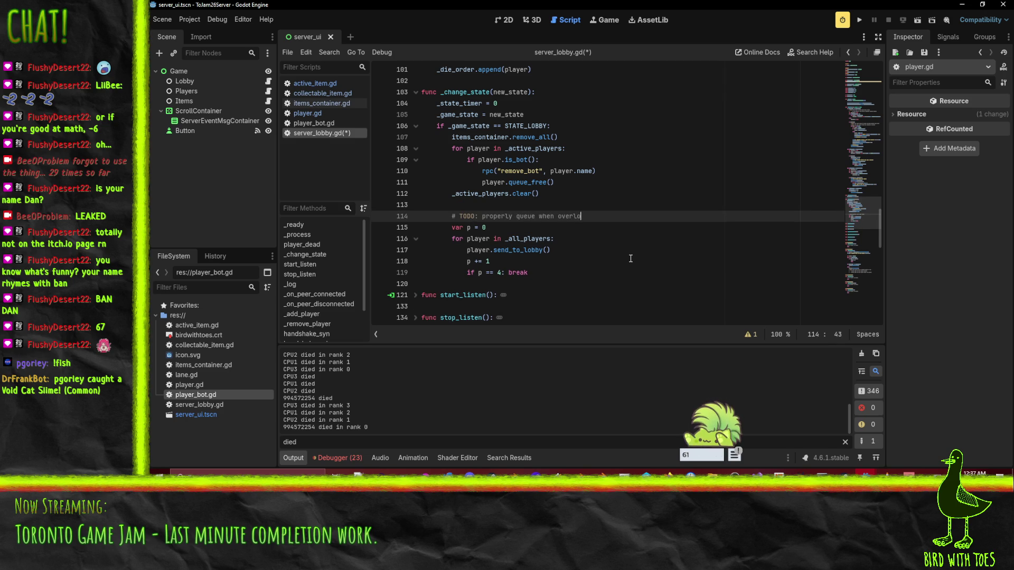
text( so everyone ge)
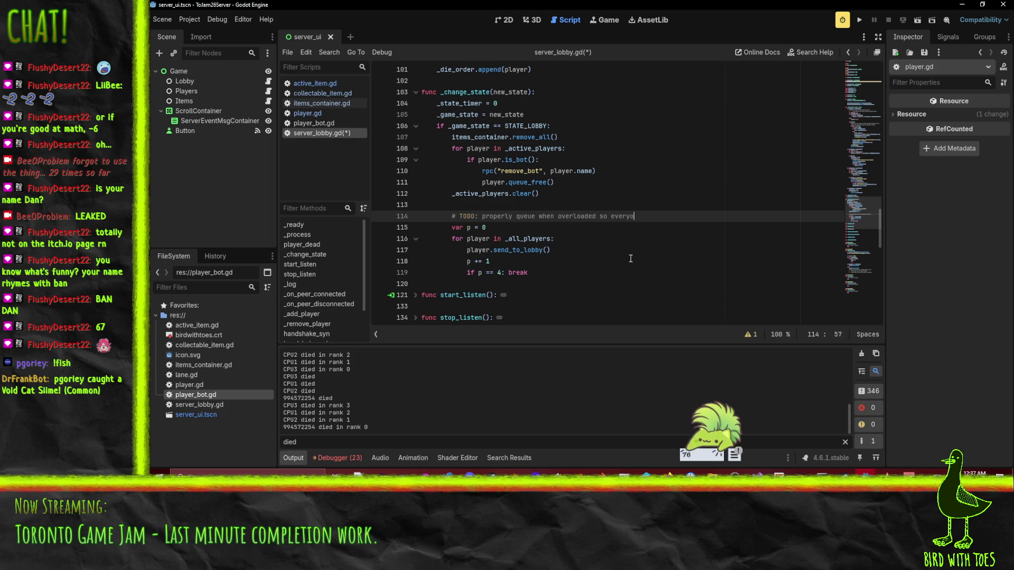
text(ts a turn)
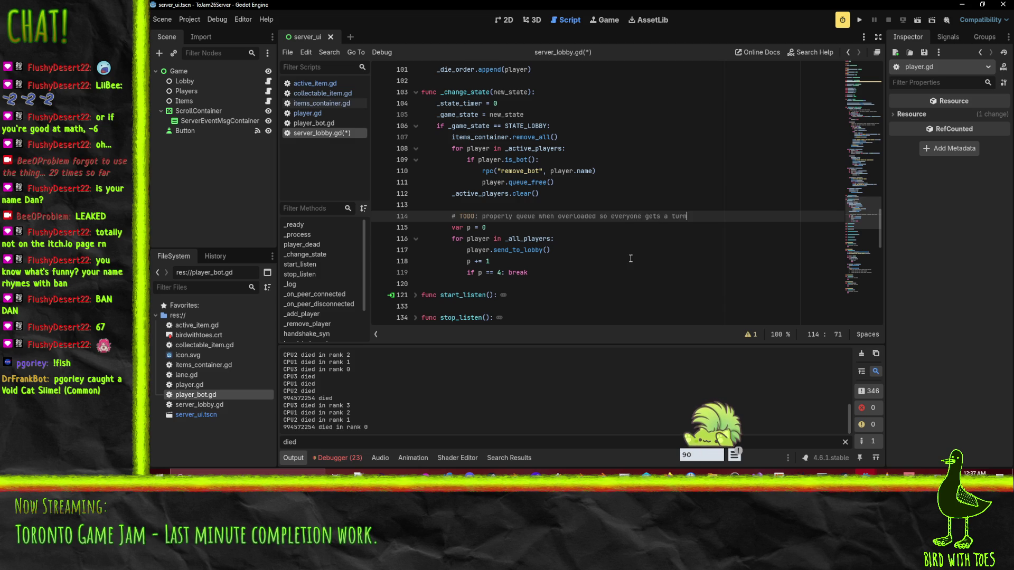
Save server_lobby.gd and unfold _remove_player to the blank line after its search loop.
key(ctrl+s)
scroll(631, 237, up, 5)
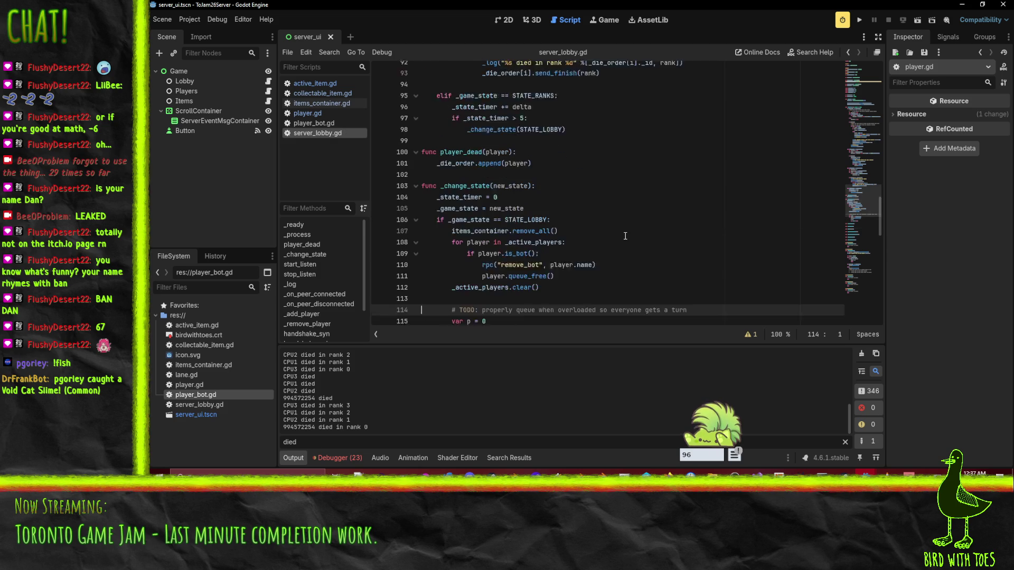
scroll(632, 225, down, 10)
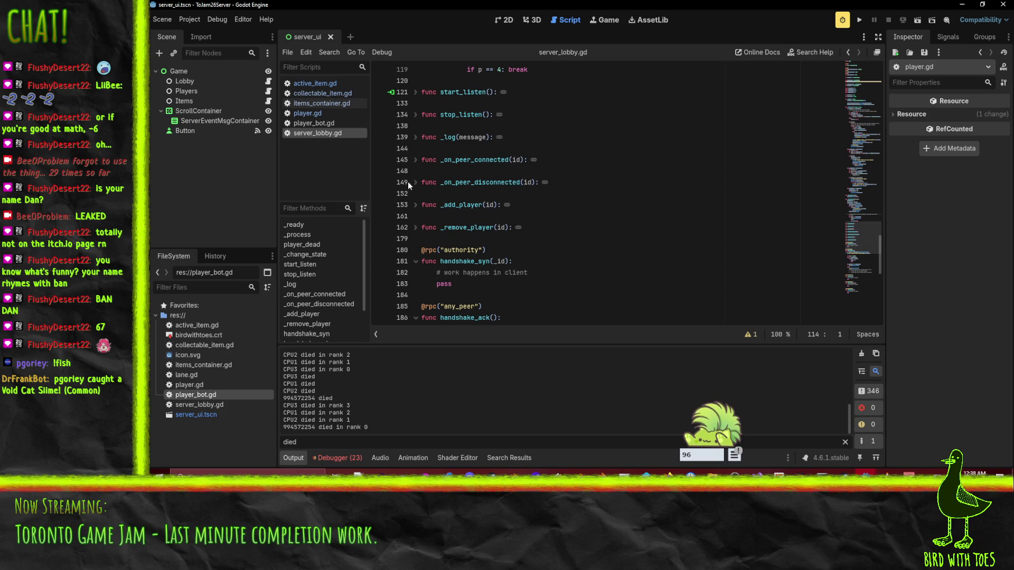
click(415, 183)
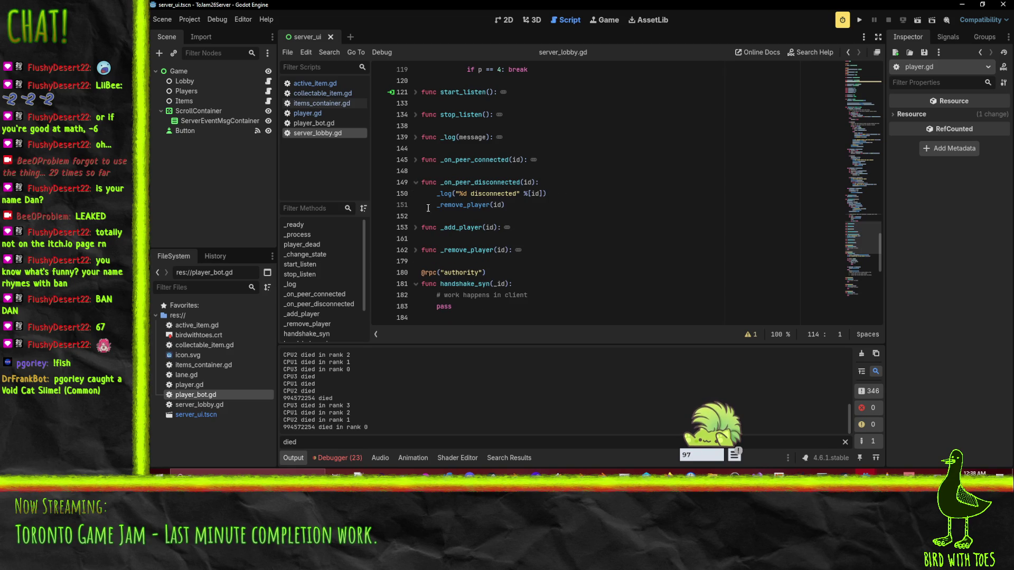
click(415, 183)
click(415, 228)
scroll(521, 239, down, 3)
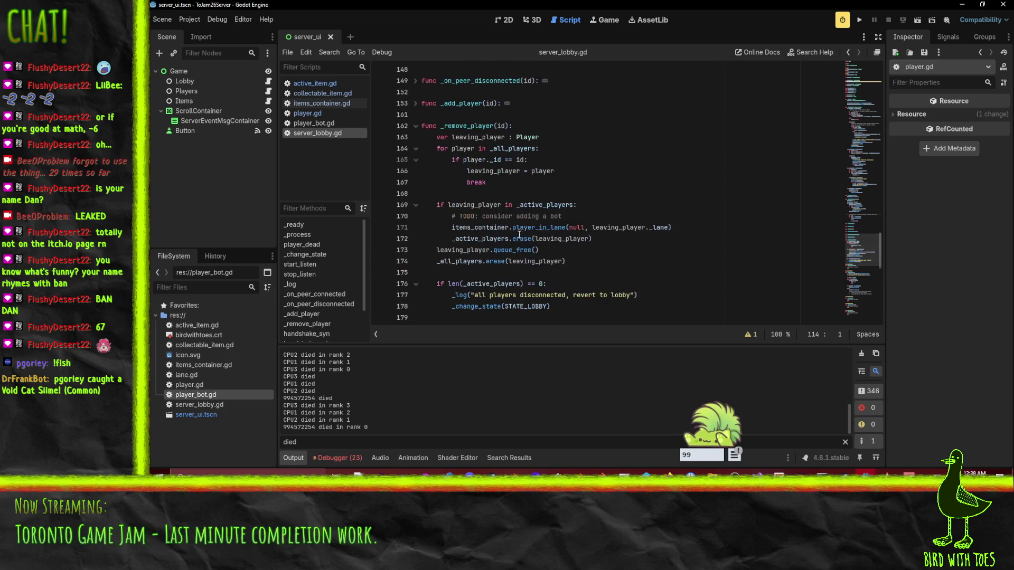
scroll(521, 239, down, 1)
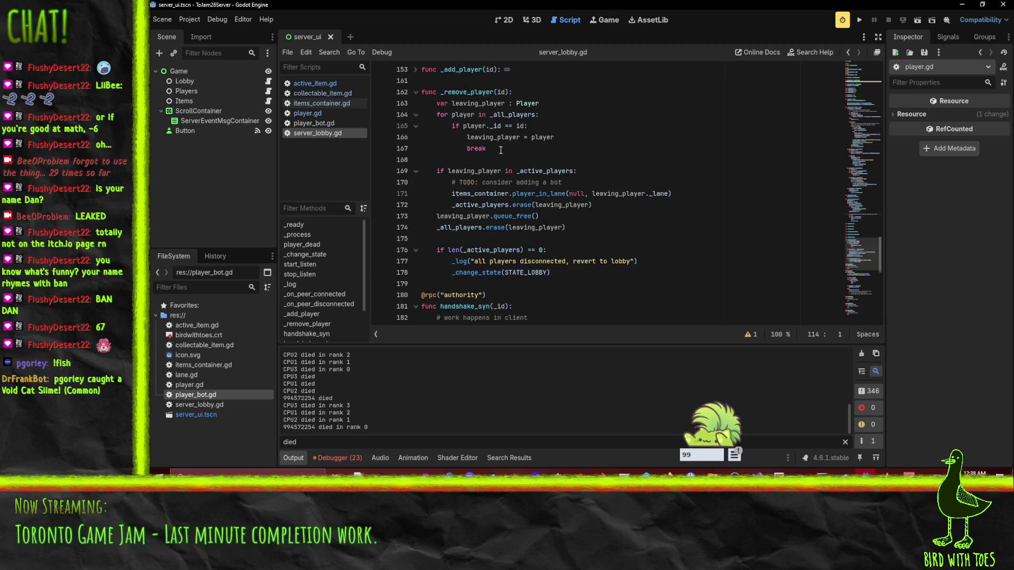
click(455, 160)
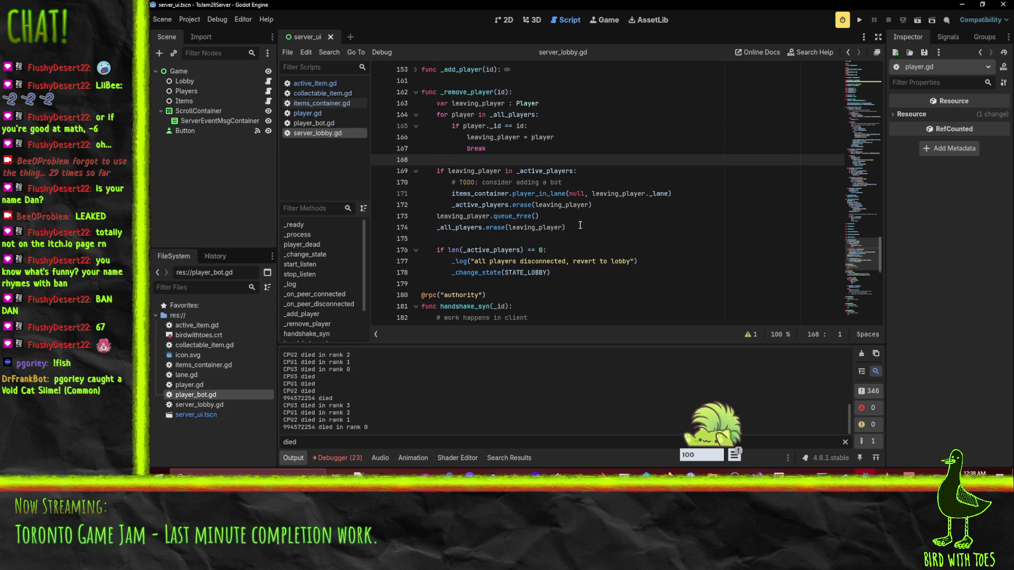
Insert a copied TODO comment at line 169 and select its old wording for replacement.
scroll(560, 174, up, 1)
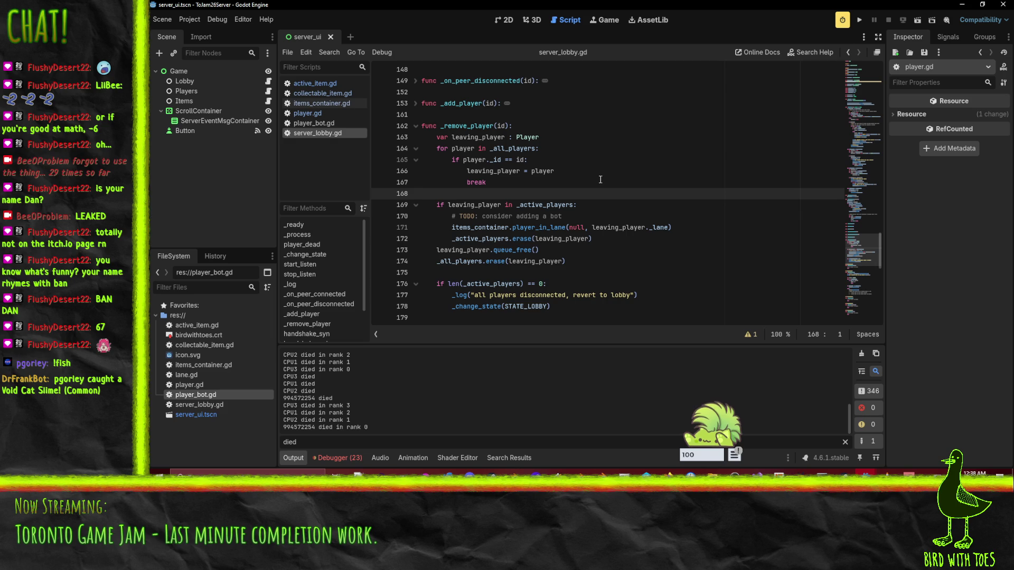
key(Return)
text(# TODO: properly queue when overloaded so everyone gets a turn)
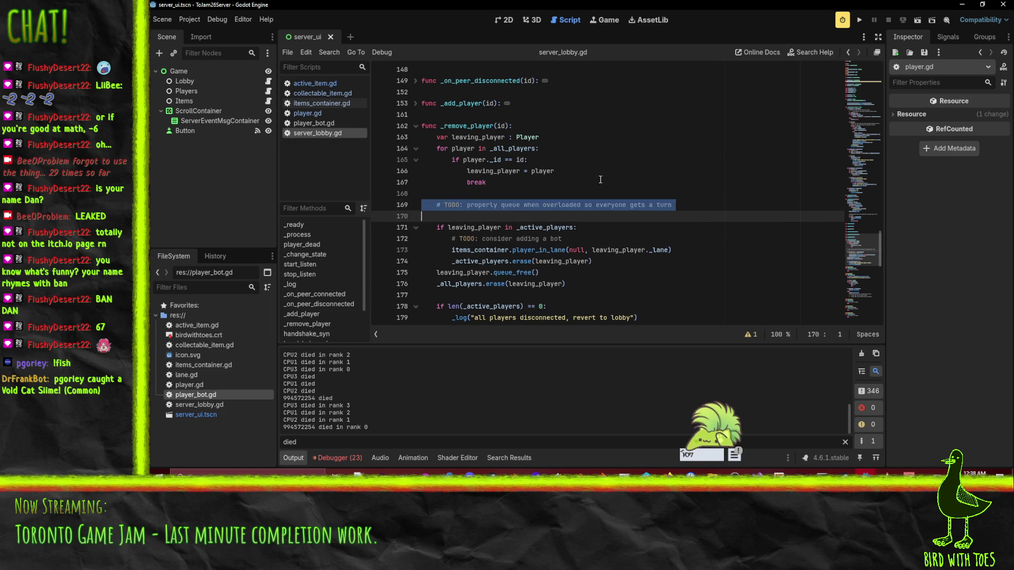
key(Return)
key(Up)
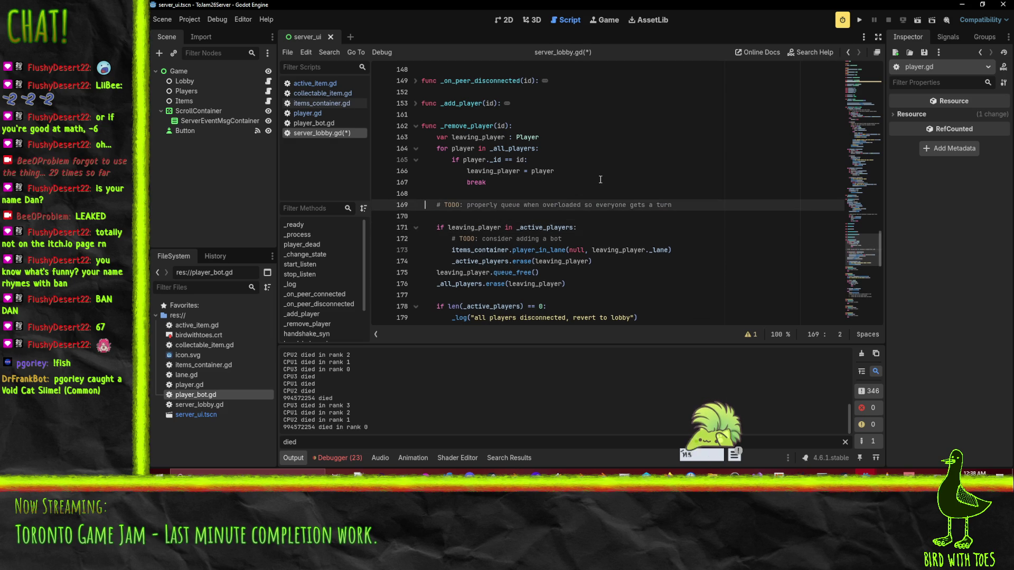
key(Right)
key(Right)
key(Right)
key(shift+End)
key(End)
key(shift+Home)
key(shift+Right)
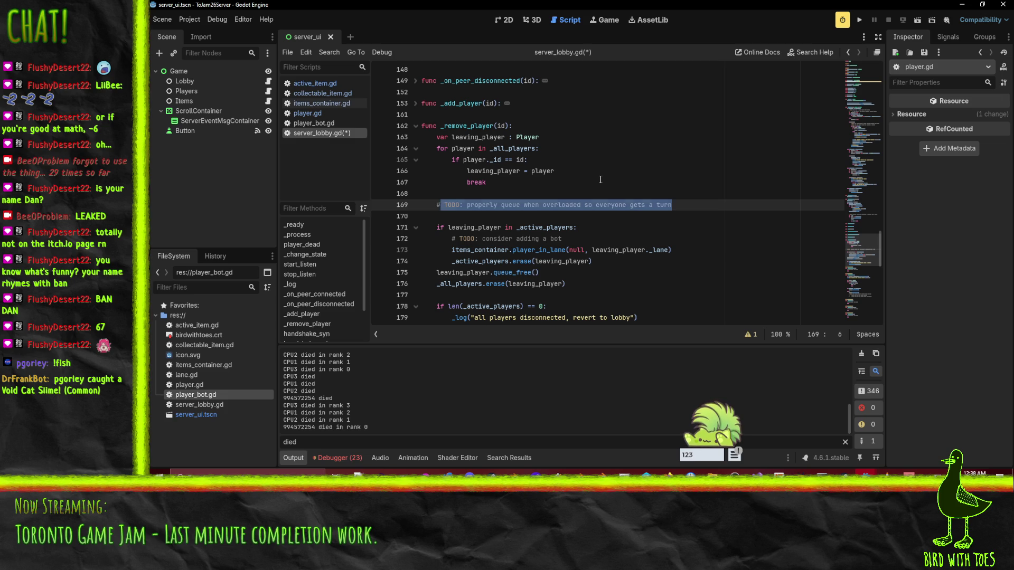
key(shift+Right)
key(shift+Right)
key(shift+Right)
Reword the TODO to 'when in lobby if overfull pull waiting player into lobby' and save.
text(when in lobby)
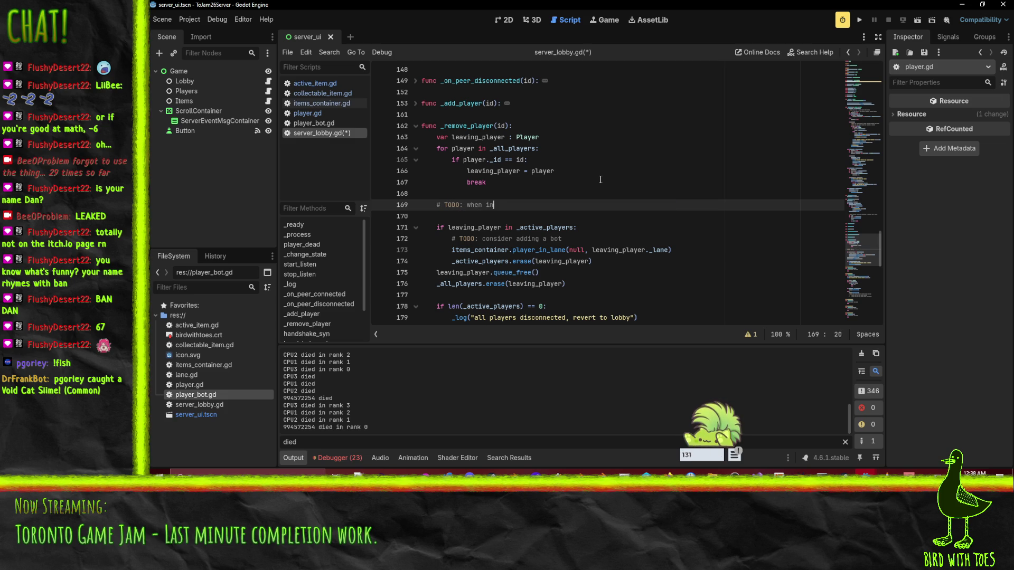
key(Down)
key(Return)
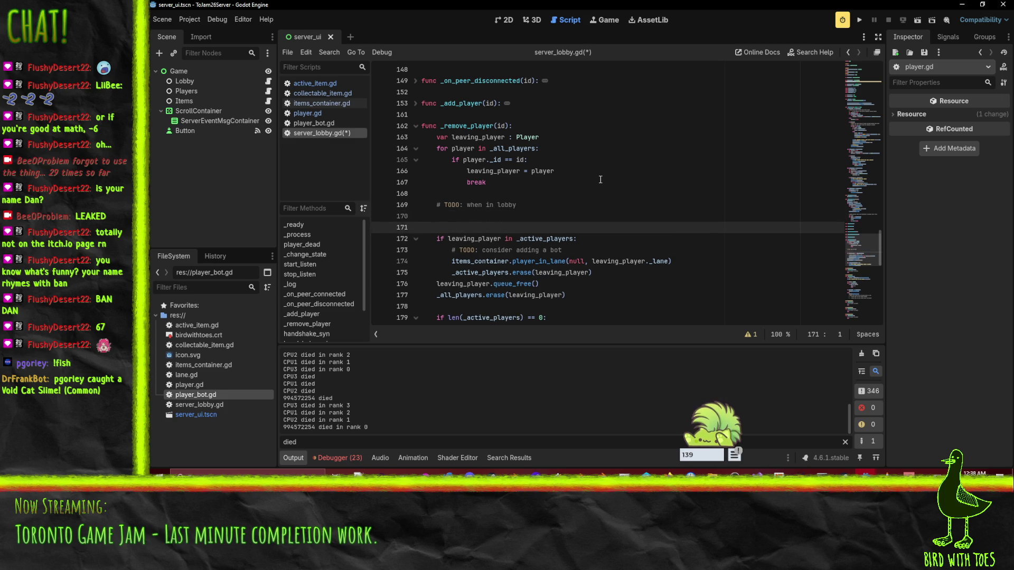
key(BackSpace)
key(Up)
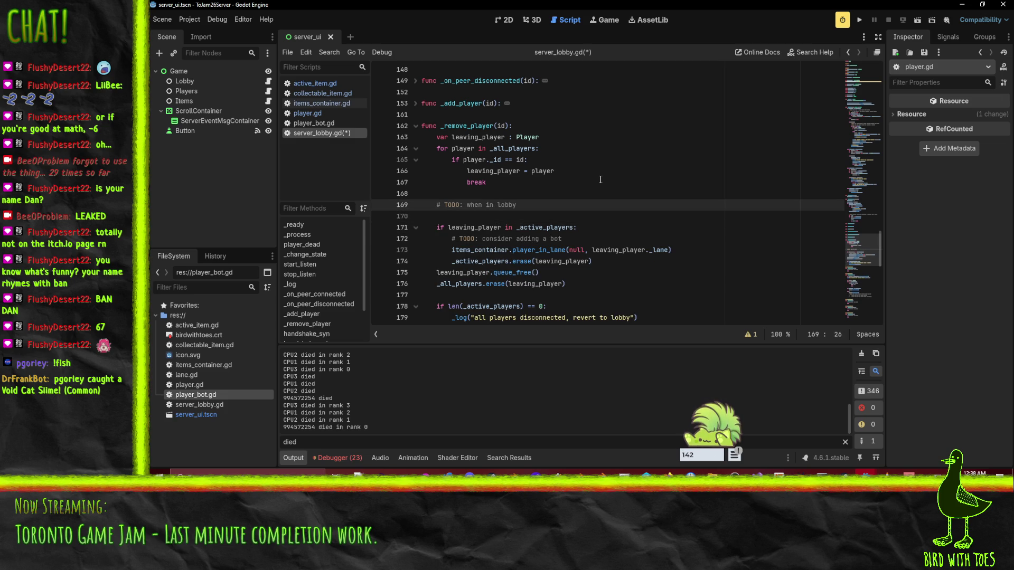
text(if )
text(overfull pull )
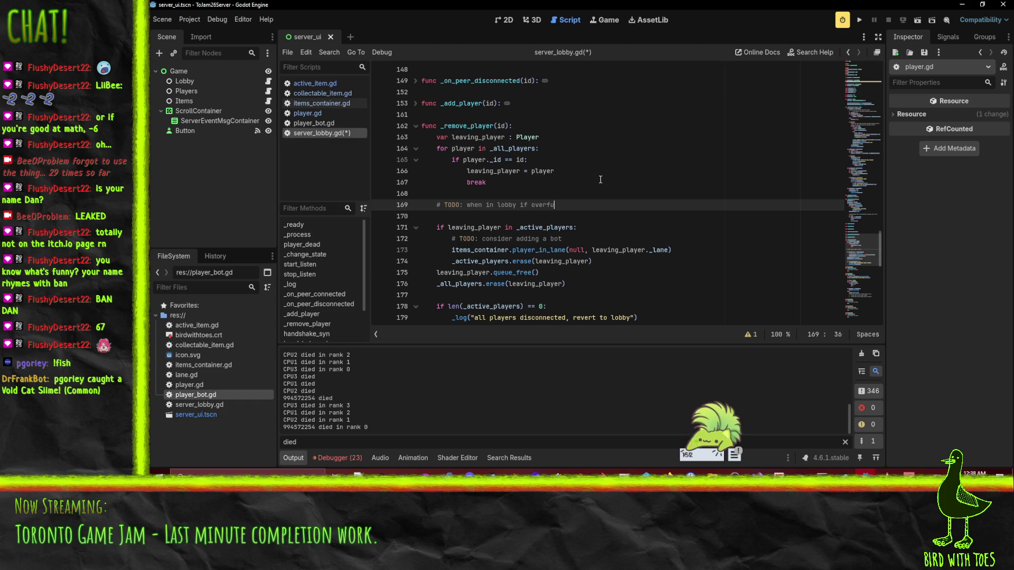
text(waiting player into )
text(lobby)
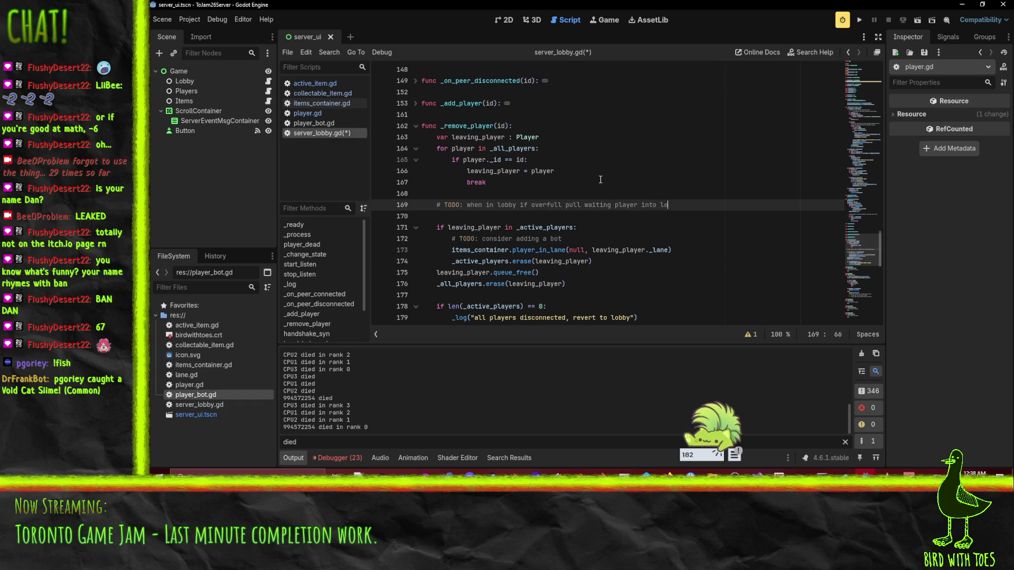
key(ctrl+s)
click(578, 228)
scroll(602, 222, down, 3)
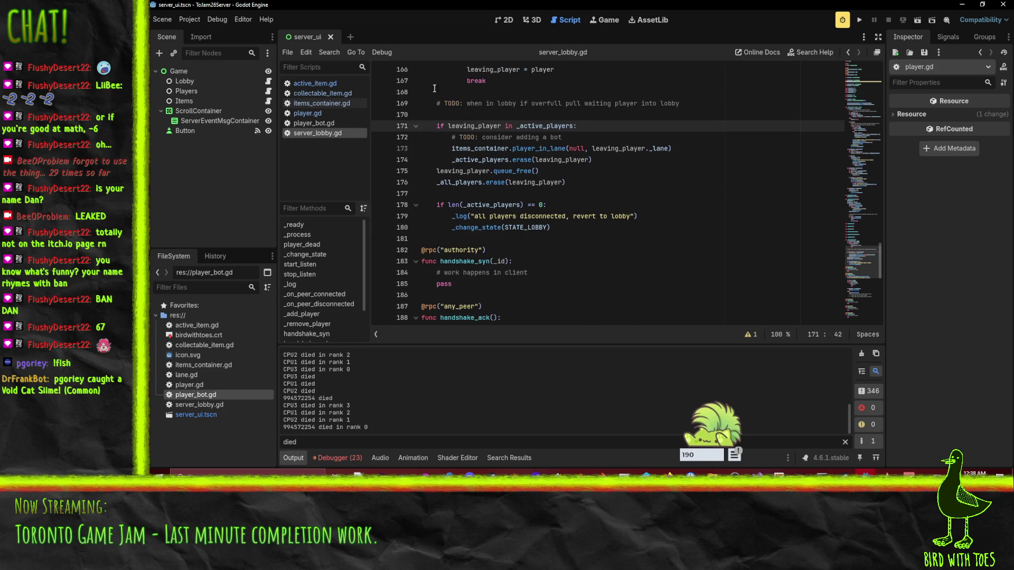
Wrap the lobby call in an 'if p < 4:' condition inside the player loop.
click(582, 182)
scroll(615, 193, up, 12)
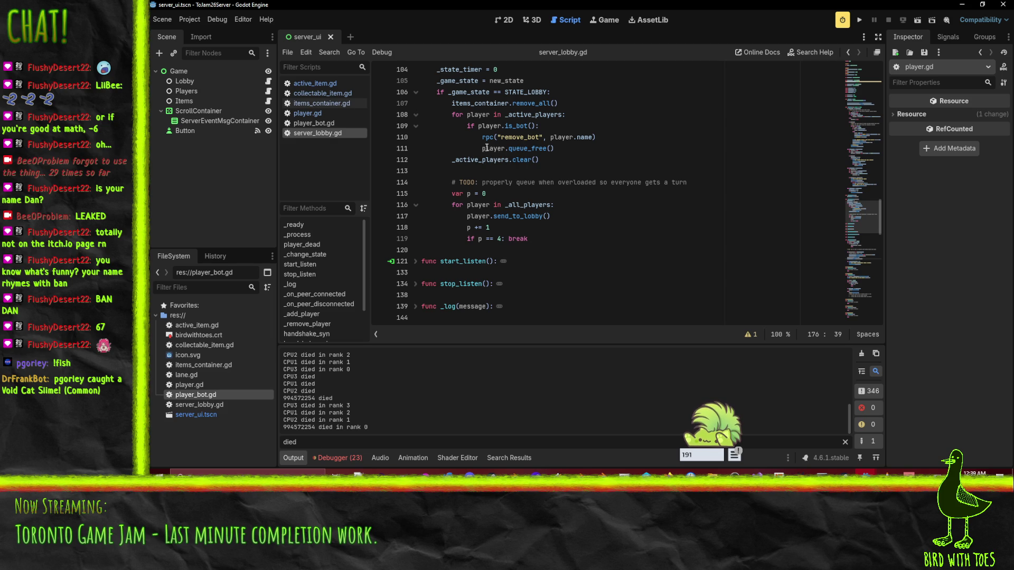
click(486, 237)
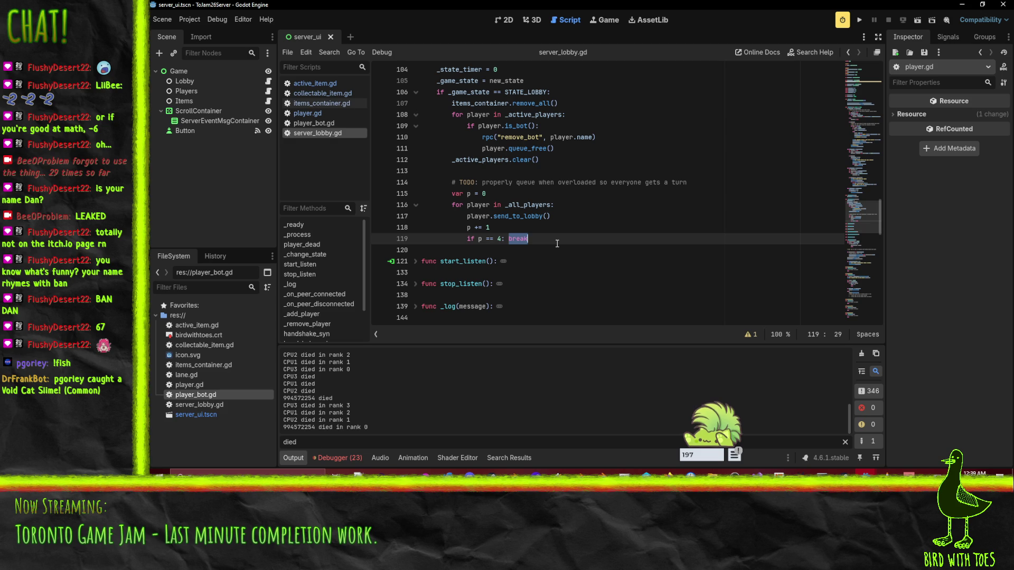
click(574, 209)
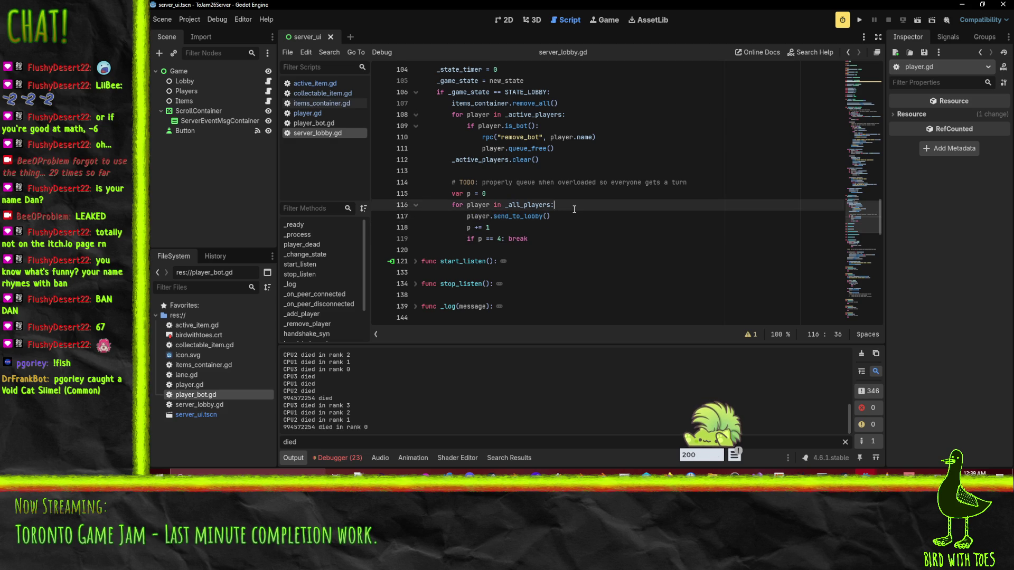
key(Return)
text(if p)
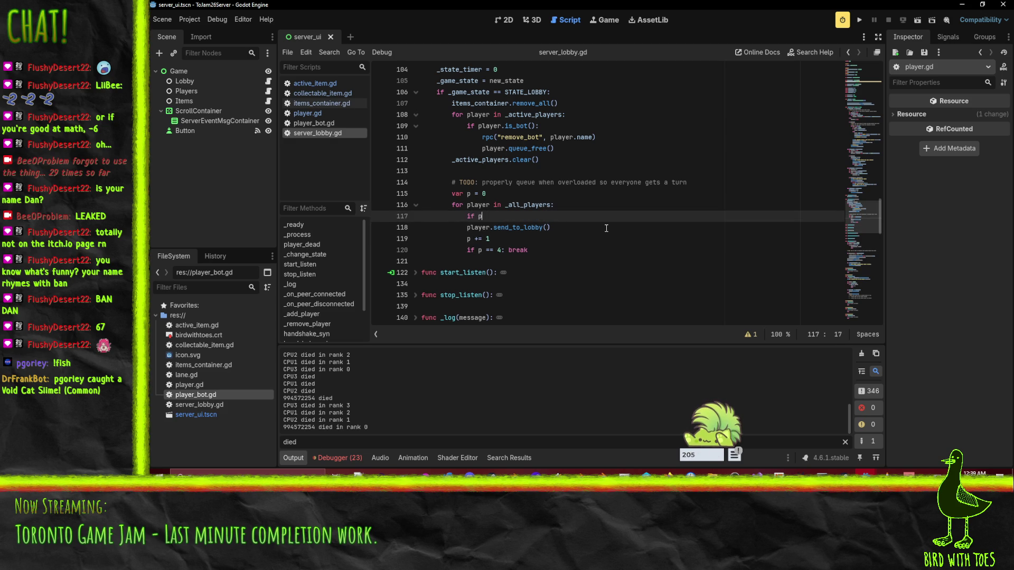
text(< 4:)
key(Down)
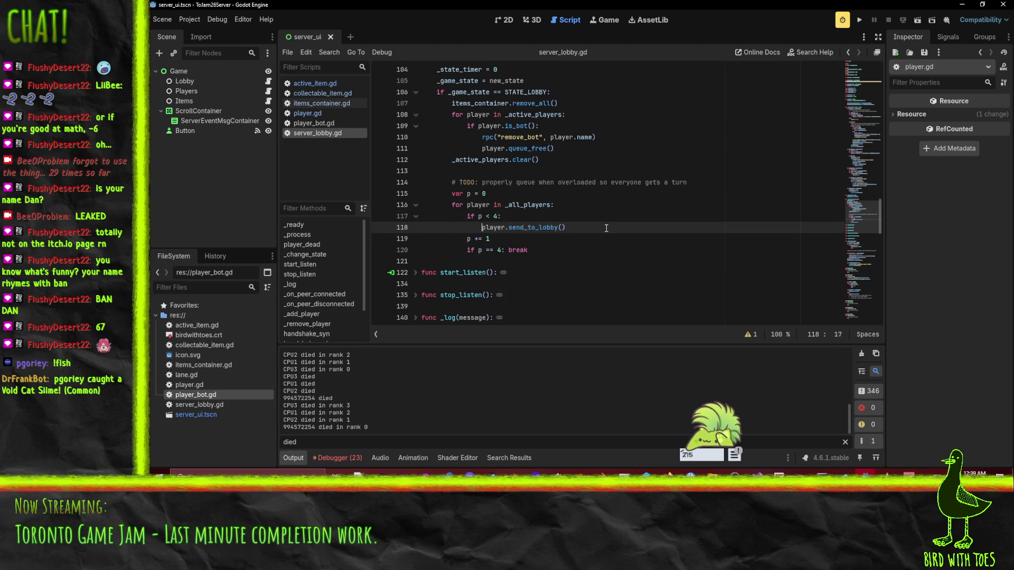
Add an else branch that calls player.send_spectate().
key(Return)
text(else:)
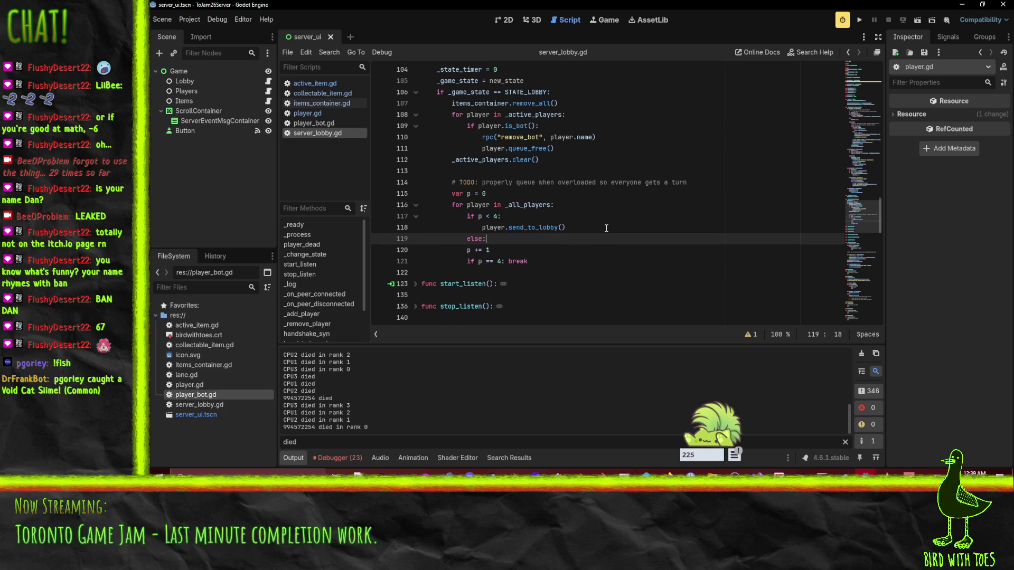
key(Return)
text(se)
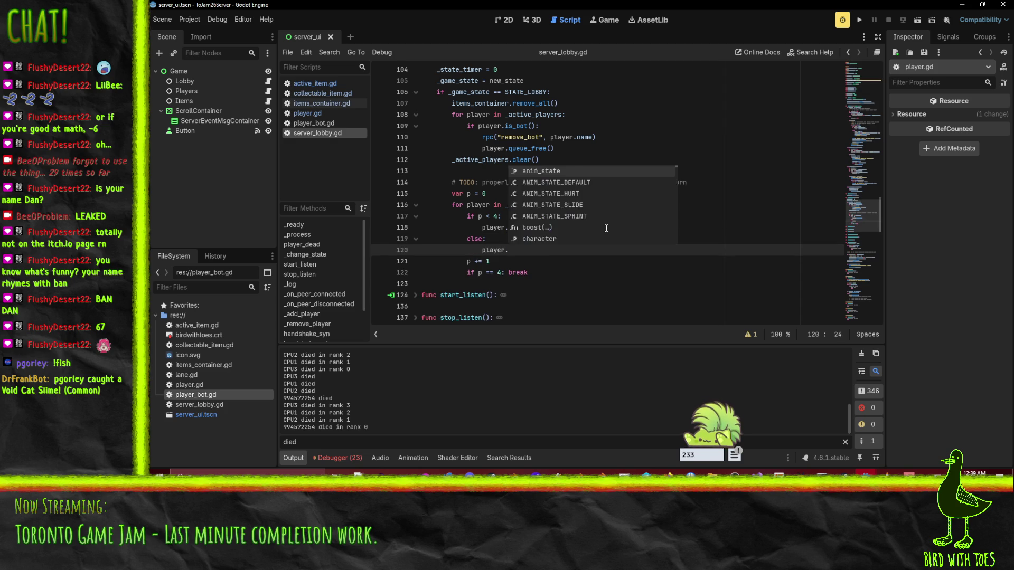
key(Down)
key(Down)
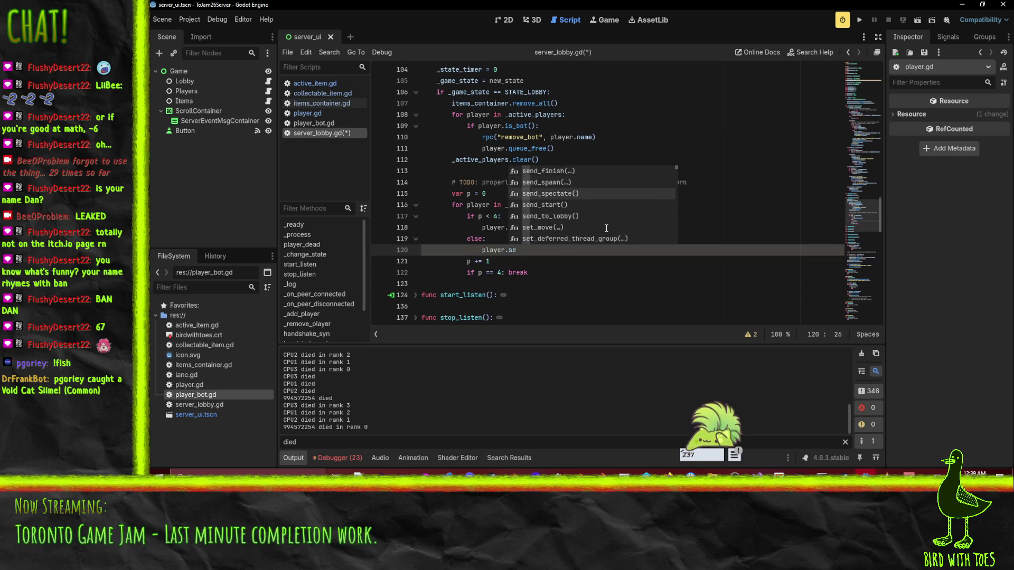
key(Return)
key(Down)
Delete the leftover p += 1 counter and if p == 4: break lines.
key(shift+Down)
key(shift+Down)
key(Delete)
key(Up)
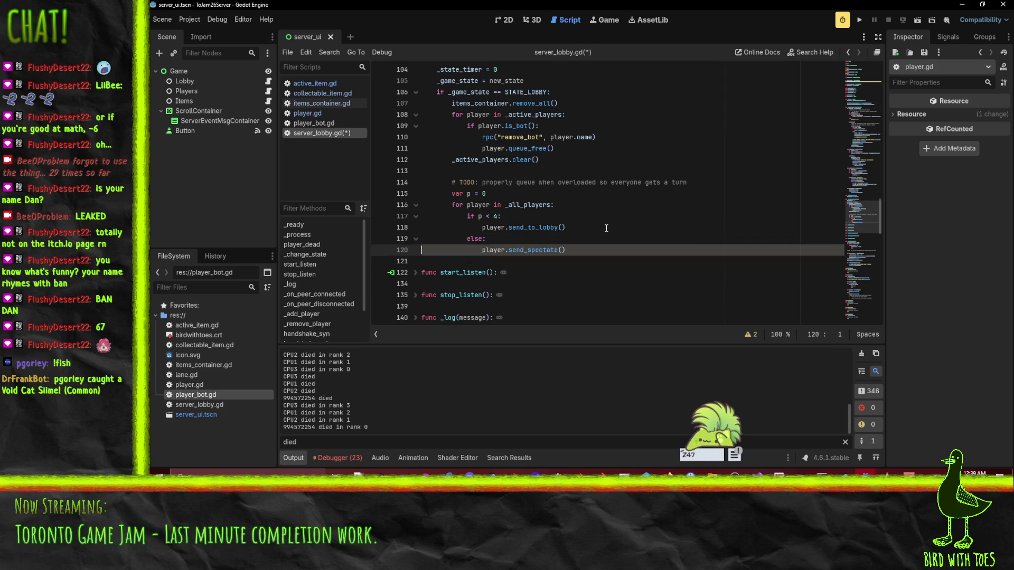
key(Up)
key(Up)
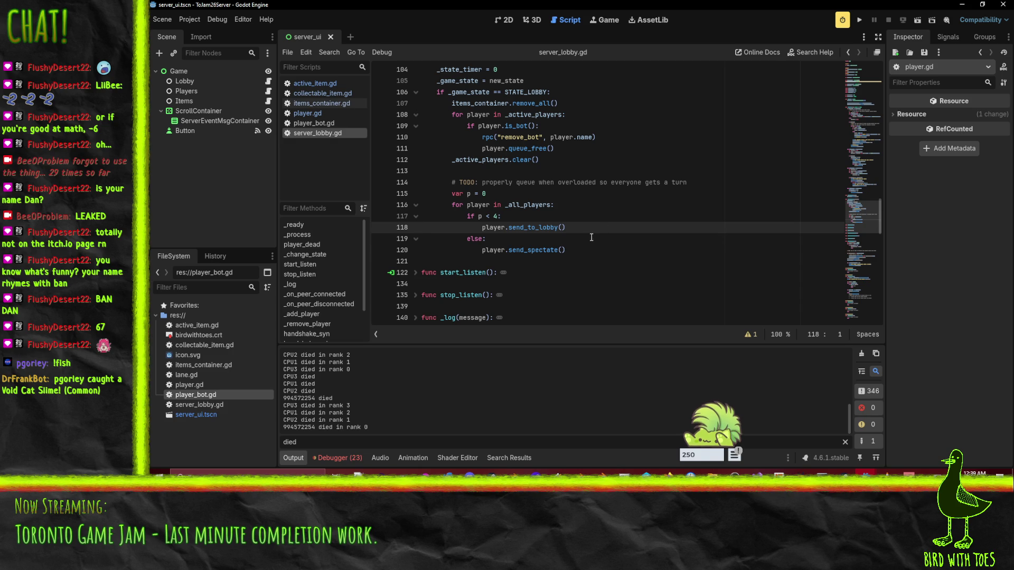
click(591, 238)
scroll(610, 205, down, 1)
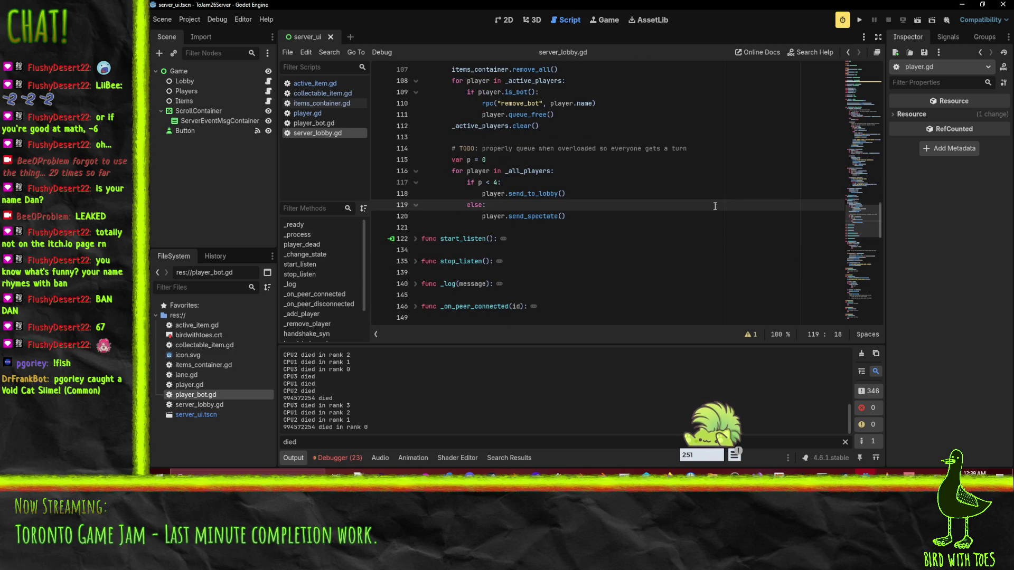
click(613, 227)
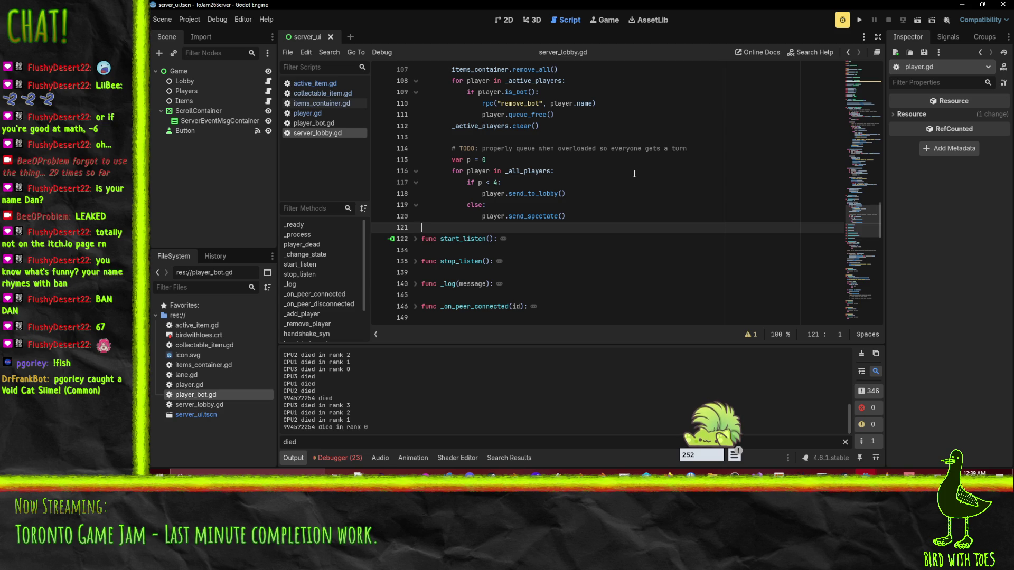
Run the server project and start it listening for players.
click(860, 20)
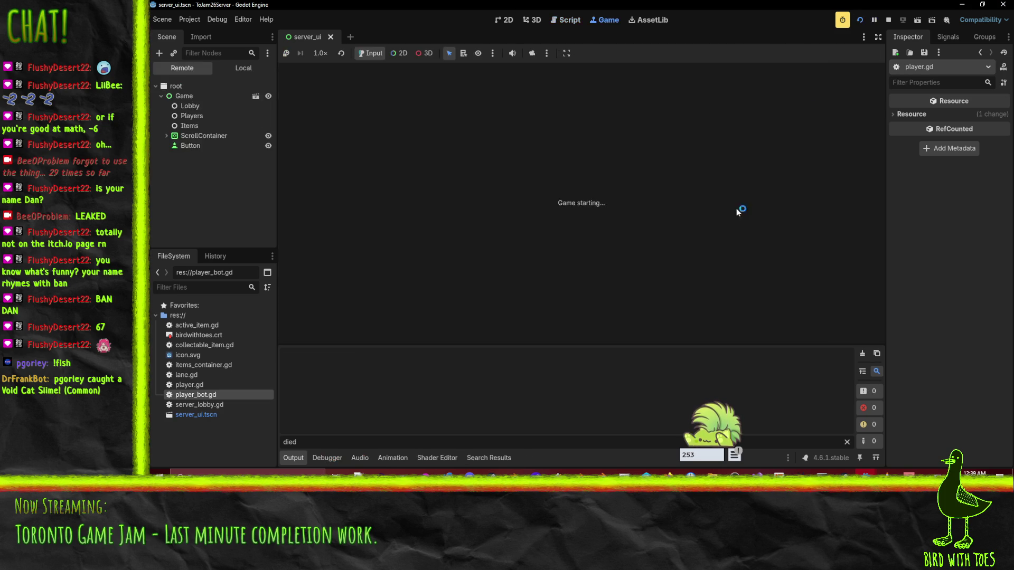
click(389, 79)
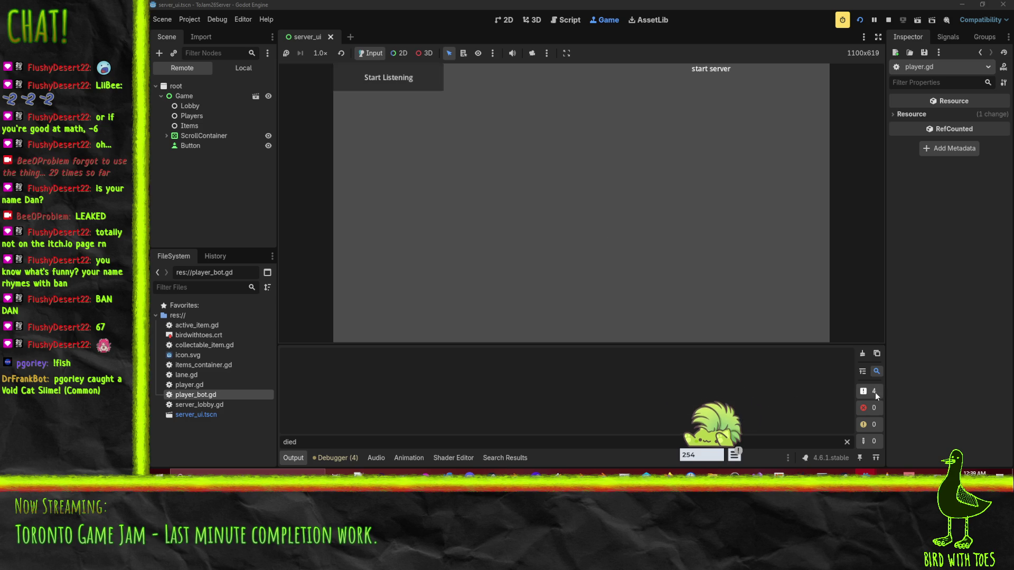
mouse_move(866, 474)
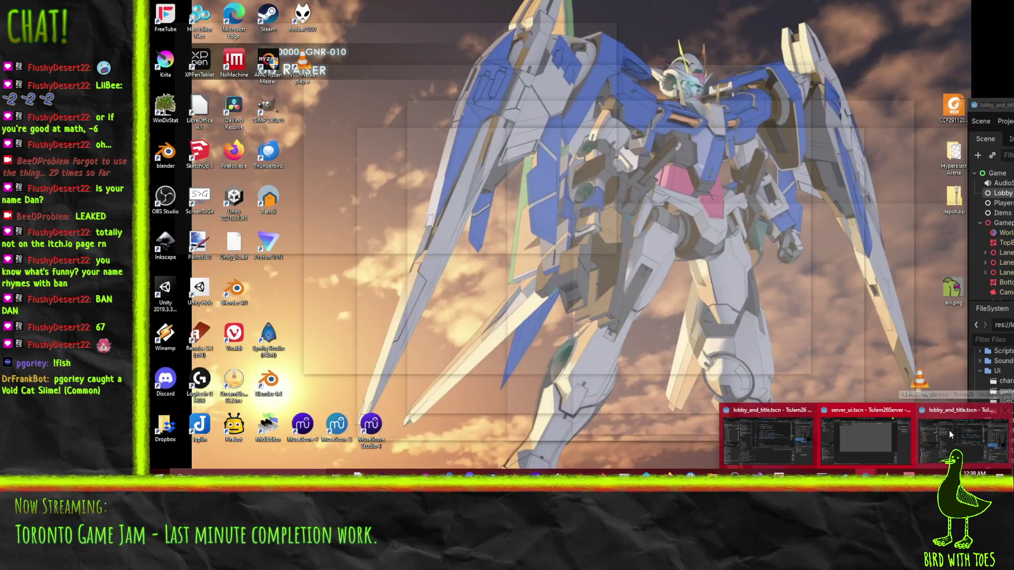
click(948, 429)
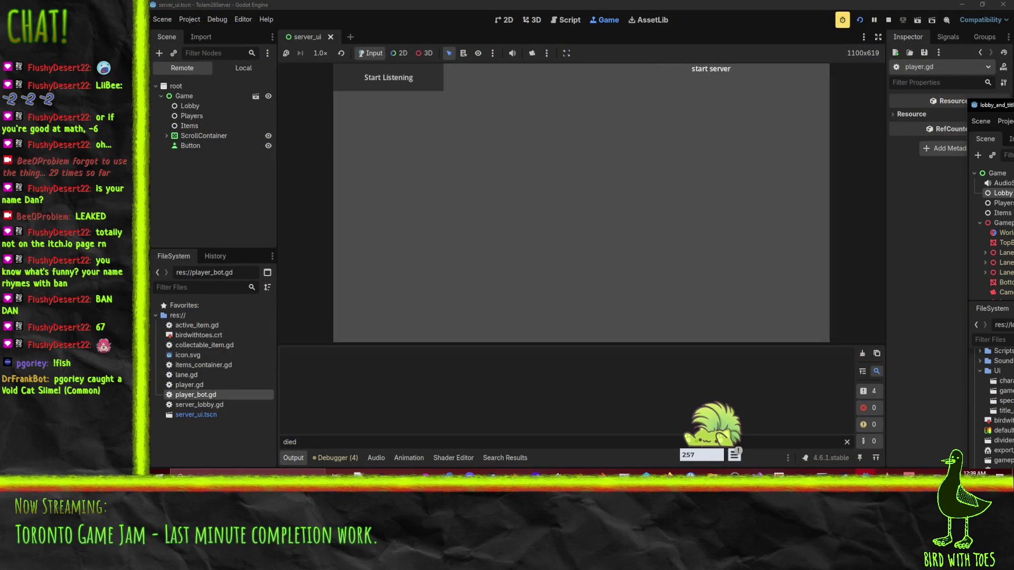
Launch the client project with F5 and bring the lobby_and_title editor forward.
key(F5)
mouse_move(865, 473)
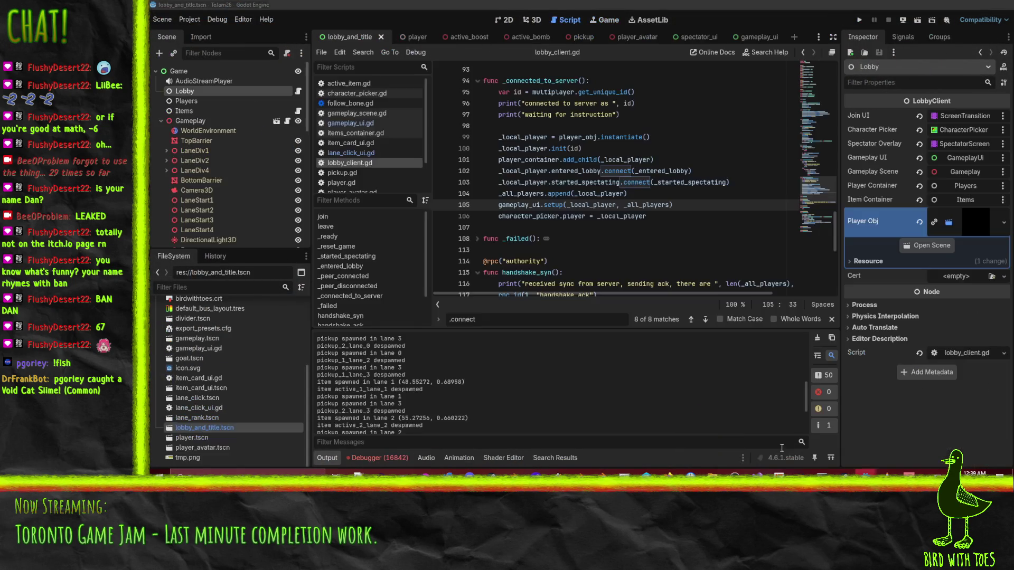
click(949, 430)
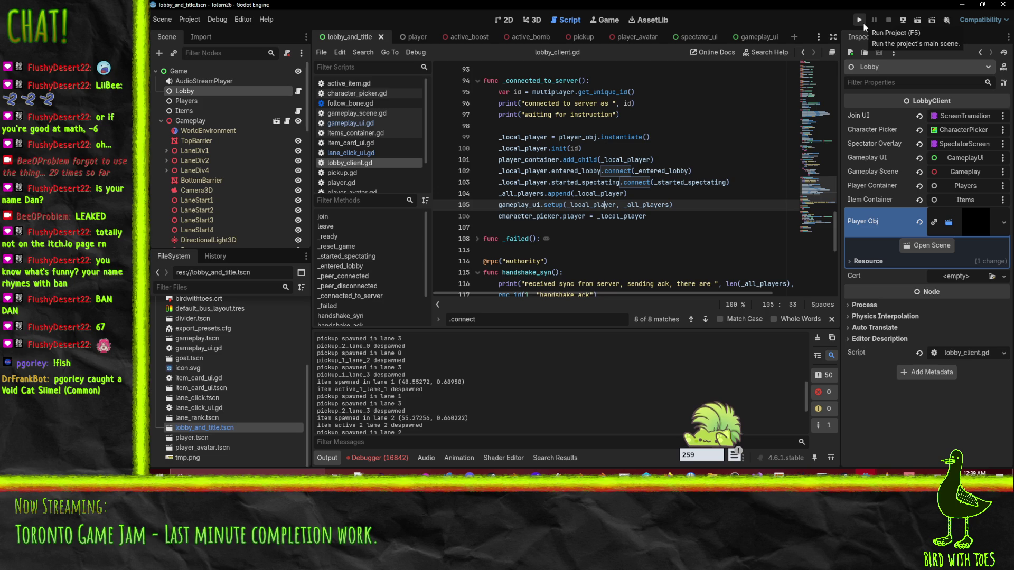
Run the client, cycle three characters to the white duck, and click READY!
click(863, 23)
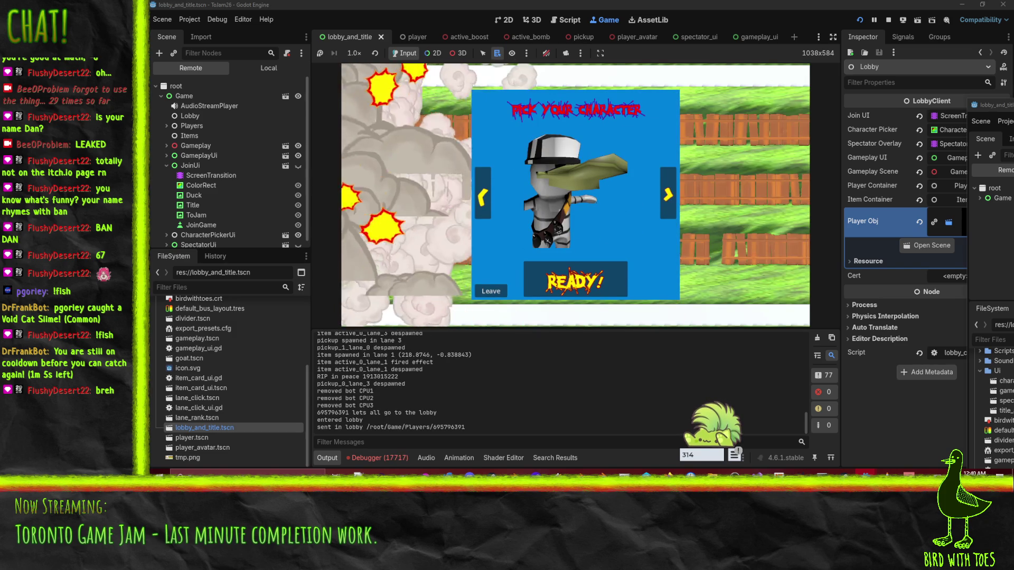
click(667, 196)
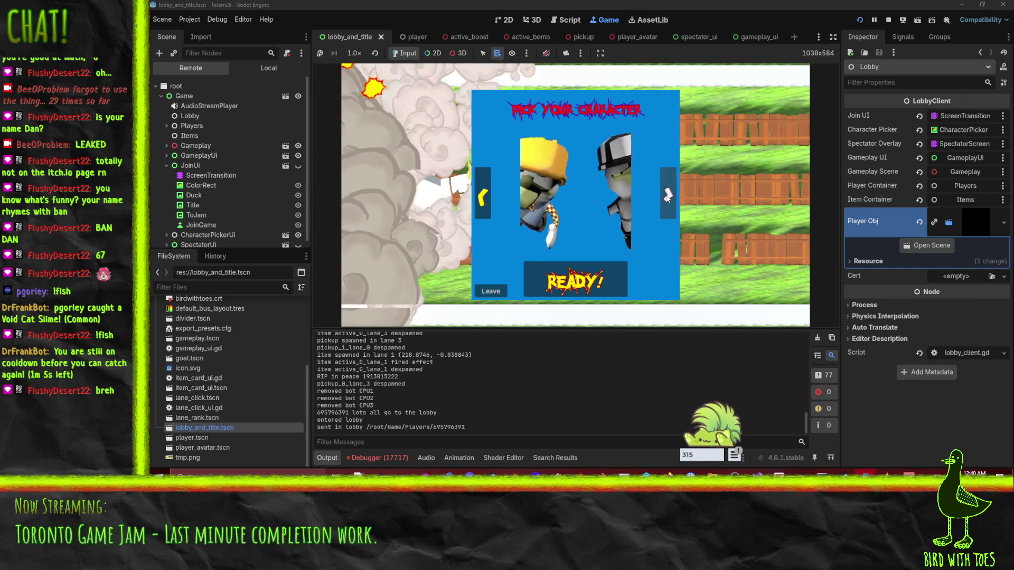
click(667, 195)
click(667, 195)
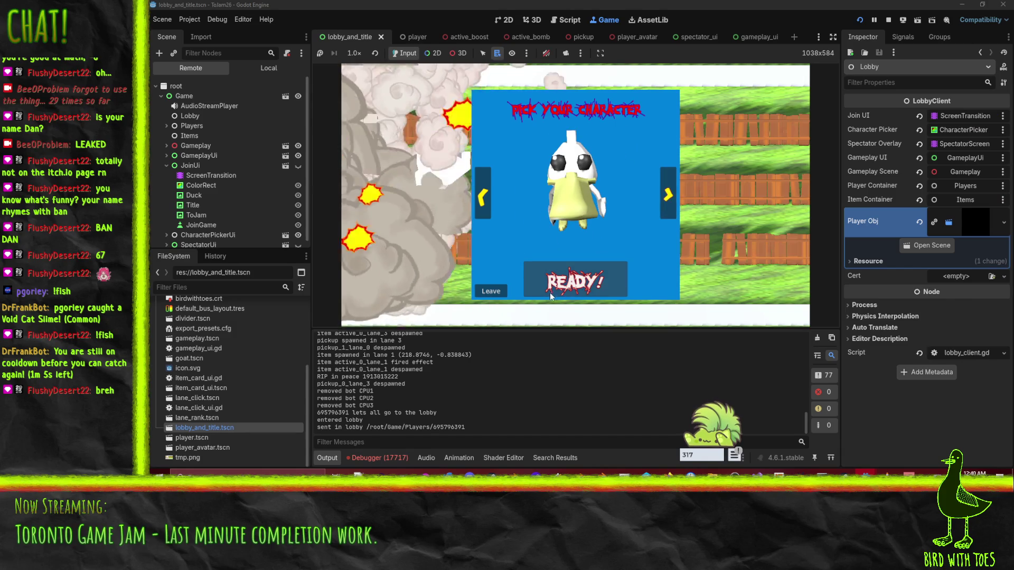
click(575, 280)
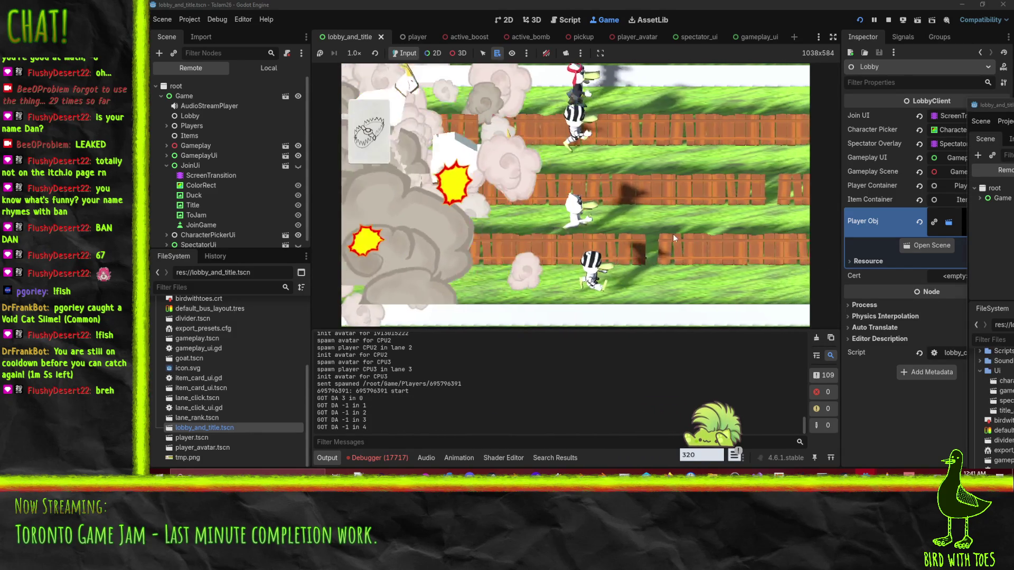
Place a trap in lane 2, drop an item in lane 3, pick the hard-hat character, then stop.
click(673, 223)
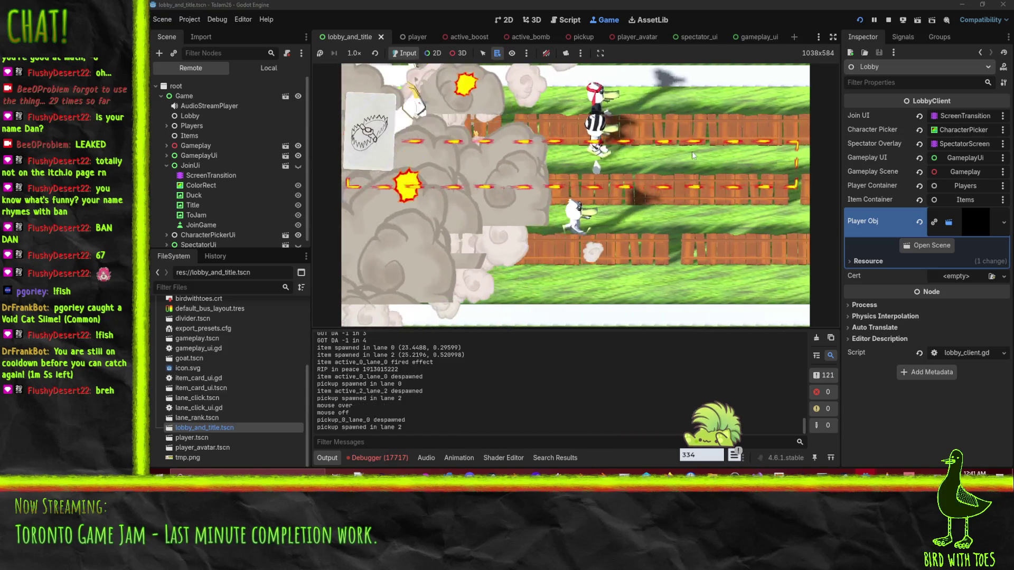
click(691, 151)
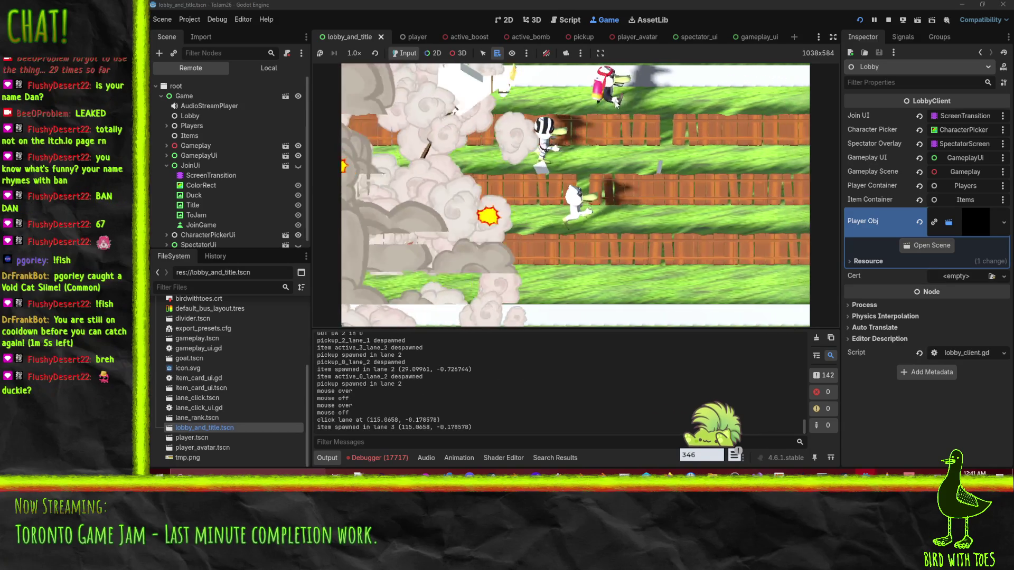
click(613, 106)
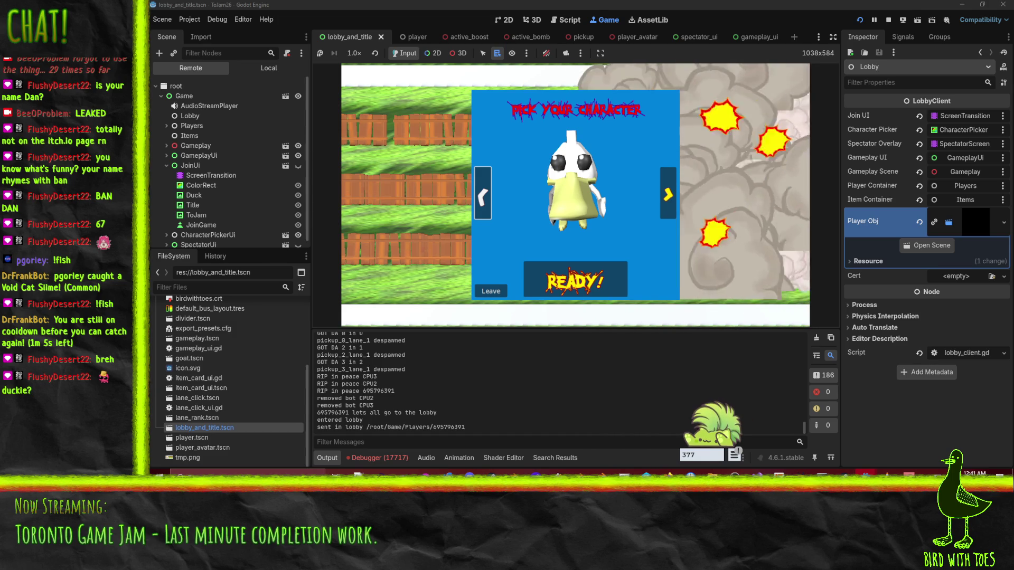
click(484, 203)
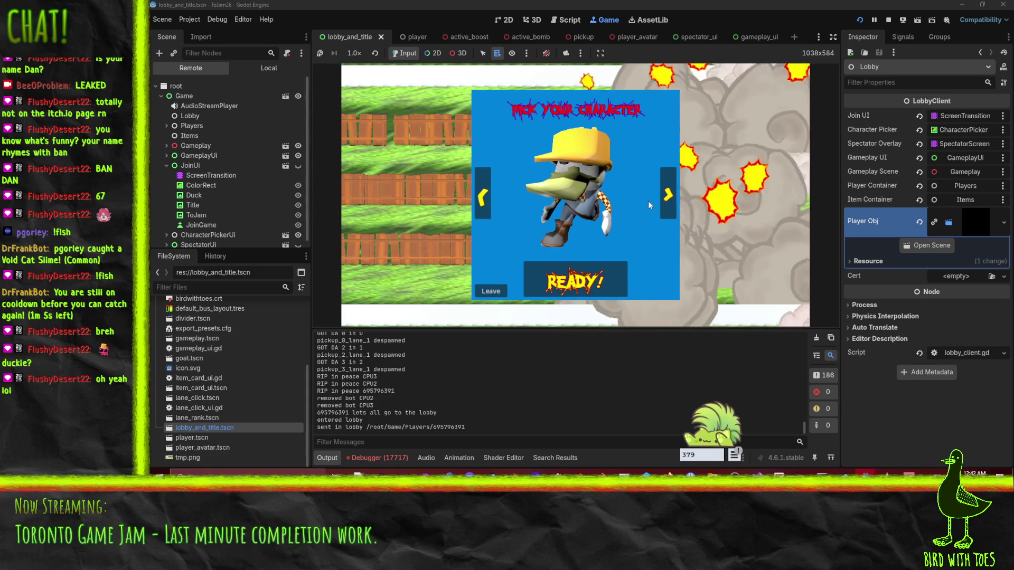
click(888, 21)
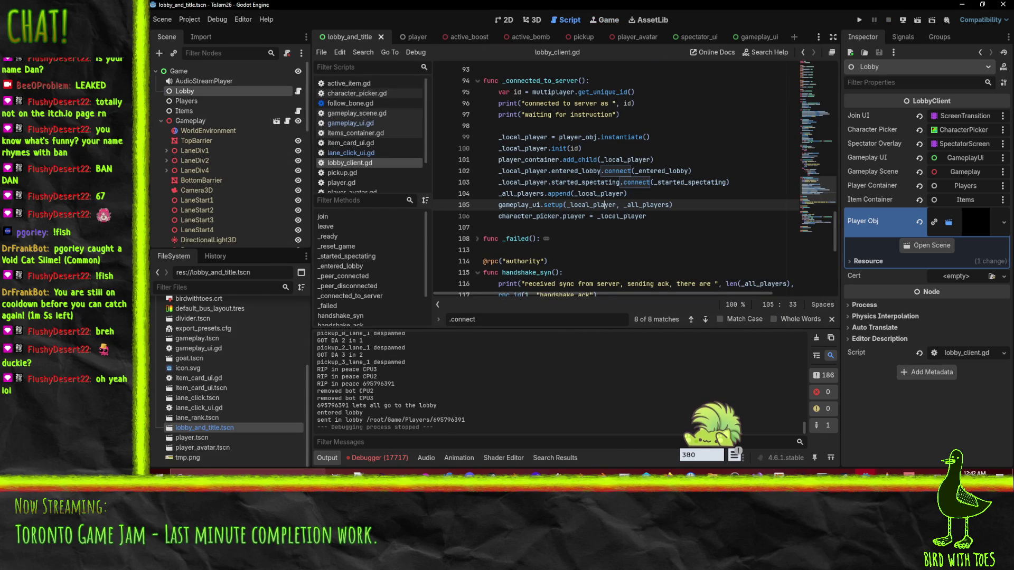
In the second client, ready up, drop items into lanes 1 and 2, then stop the run.
key(alt+Tab)
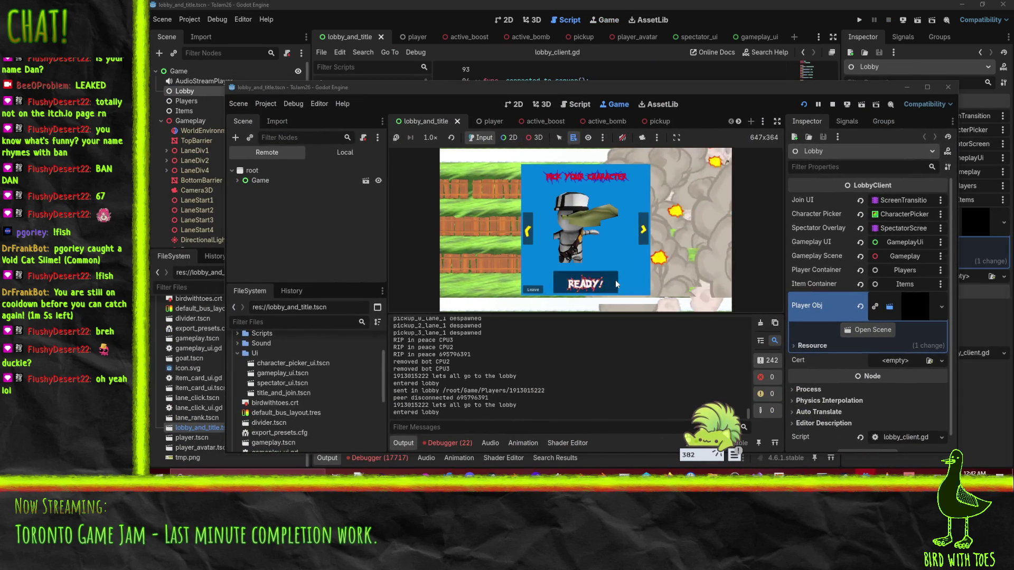
click(616, 284)
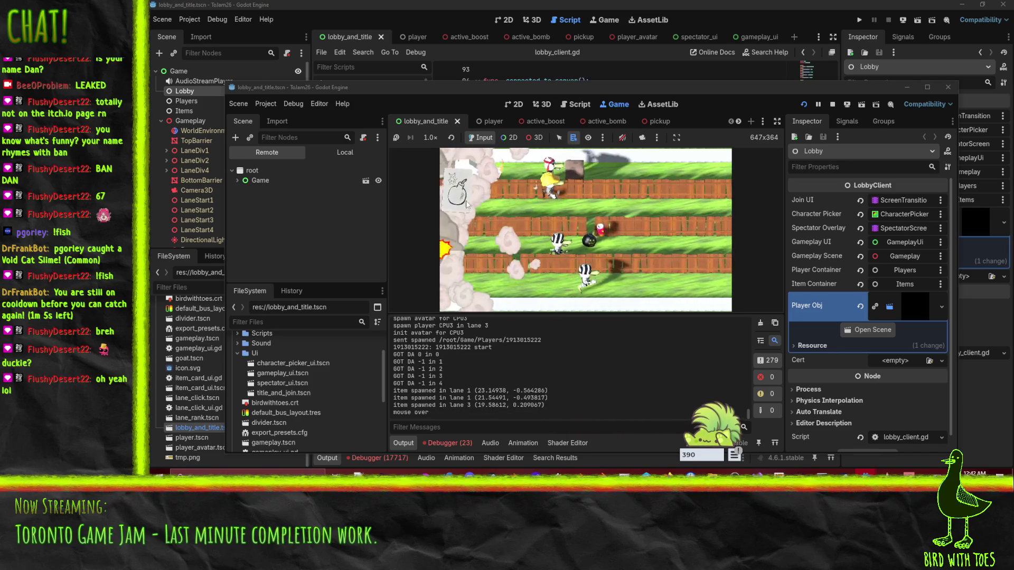
click(467, 205)
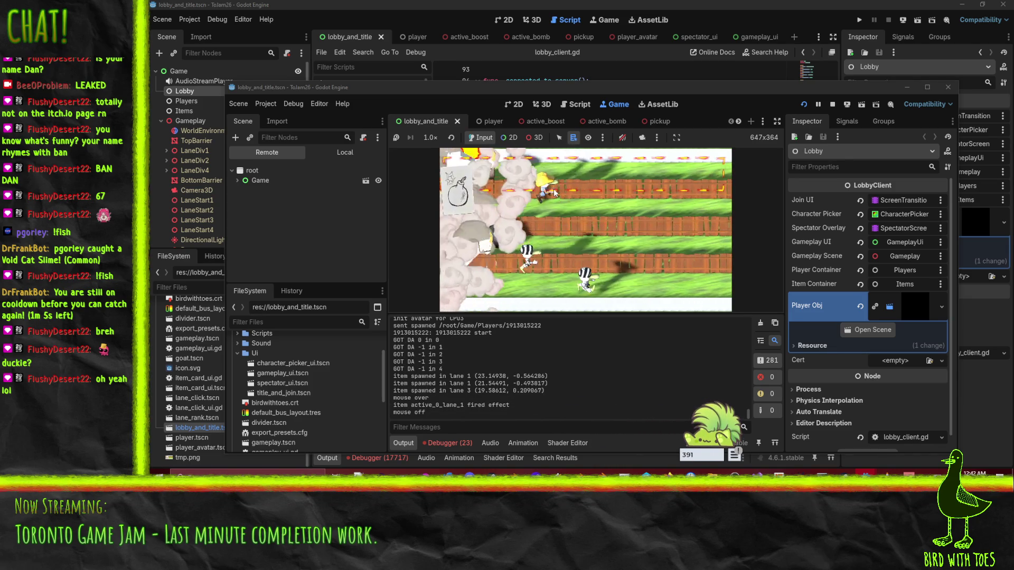
click(563, 186)
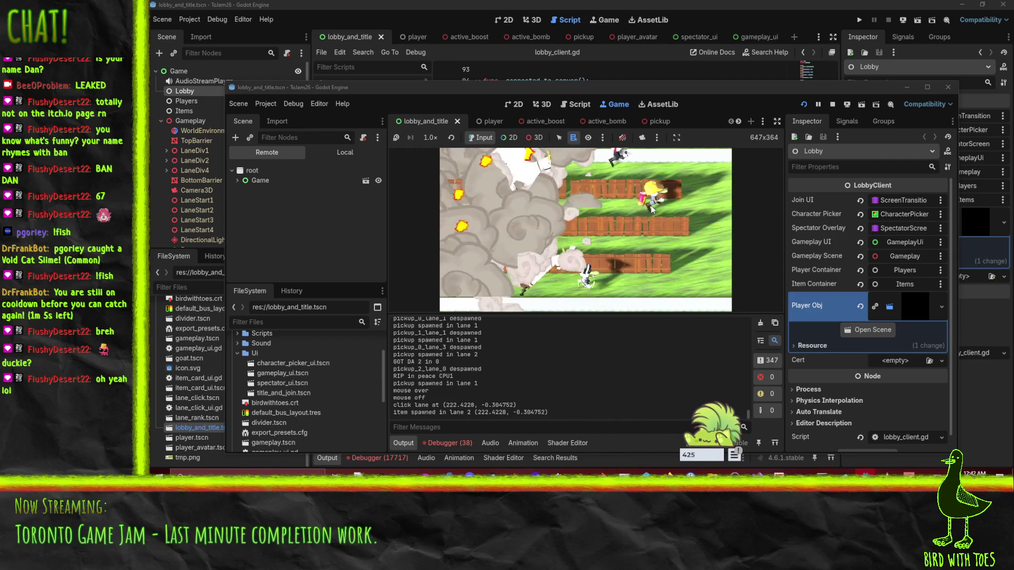
click(631, 227)
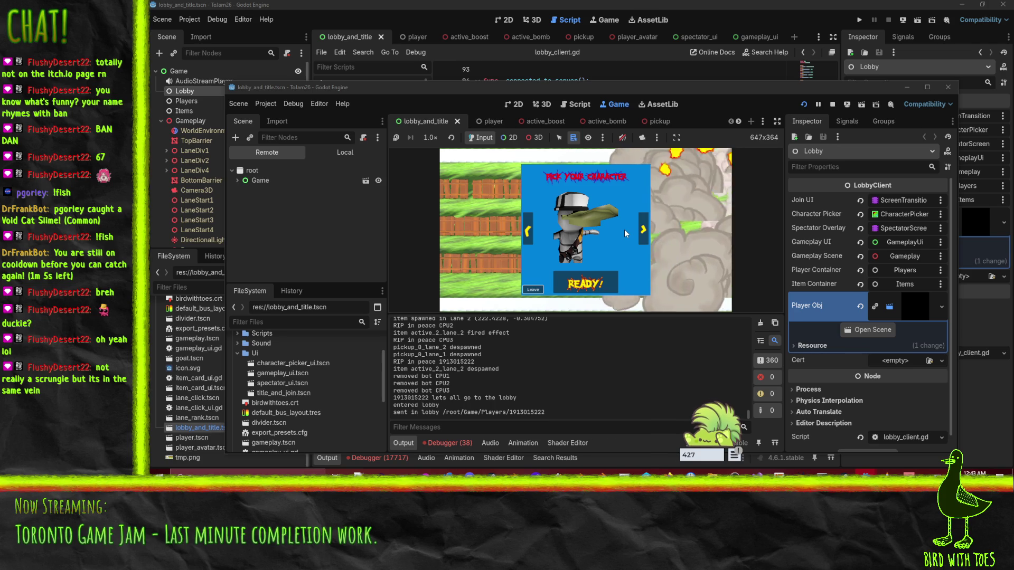
click(833, 104)
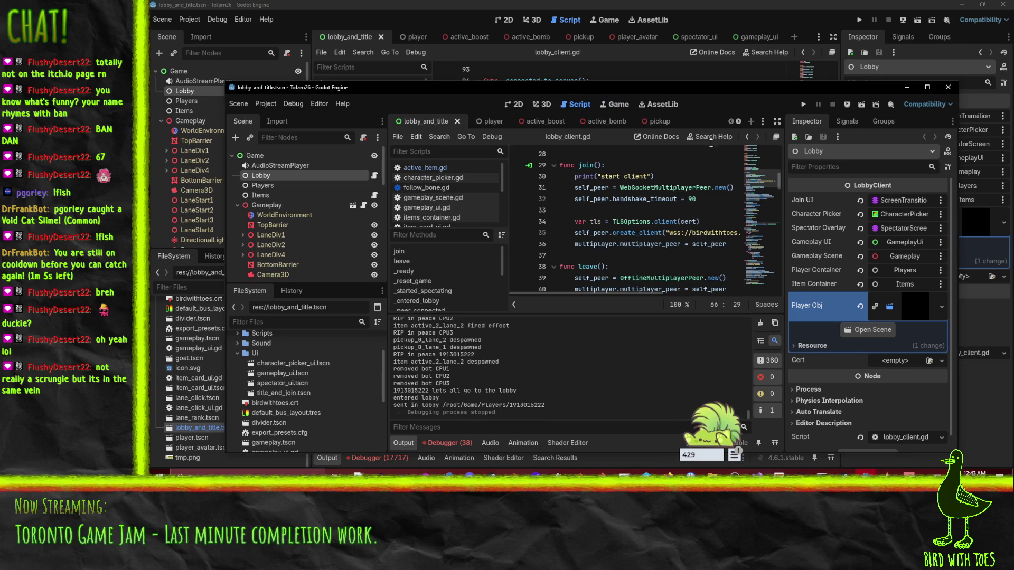
Close the second editor, clear the output log, and scroll through lobby_client.gd's _connected_to_server code.
click(948, 86)
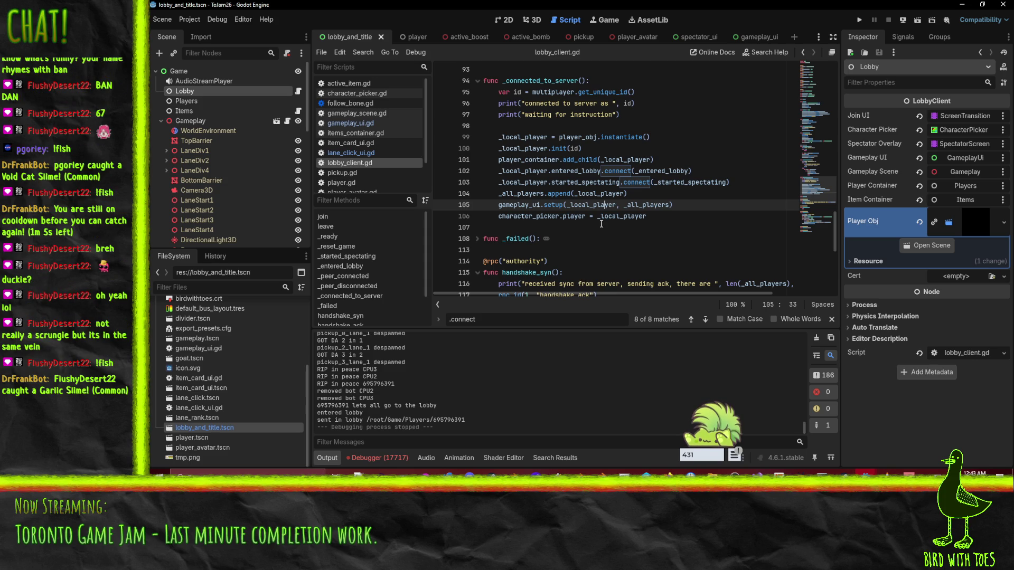
click(623, 217)
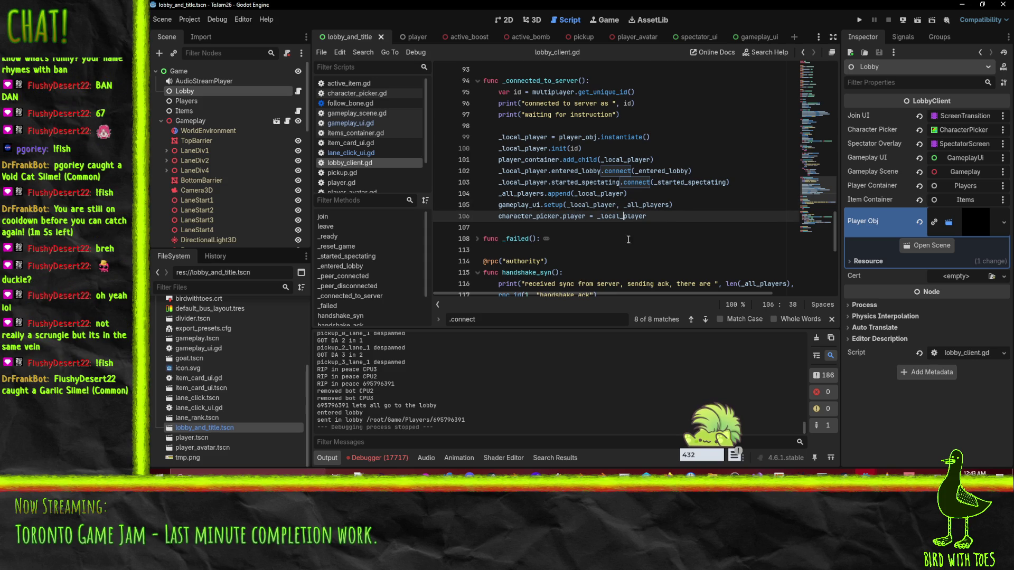
click(815, 340)
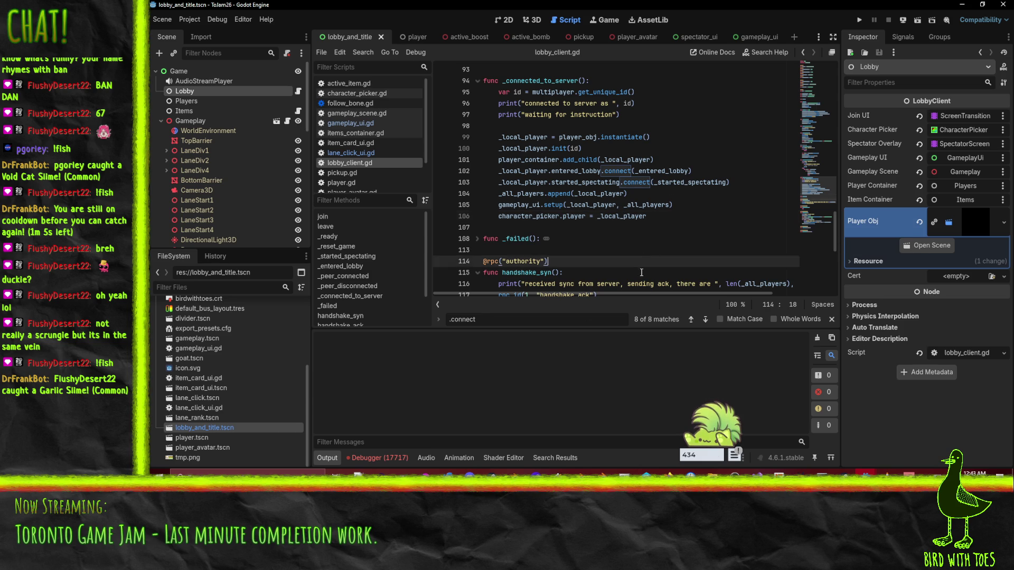
scroll(634, 237, up, 7)
scroll(694, 243, down, 2)
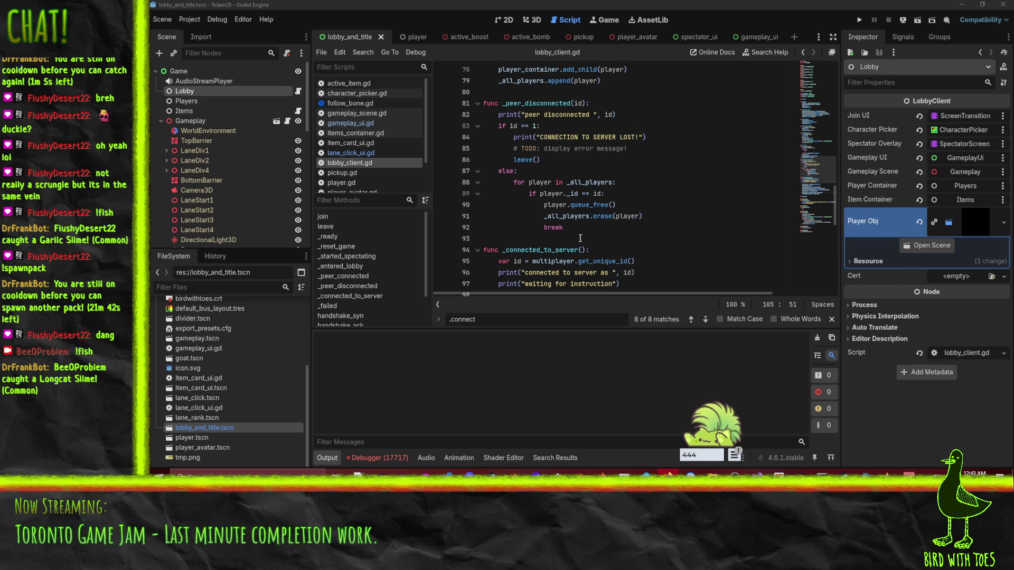
click(566, 250)
scroll(630, 261, up, 6)
scroll(631, 262, up, 10)
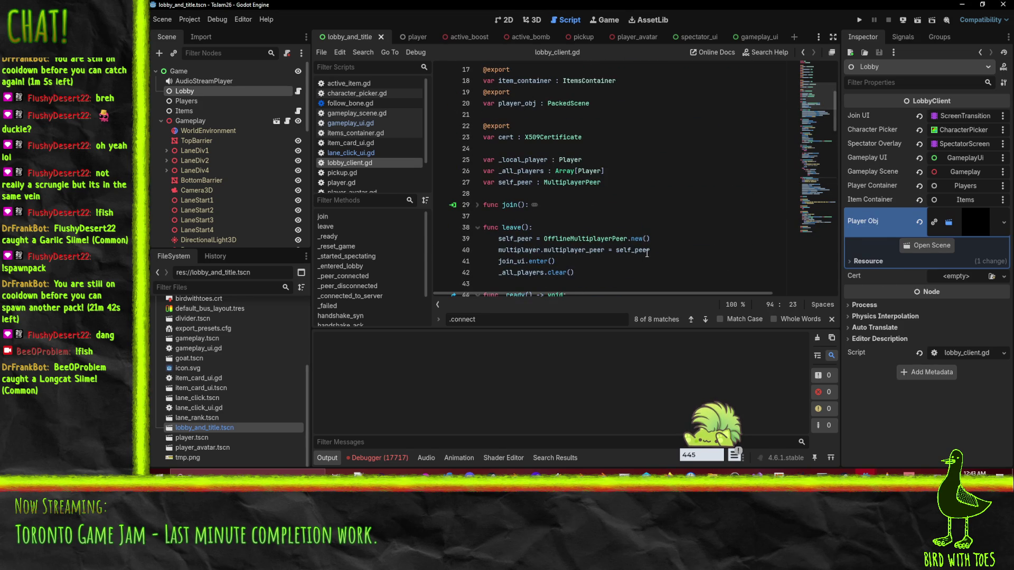
scroll(612, 243, up, 2)
In P4V, revert unchanged files in the default pending changelist.
click(639, 470)
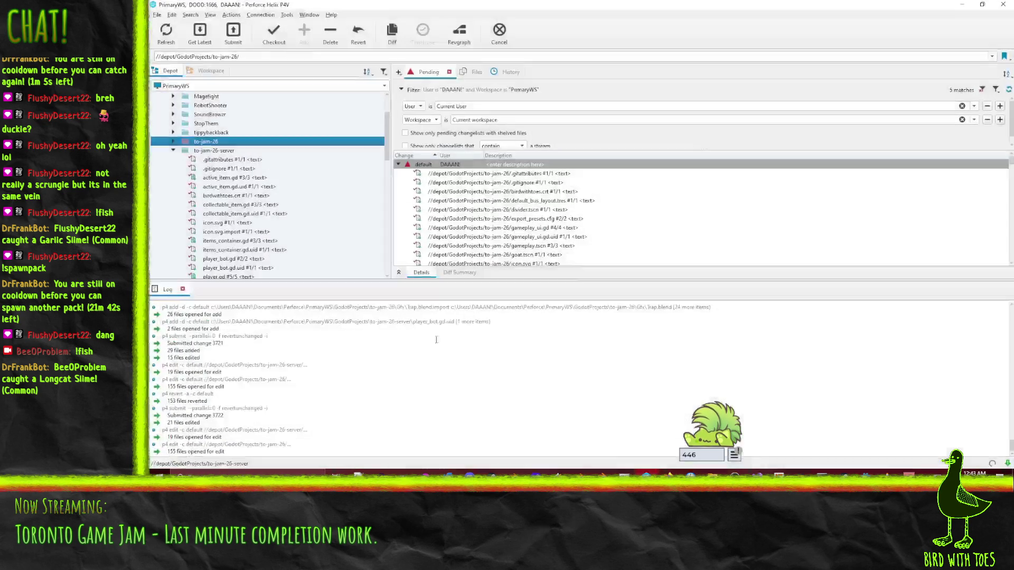
right_click(439, 167)
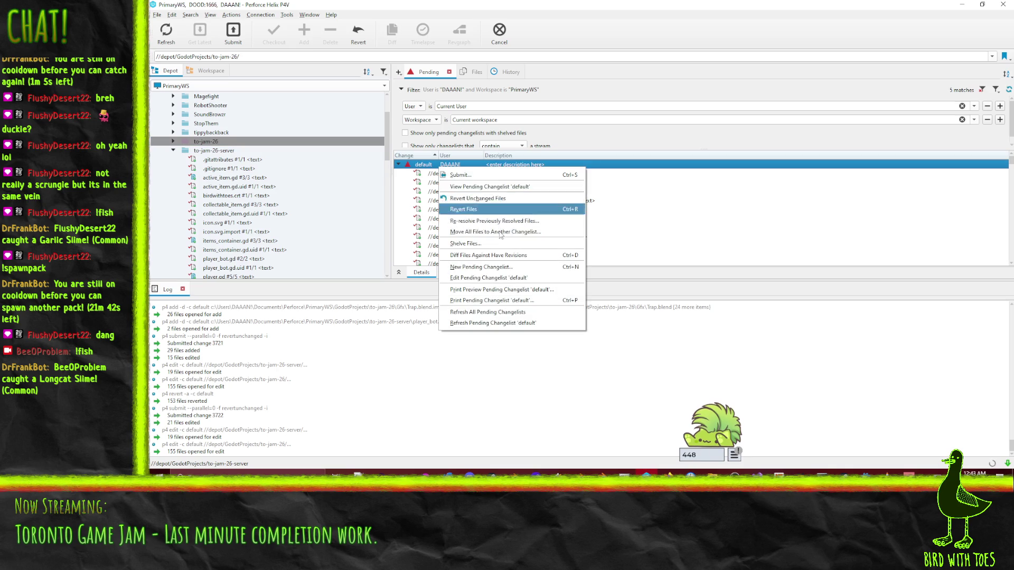
click(511, 206)
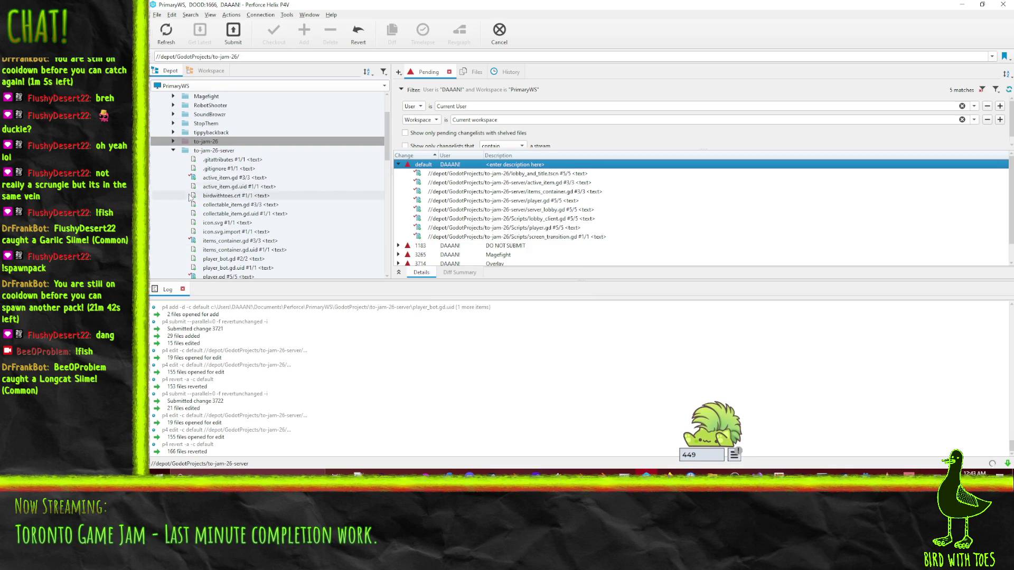
Browse the to-jam-26 workspace tree, collapsing the Gfx, Scripts, Items and Sound folders.
click(174, 150)
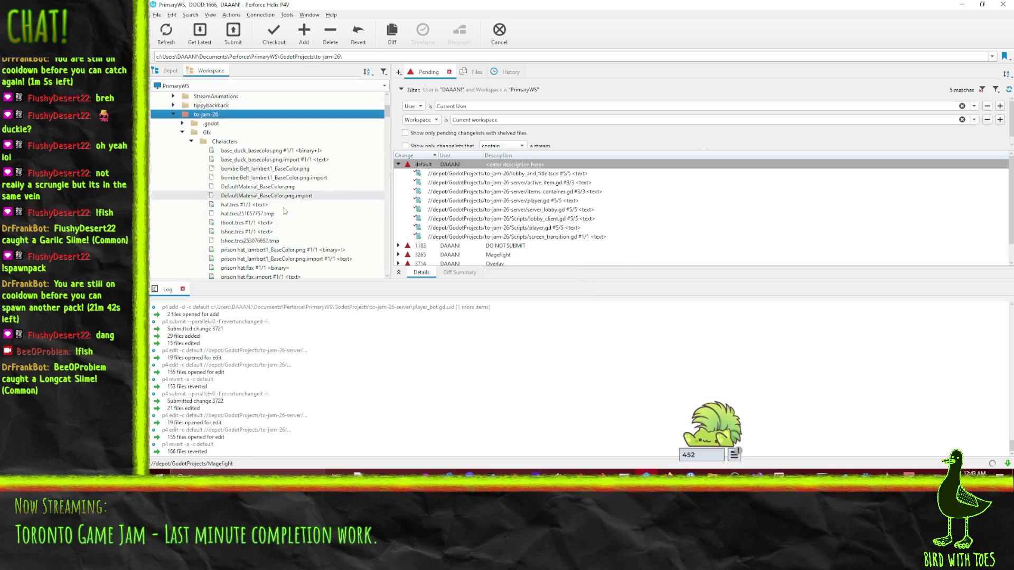
scroll(263, 133, down, 2)
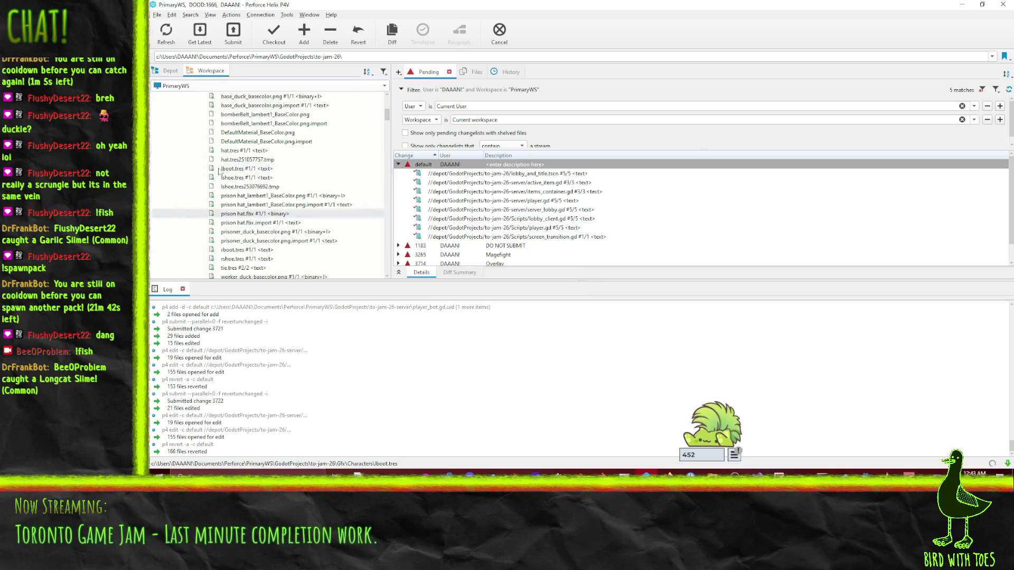
scroll(267, 138, down, 6)
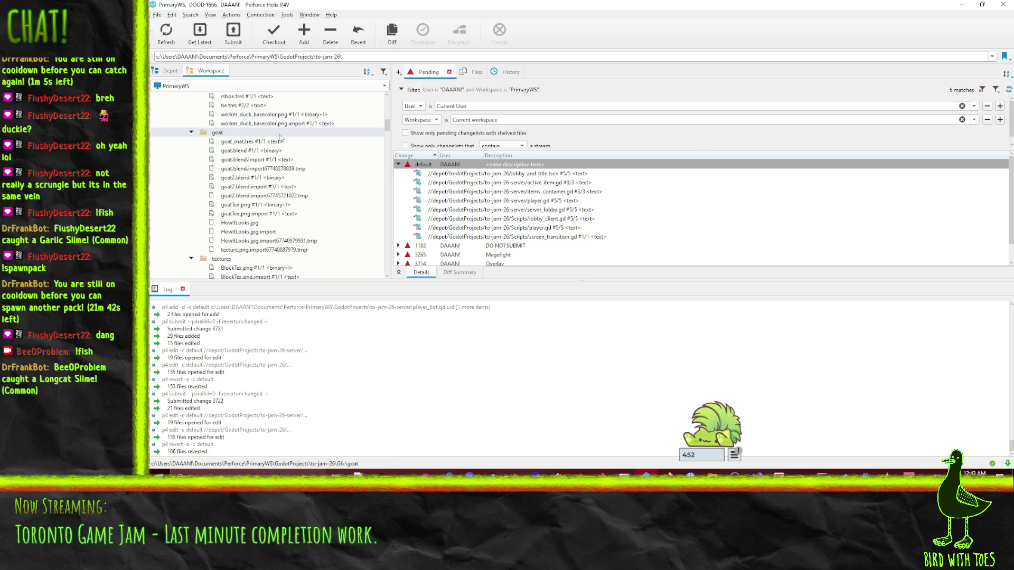
scroll(268, 151, up, 8)
click(182, 187)
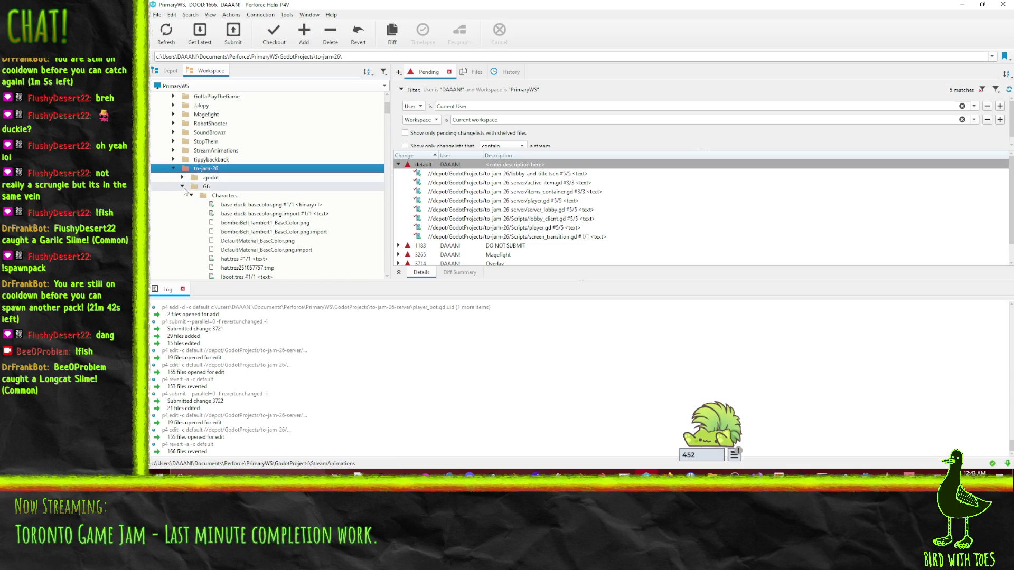
scroll(180, 222, down, 3)
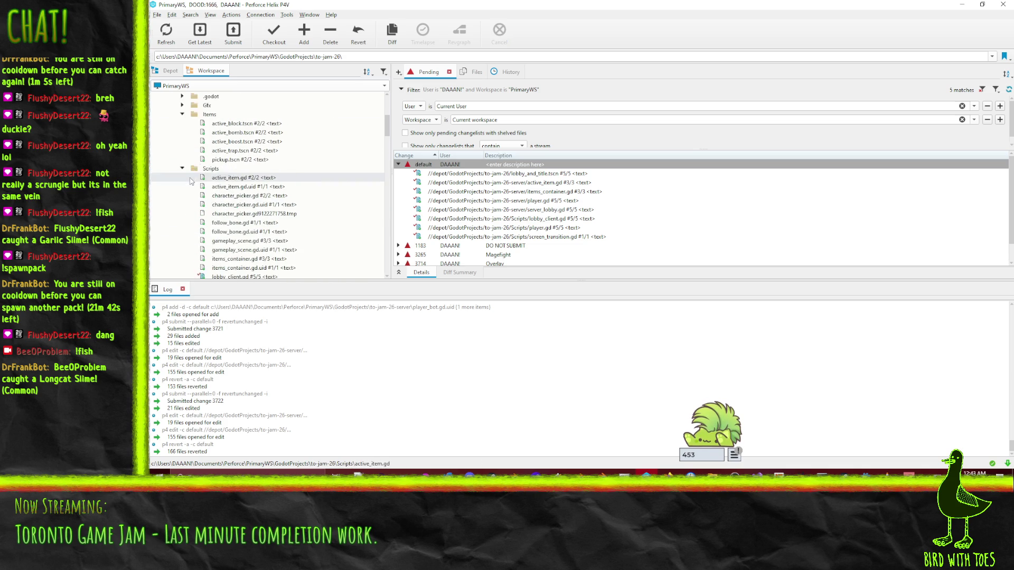
click(181, 168)
click(182, 114)
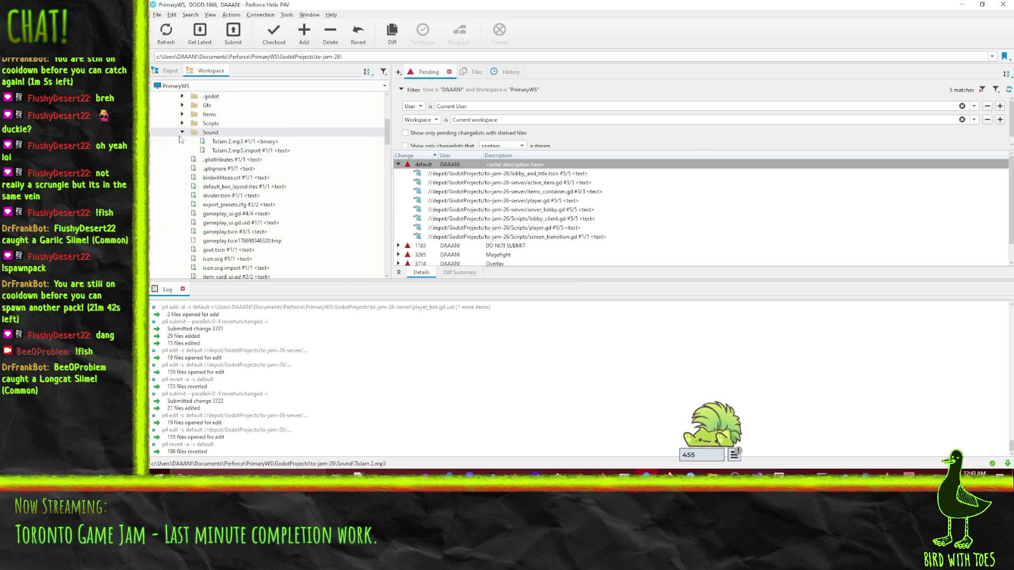
click(182, 132)
scroll(182, 159, down, 8)
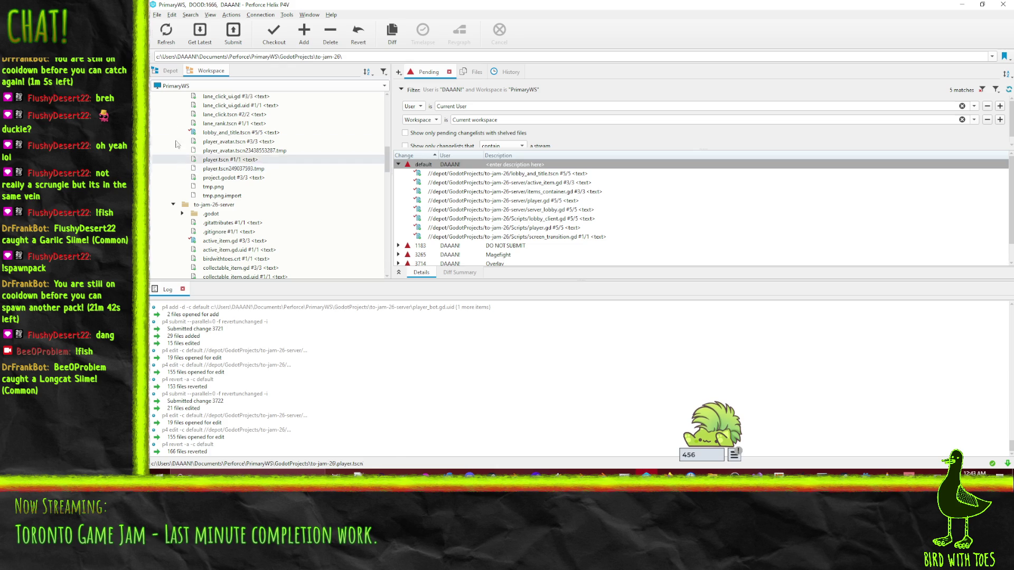
scroll(248, 184, up, 10)
click(221, 153)
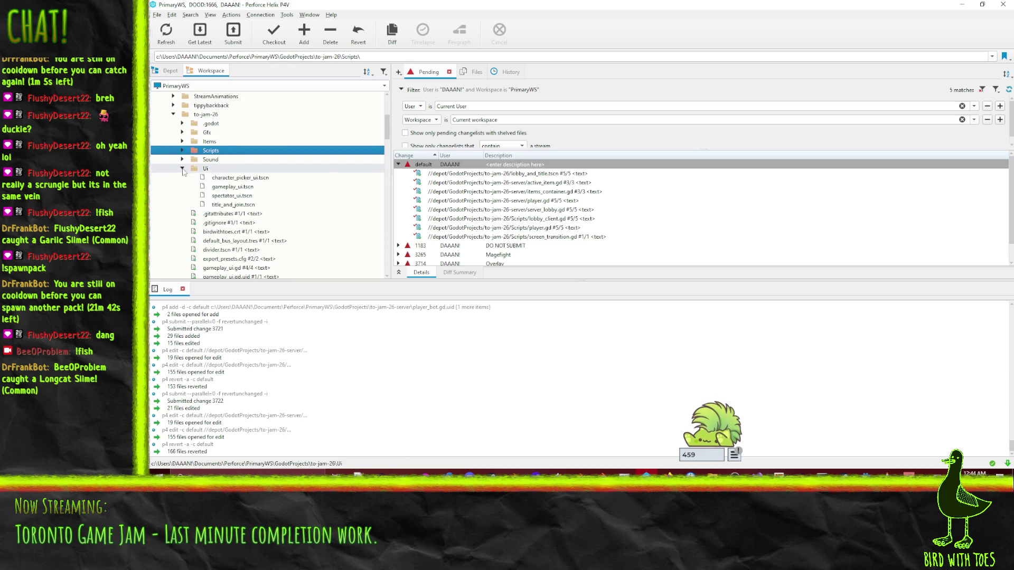
Mark the new Ui folder's scene files for add with Ctrl+E.
click(209, 169)
key(ctrl+e)
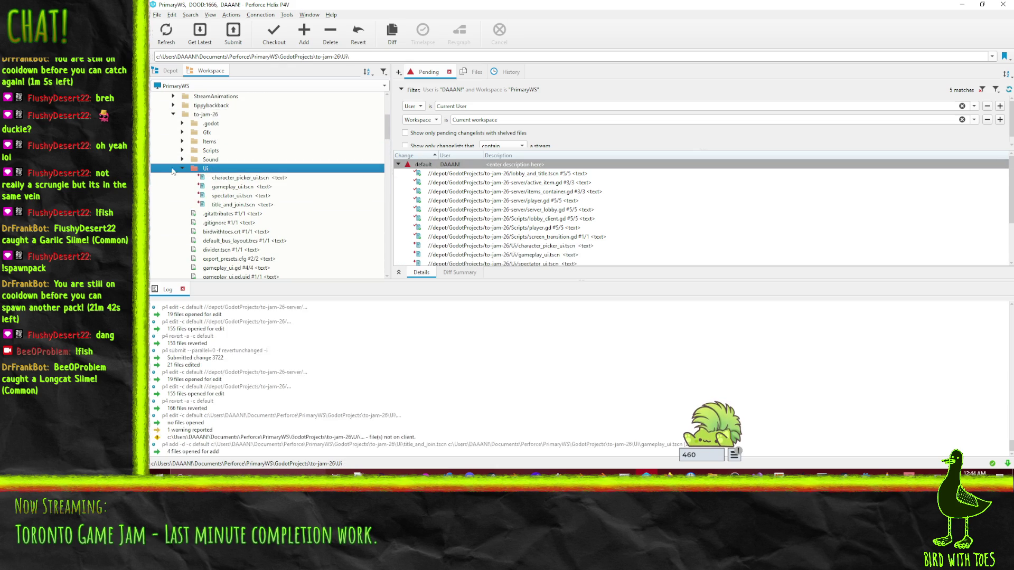
click(182, 159)
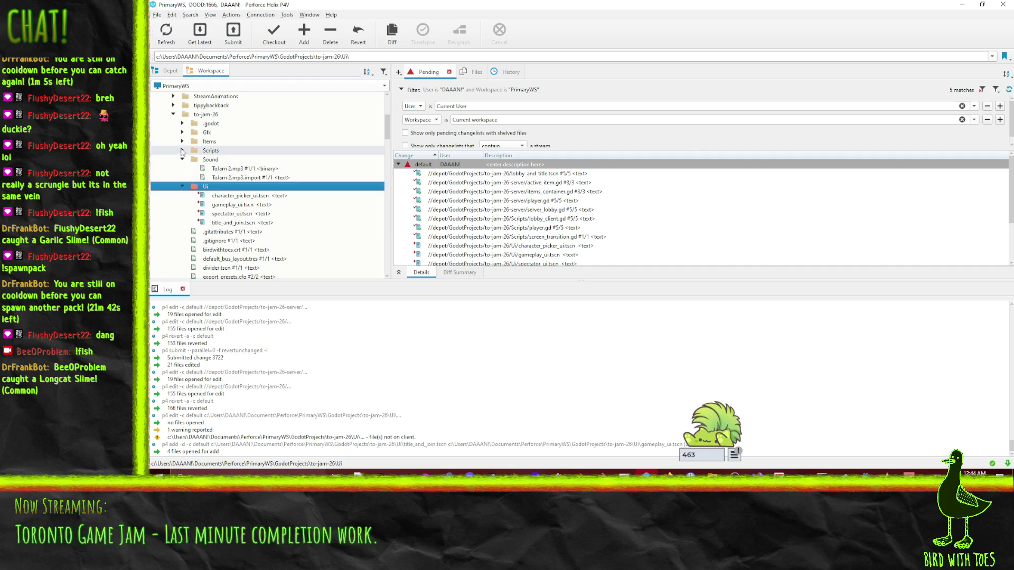
click(182, 158)
click(182, 168)
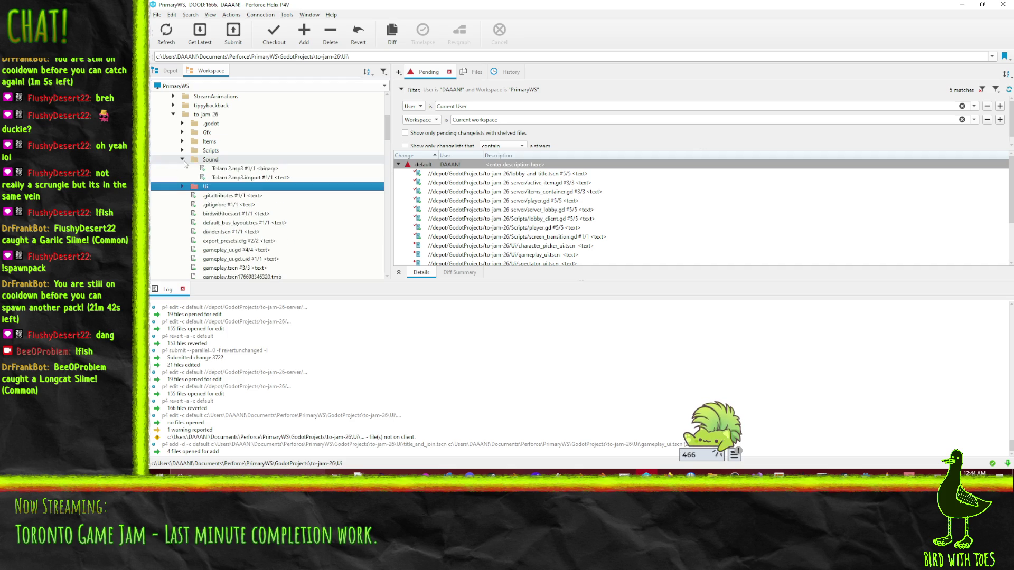
click(182, 159)
click(182, 159)
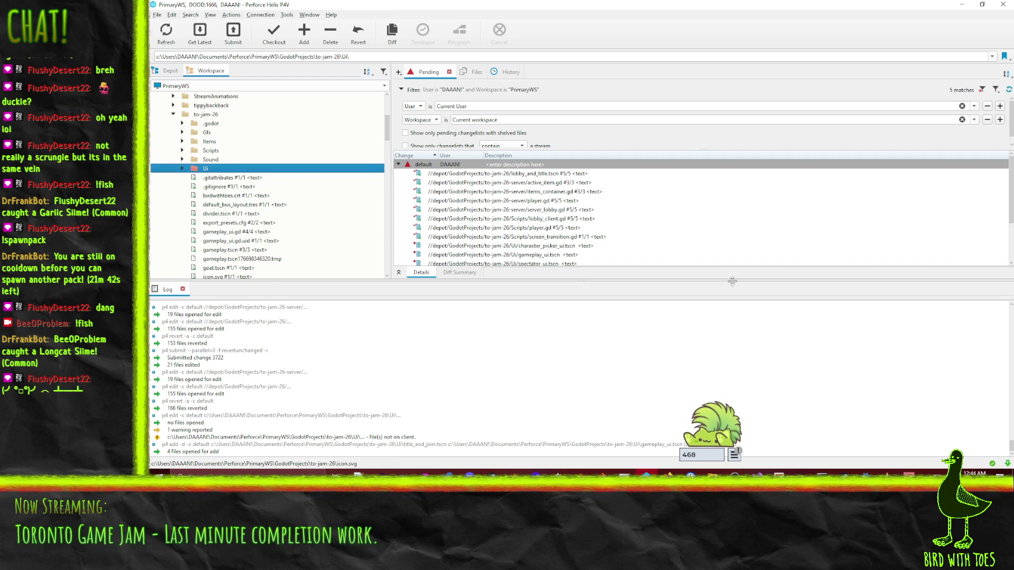
Select active_item.gd, items_container.gd, player.gd, server_lobby.gd and lobby_client.gd in the pending changelist.
click(501, 209)
scroll(401, 205, down, 2)
scroll(283, 200, down, 10)
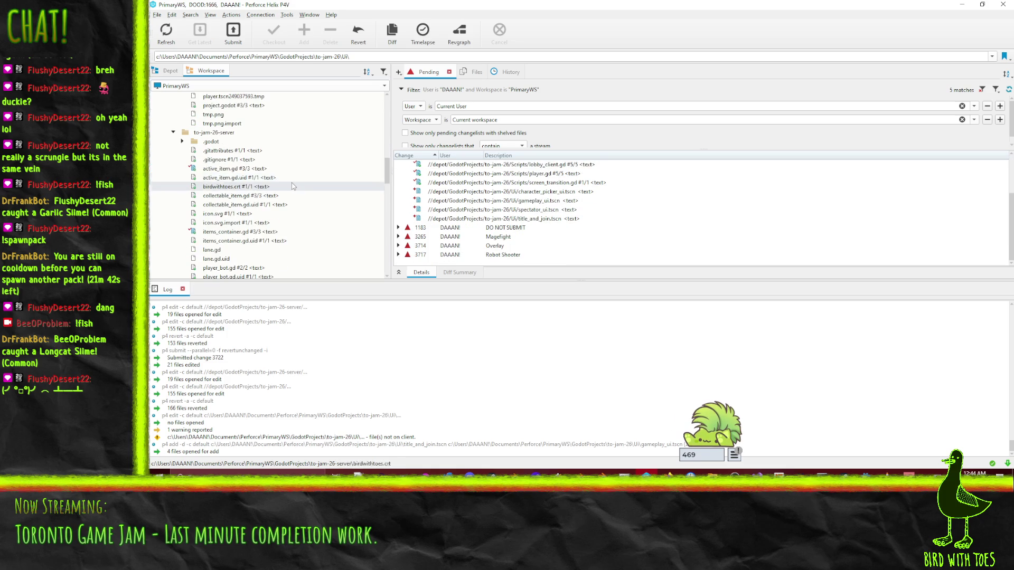
scroll(475, 211, up, 3)
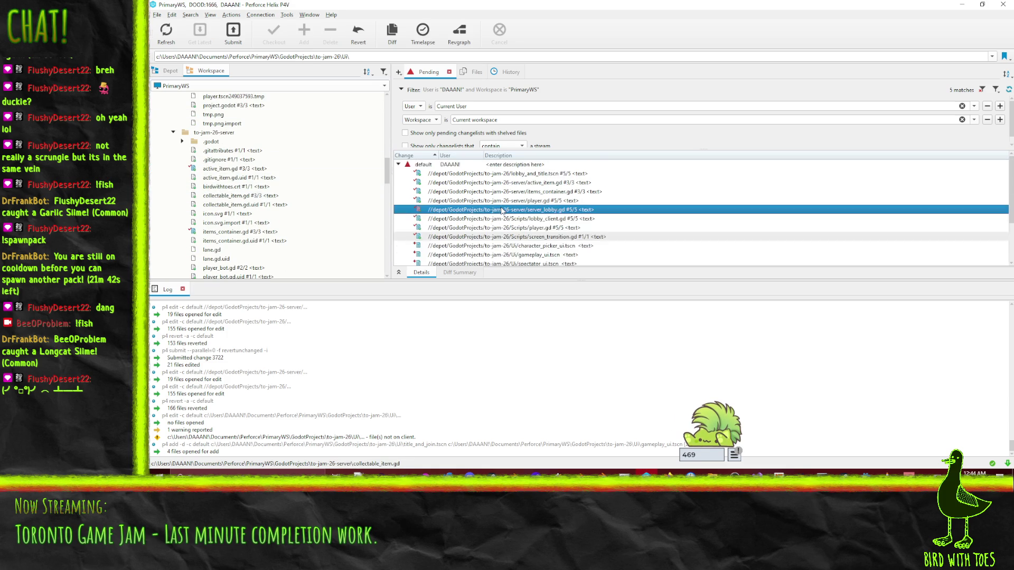
click(486, 165)
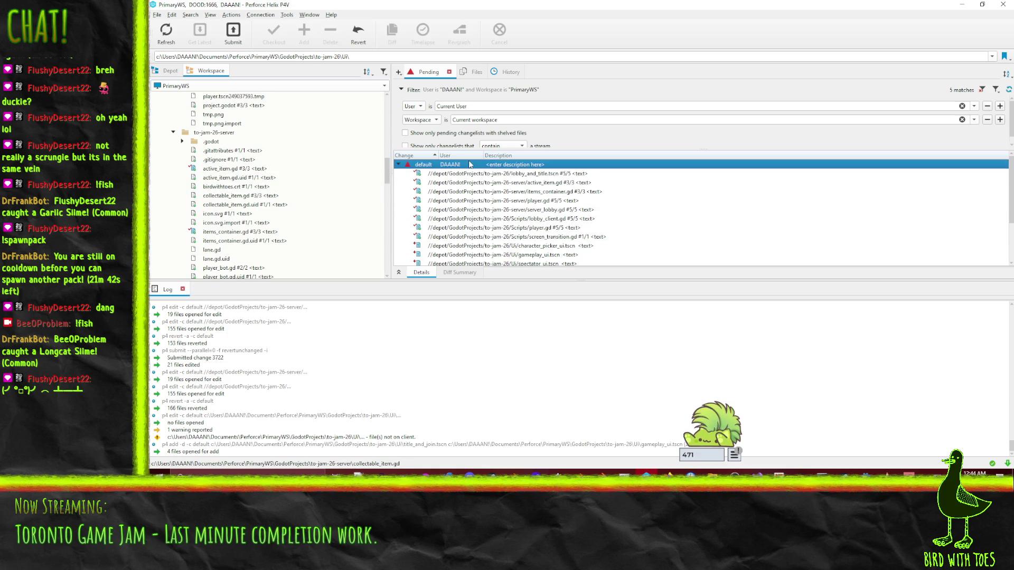
click(556, 192)
shift+click(571, 183)
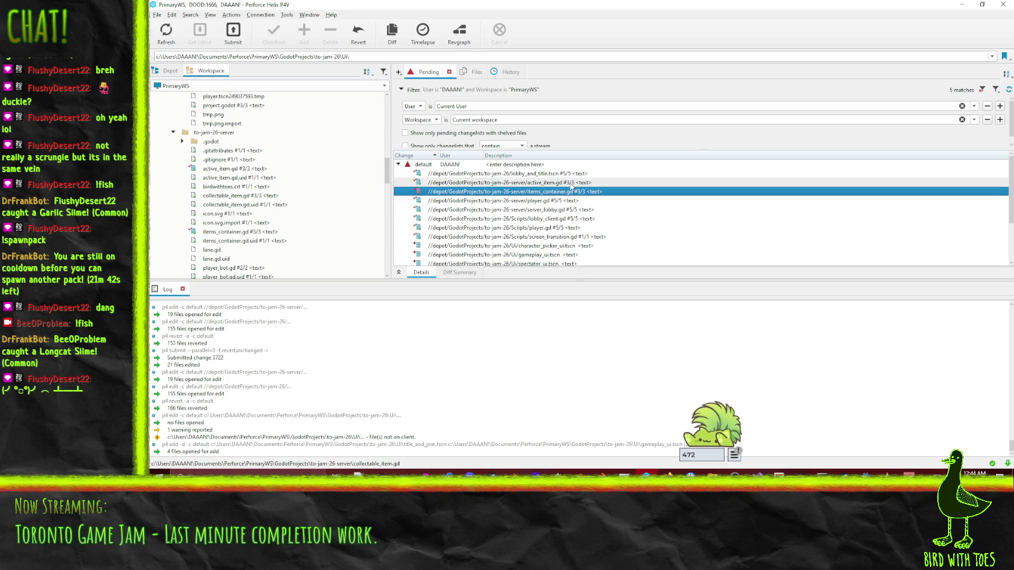
ctrl+click(576, 201)
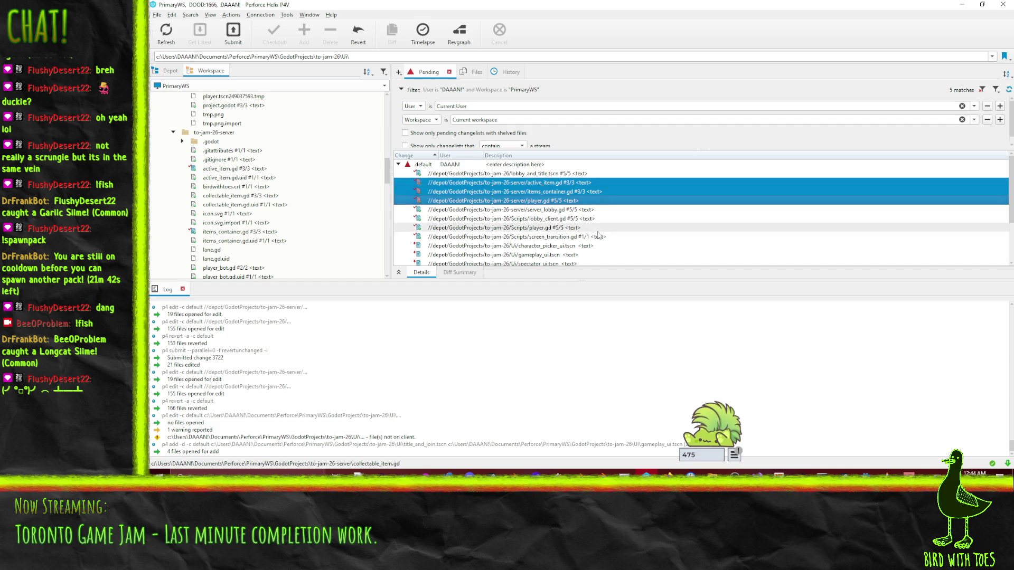
shift+click(570, 218)
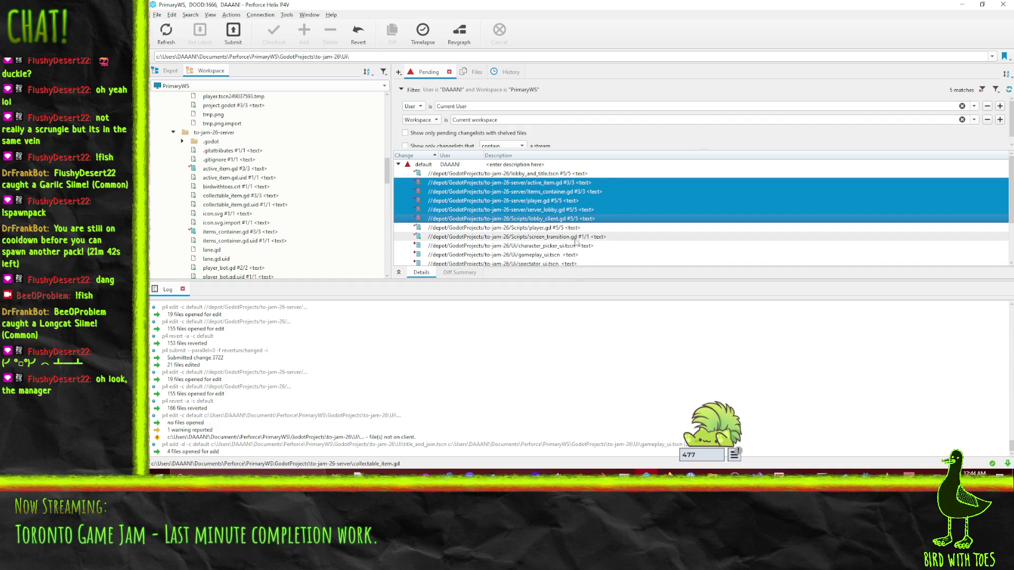
scroll(636, 238, down, 1)
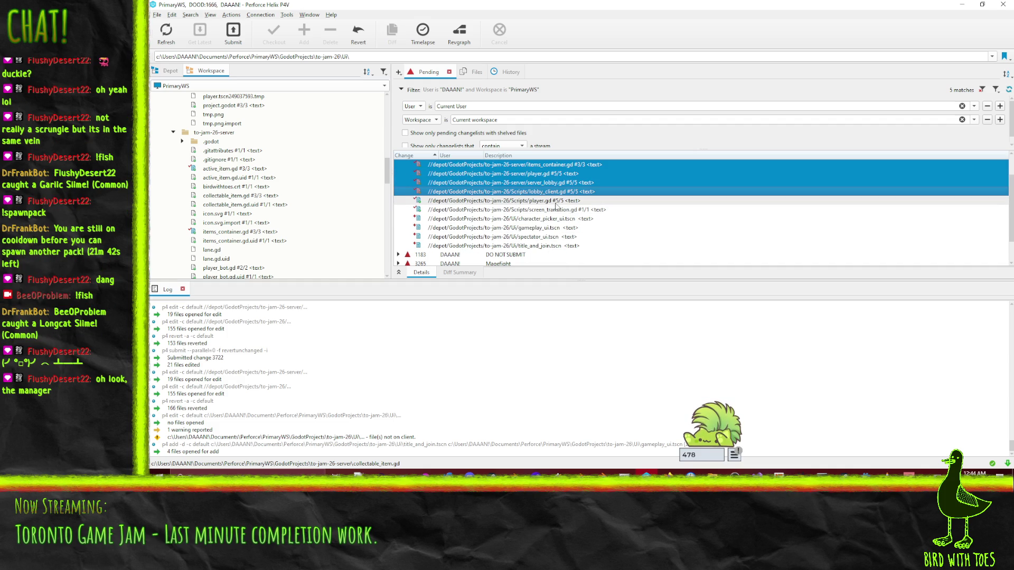
Add client player.gd and screen_transition.gd, diff all against have revisions, and close screen_transition.gd's diff.
shift+click(554, 204)
shift+click(575, 210)
right_click(574, 209)
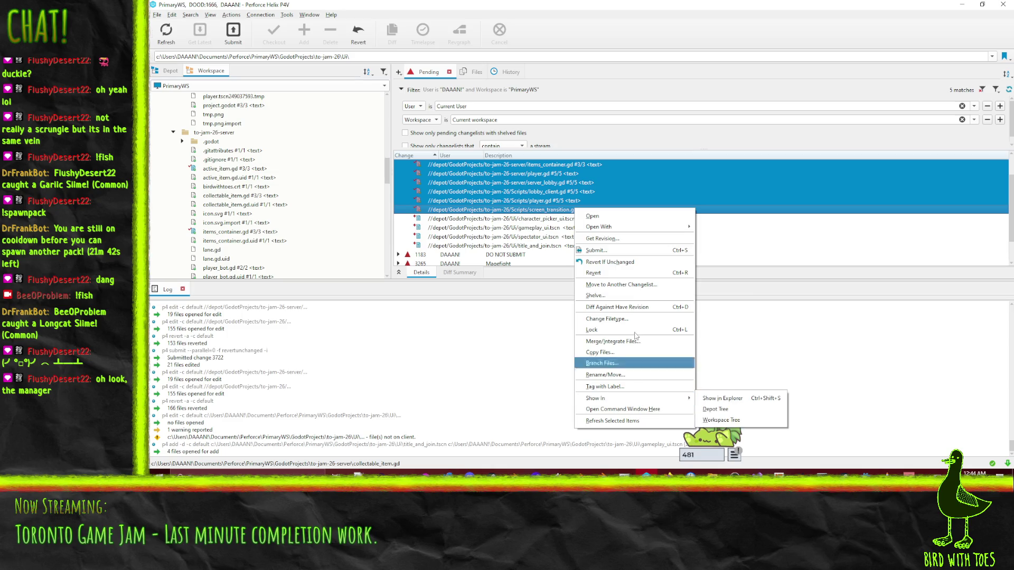
click(617, 307)
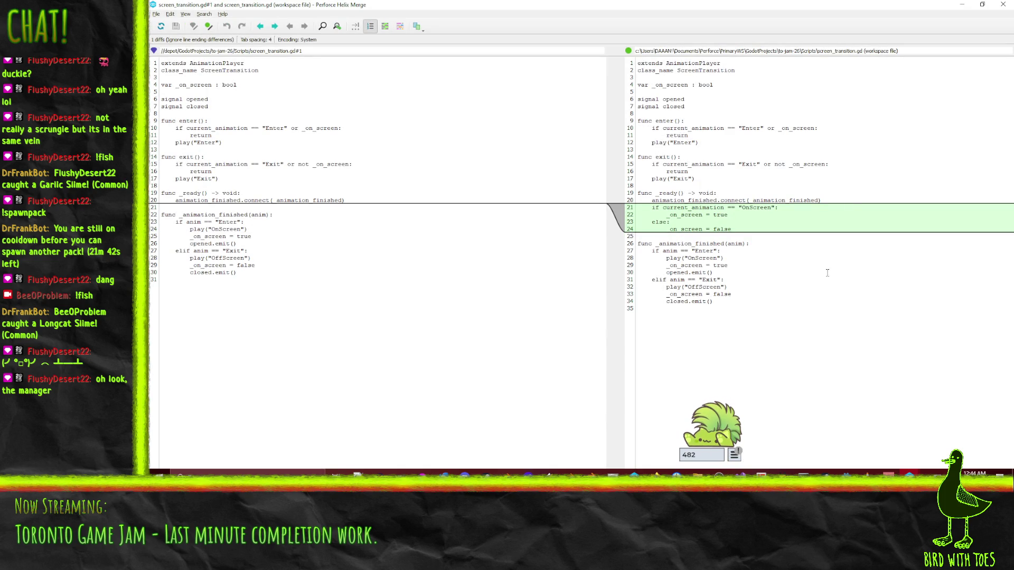
click(1002, 4)
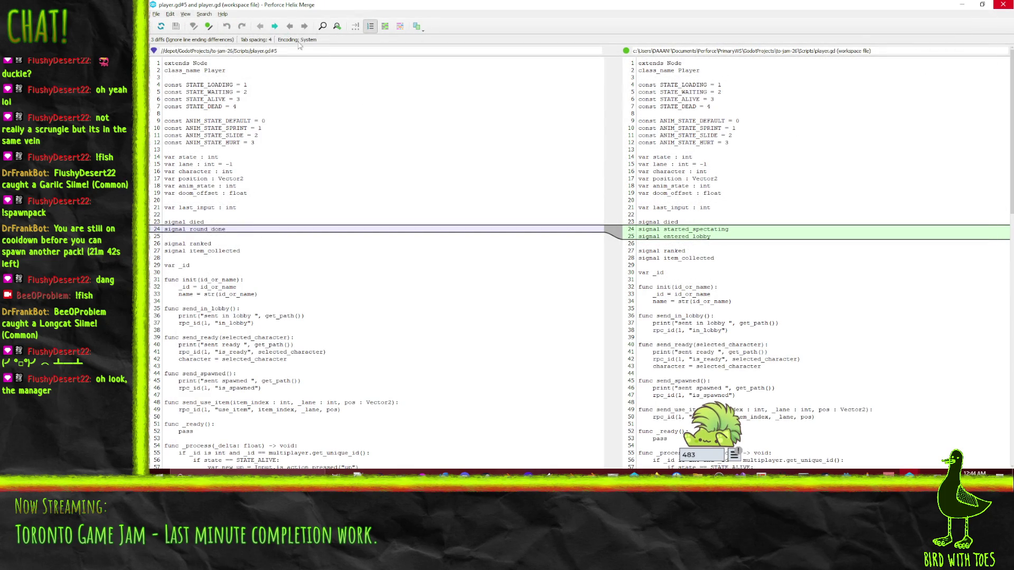
Step through the next two player.gd differences, then close it to reach lobby_client.gd.
click(275, 27)
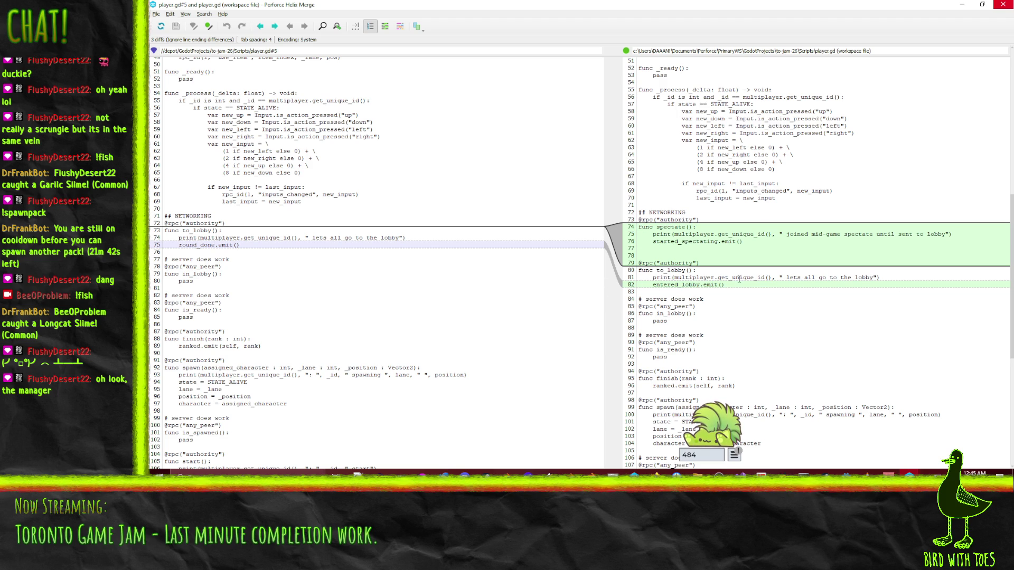
click(275, 28)
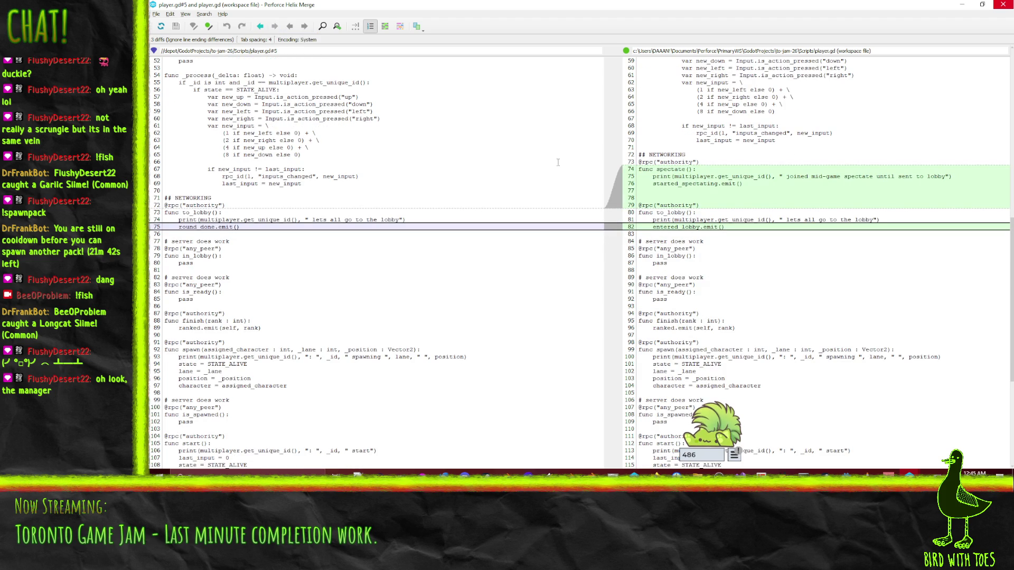
click(1002, 5)
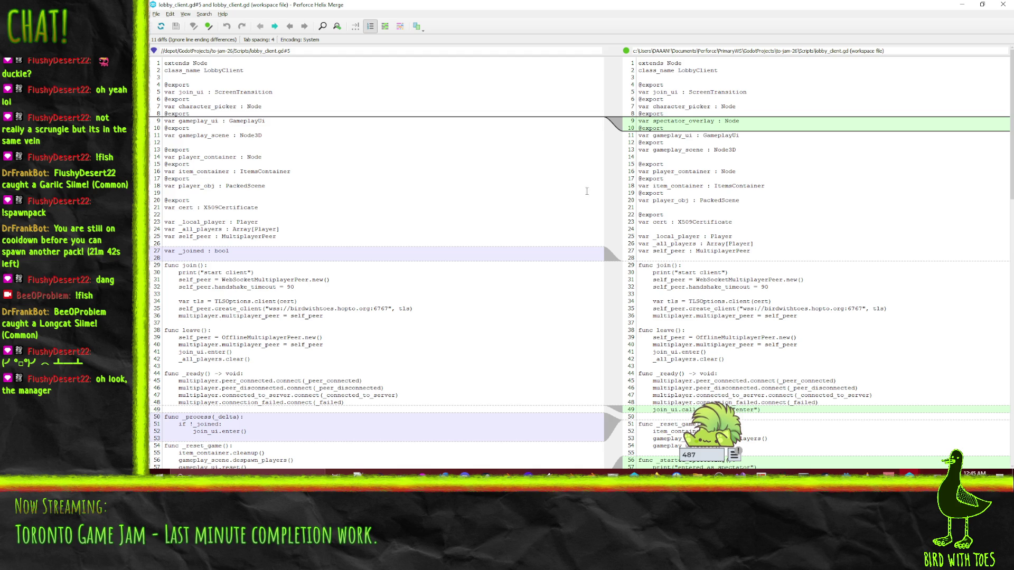
Step through the lobby_client.gd changes: _joined, join_ui.call_deferred, the _process block and the _round_done block.
click(274, 27)
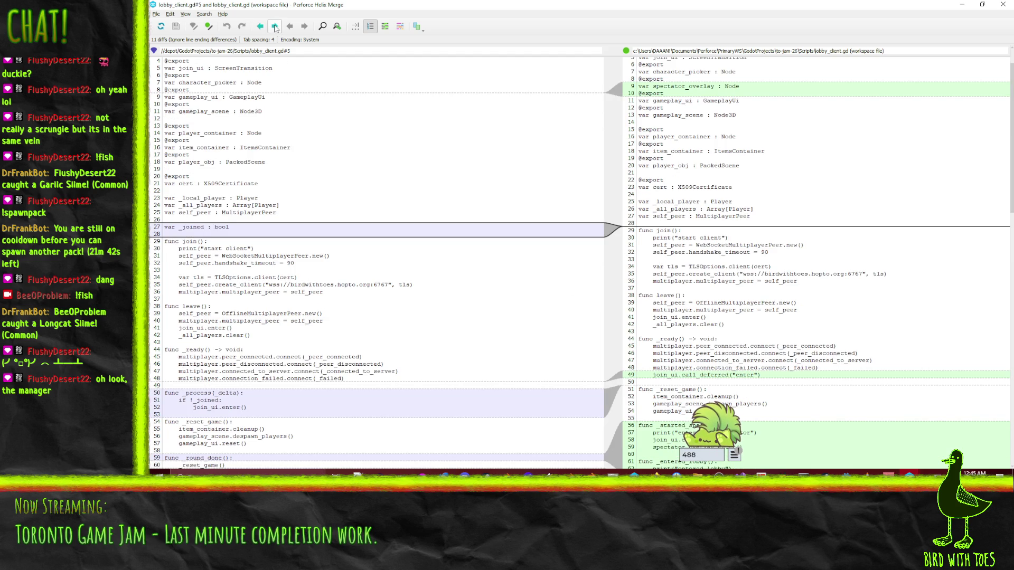
click(275, 27)
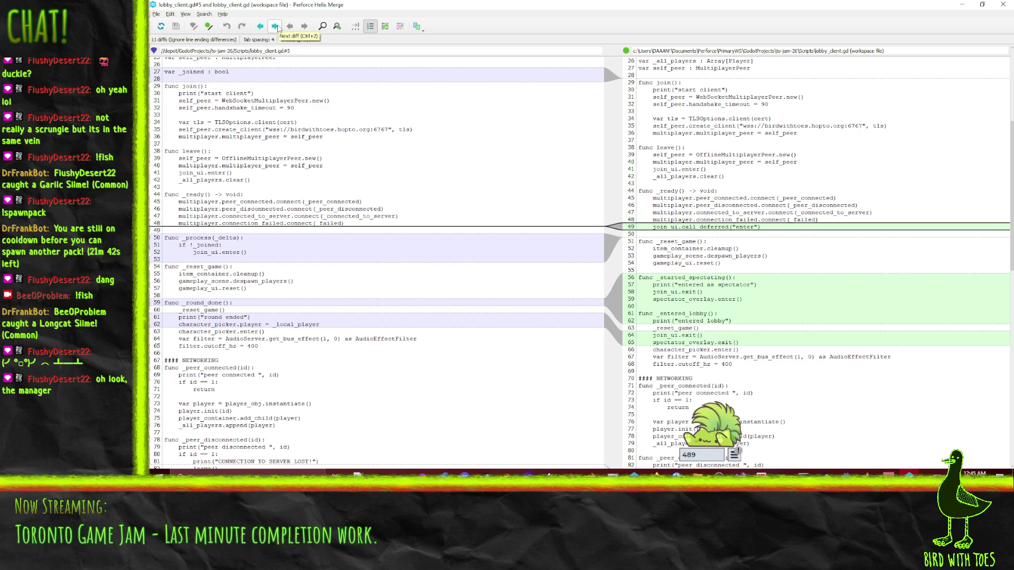
click(278, 28)
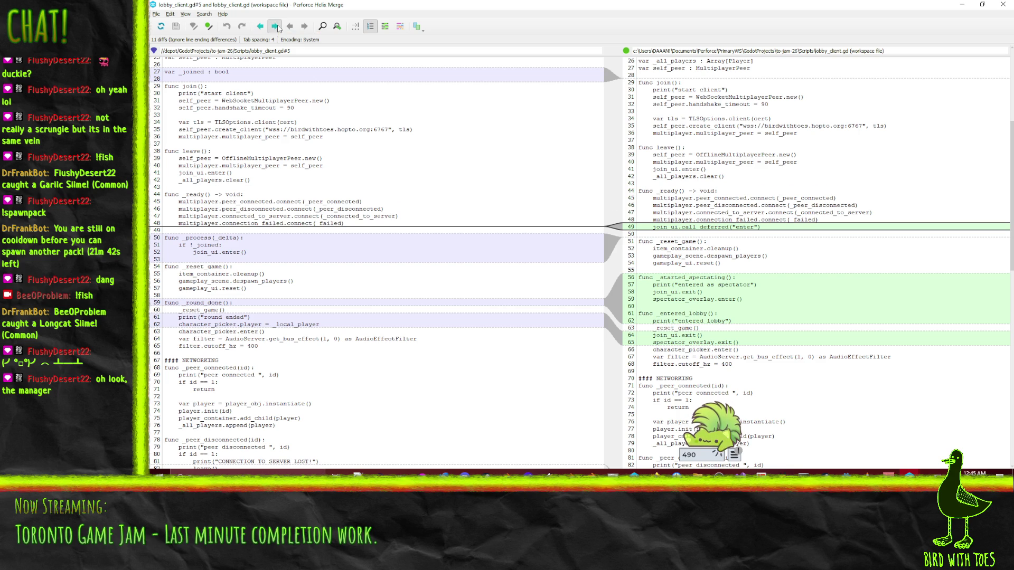
click(275, 27)
Scroll through the rest of lobby_client.gd, then close its comparison to bring up server_lobby.gd.
scroll(401, 175, down, 8)
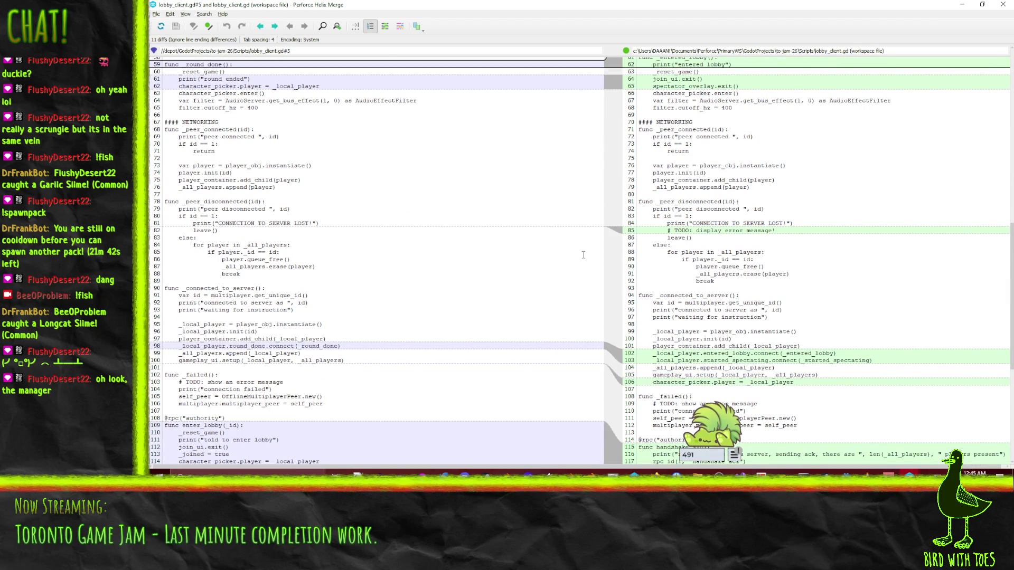
scroll(584, 255, down, 5)
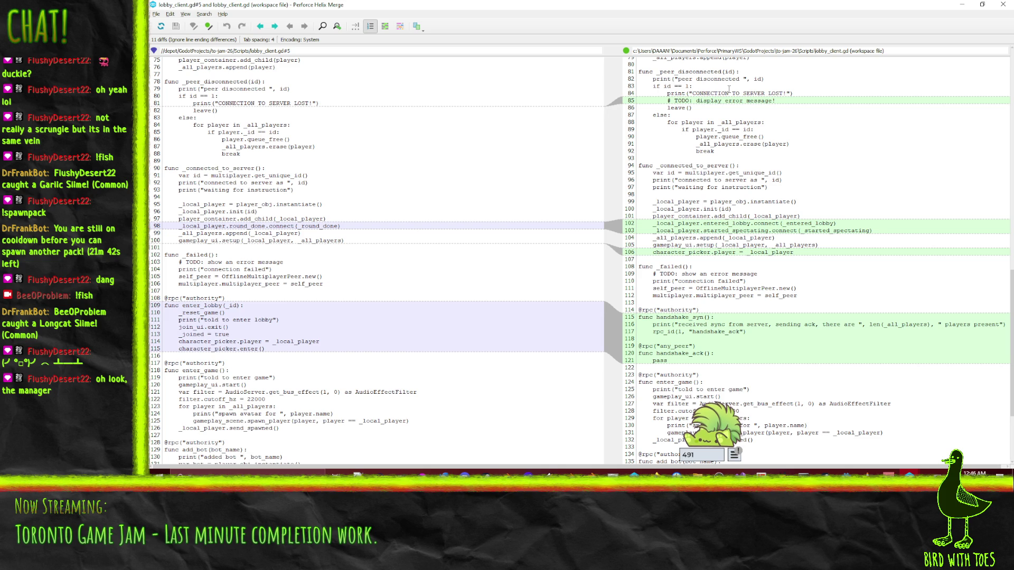
scroll(562, 269, down, 5)
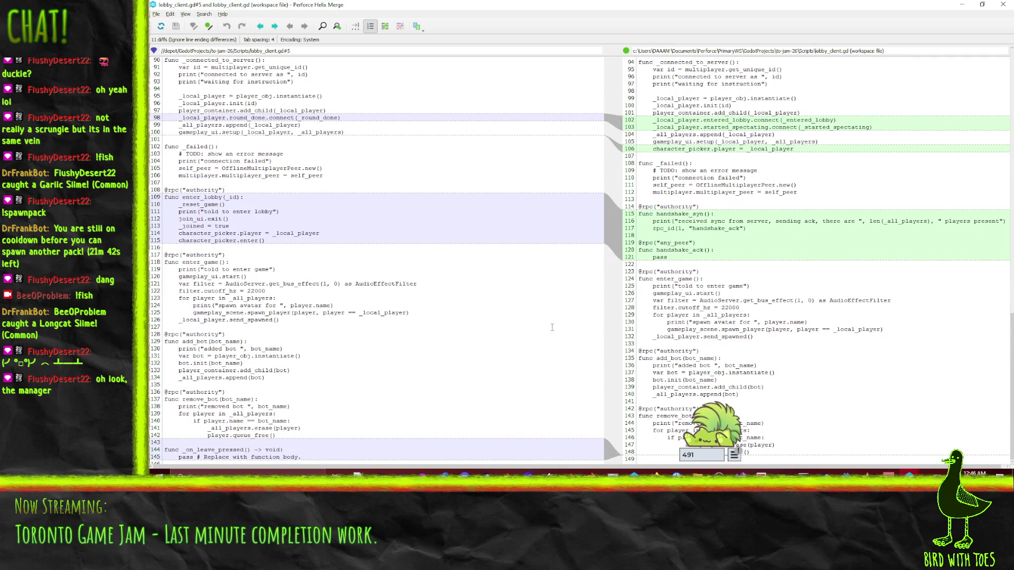
scroll(701, 182, up, 2)
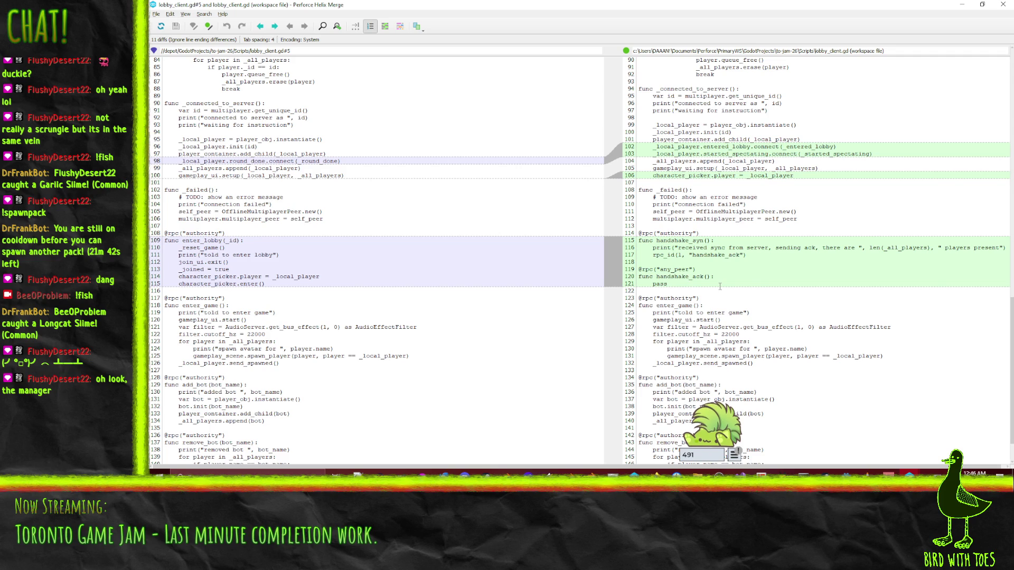
scroll(675, 258, up, 1)
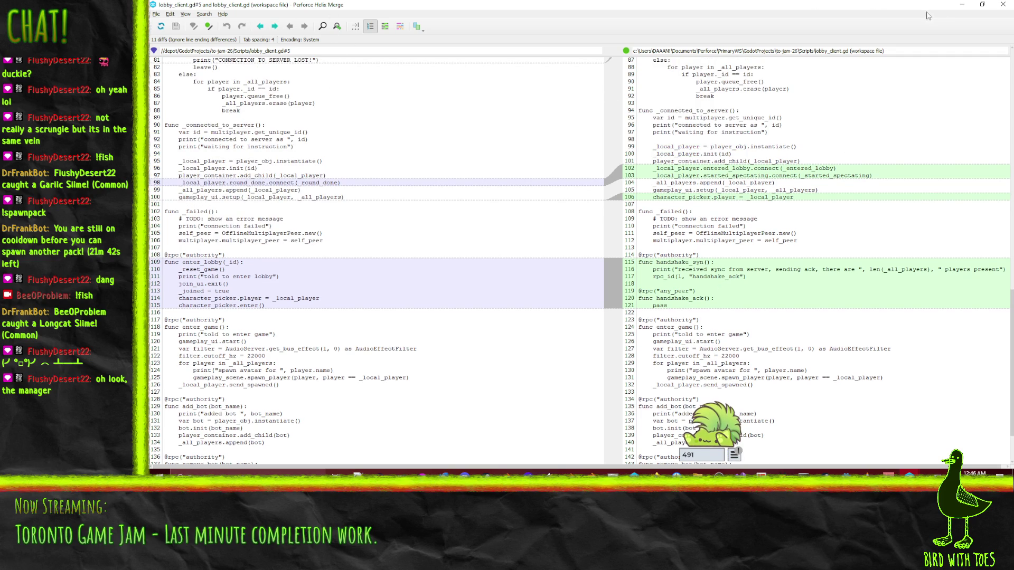
click(1002, 5)
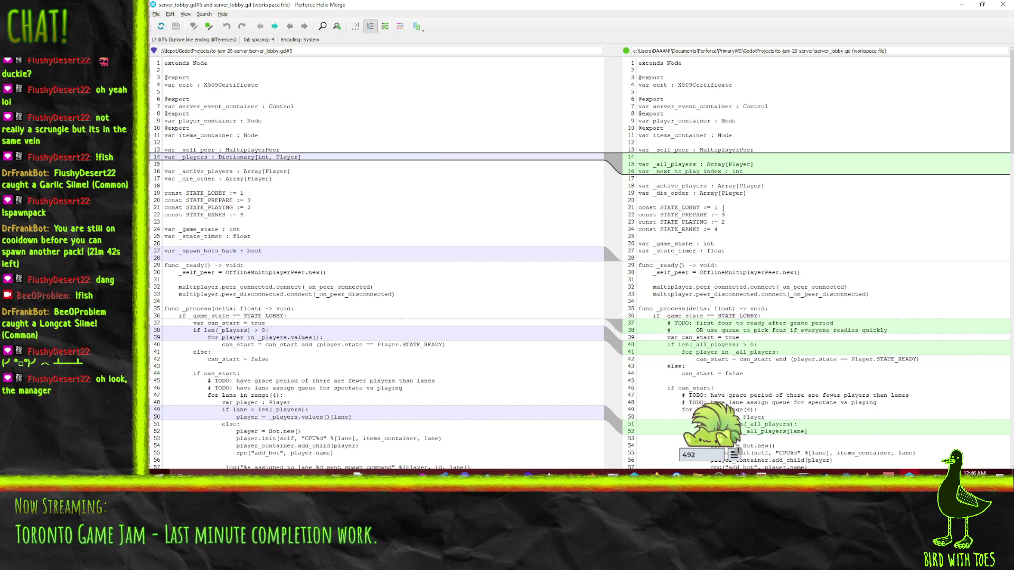
scroll(750, 197, down, 2)
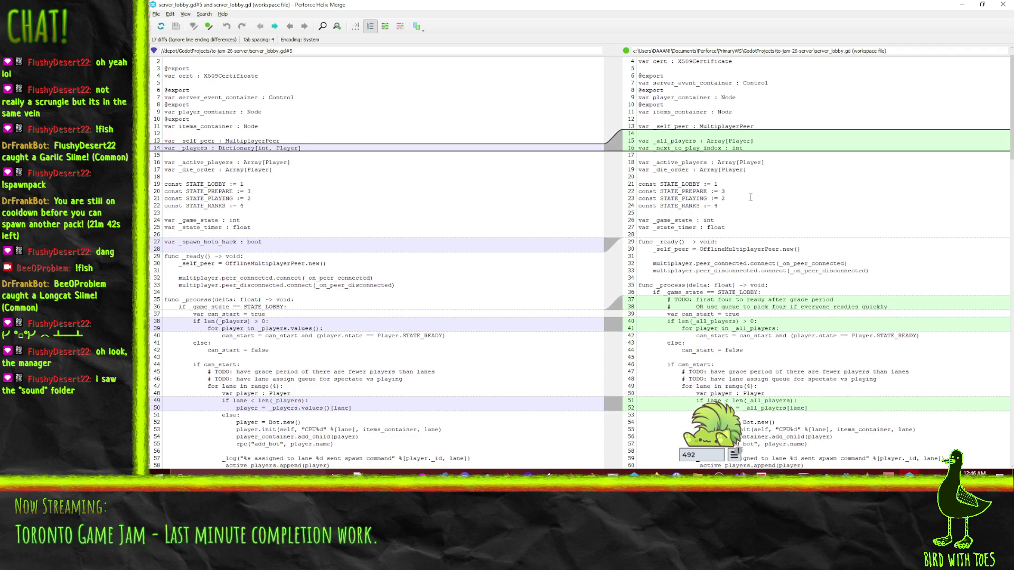
scroll(731, 239, down, 5)
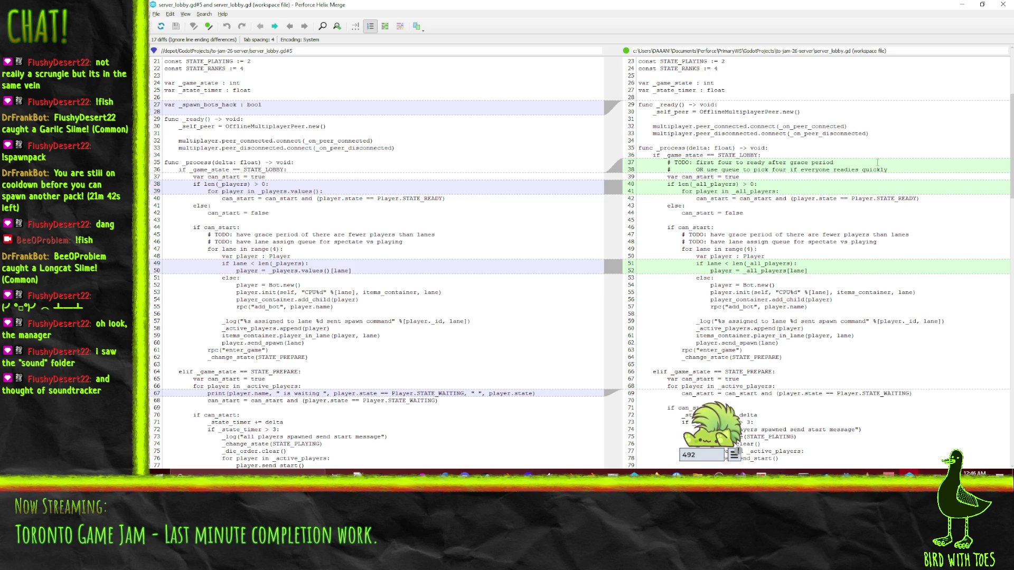
scroll(731, 197, down, 5)
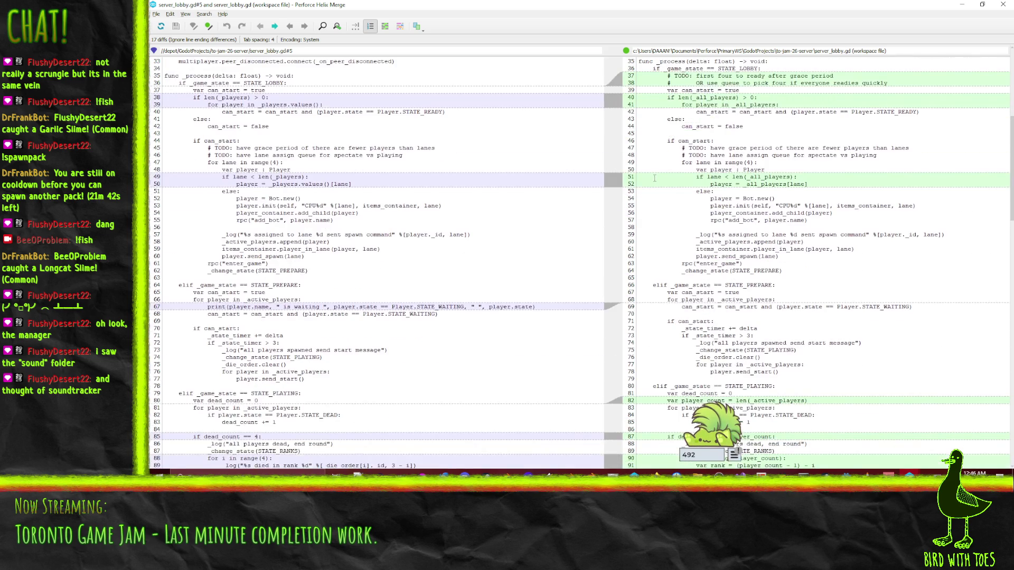
scroll(572, 201, up, 2)
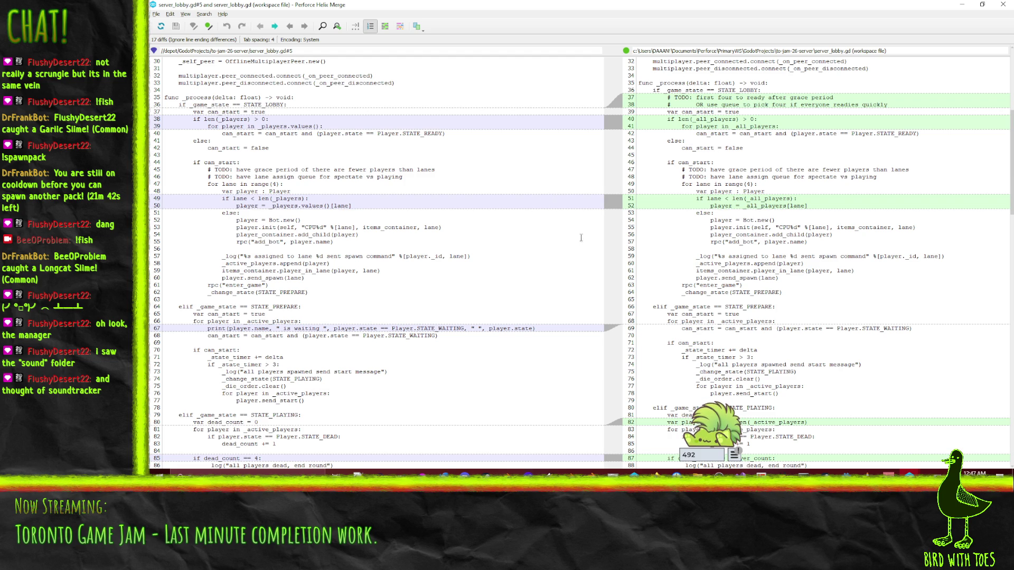
scroll(573, 187, down, 4)
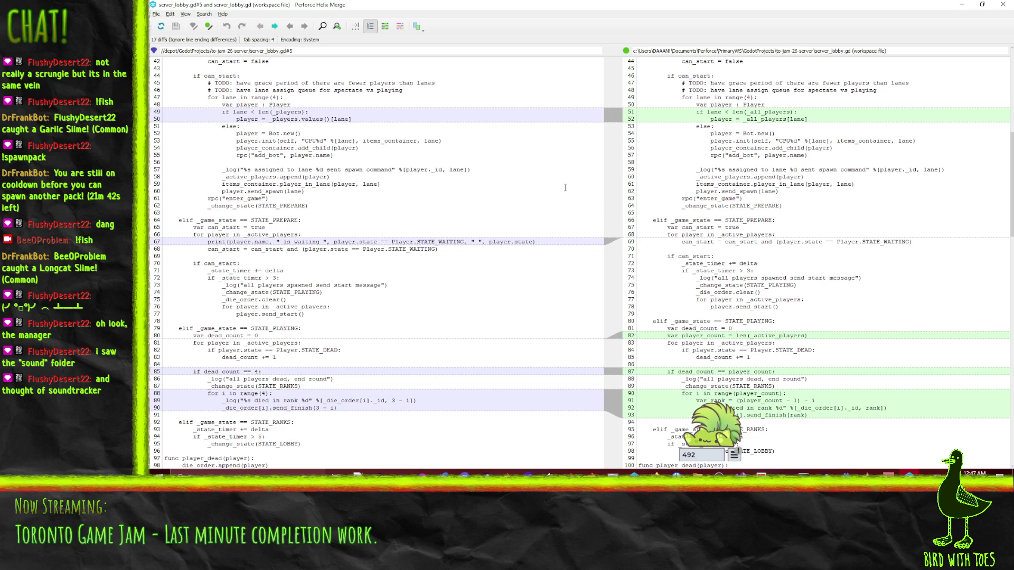
scroll(567, 176, down, 7)
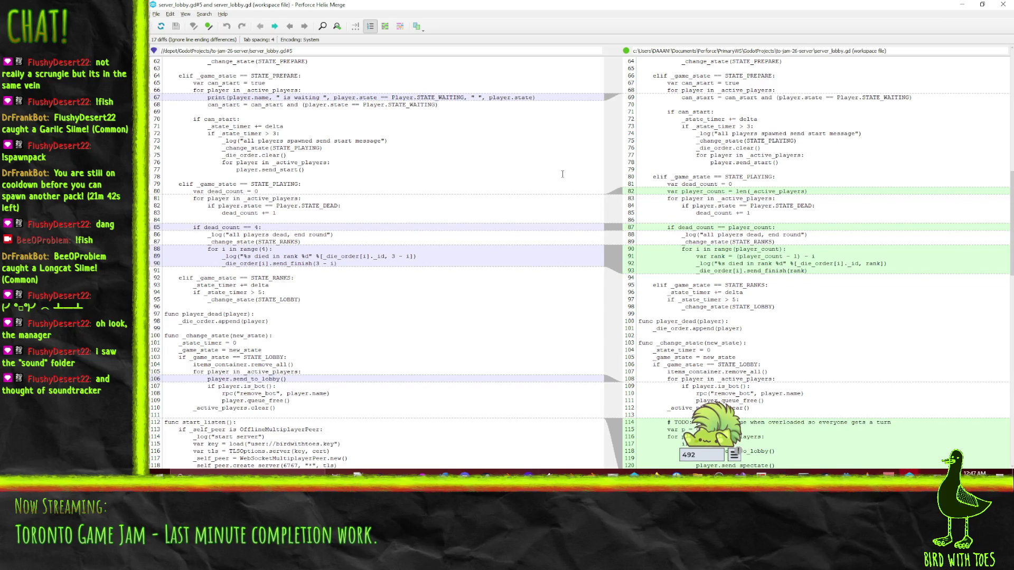
scroll(558, 169, down, 3)
scroll(564, 171, down, 1)
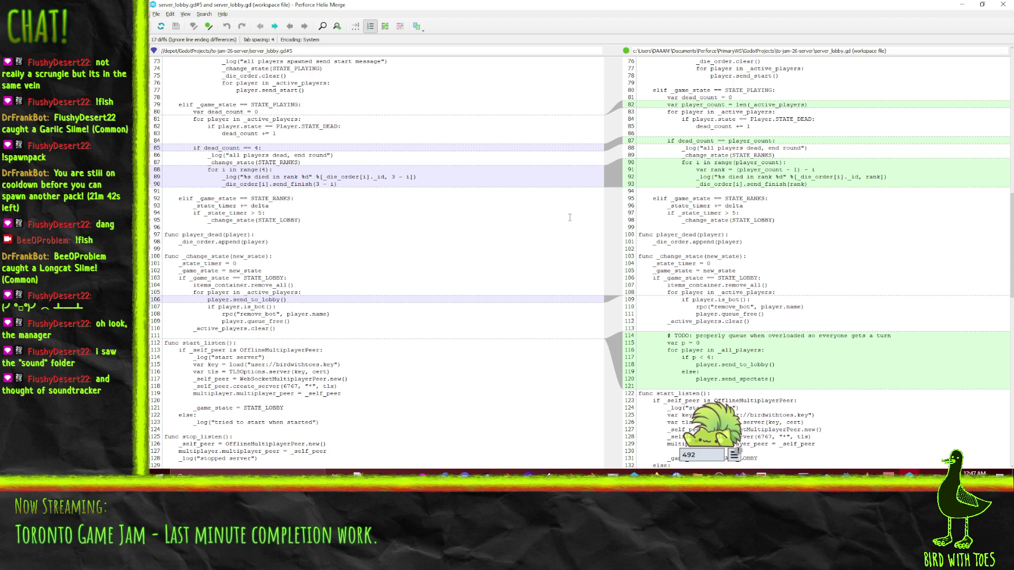
scroll(570, 216, down, 1)
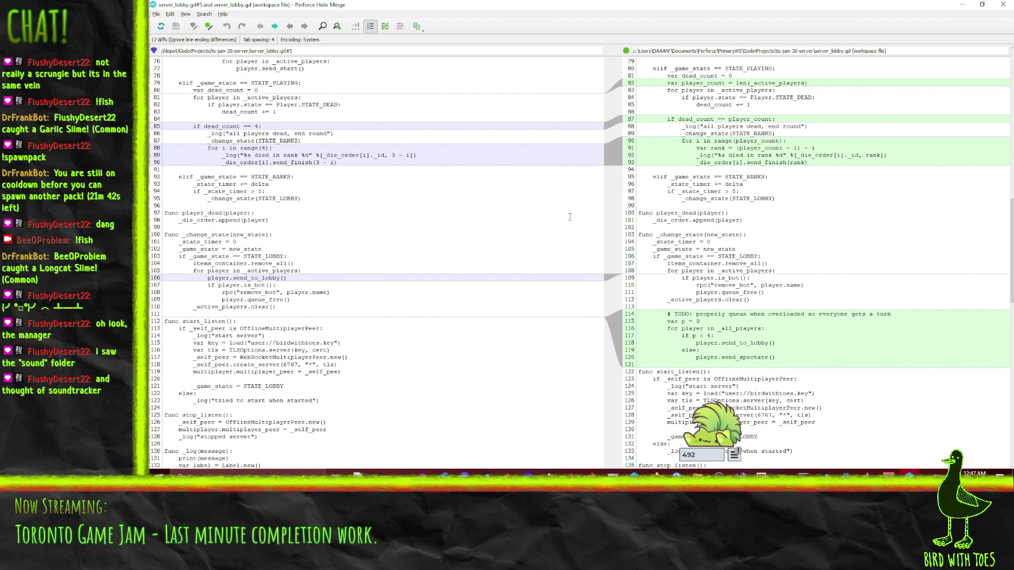
scroll(570, 216, down, 3)
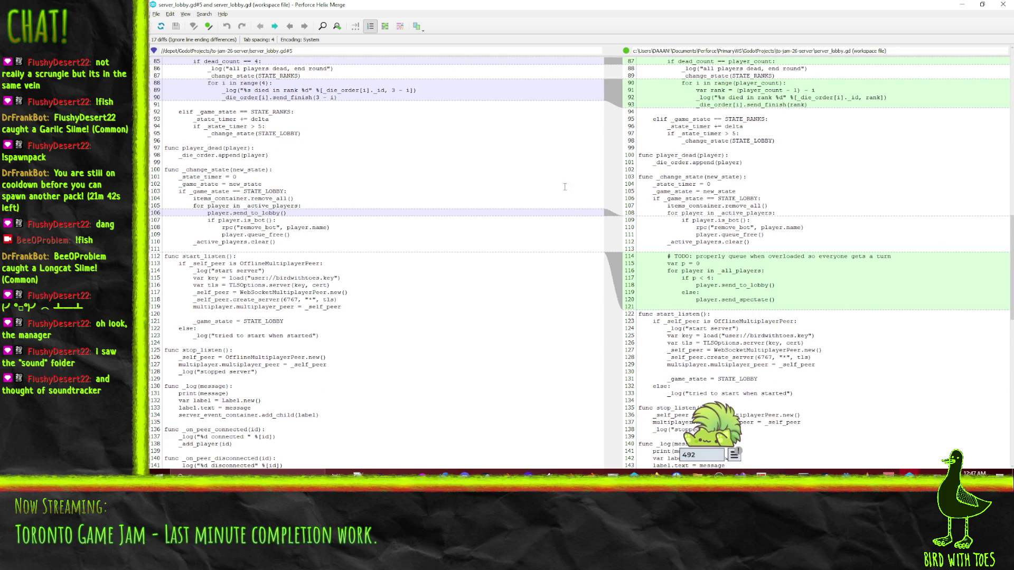
scroll(564, 186, down, 1)
scroll(564, 186, up, 1)
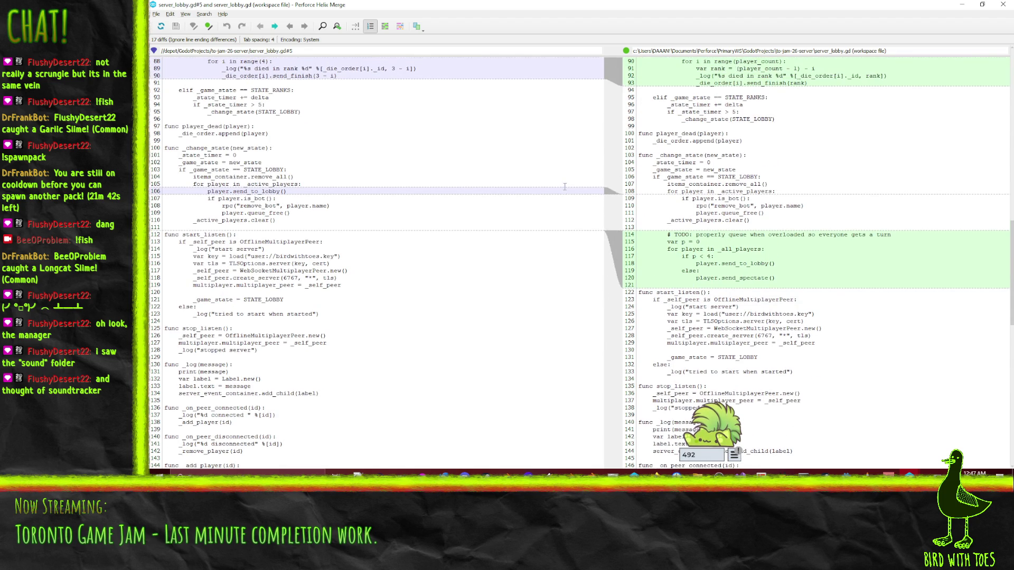
scroll(674, 216, down, 1)
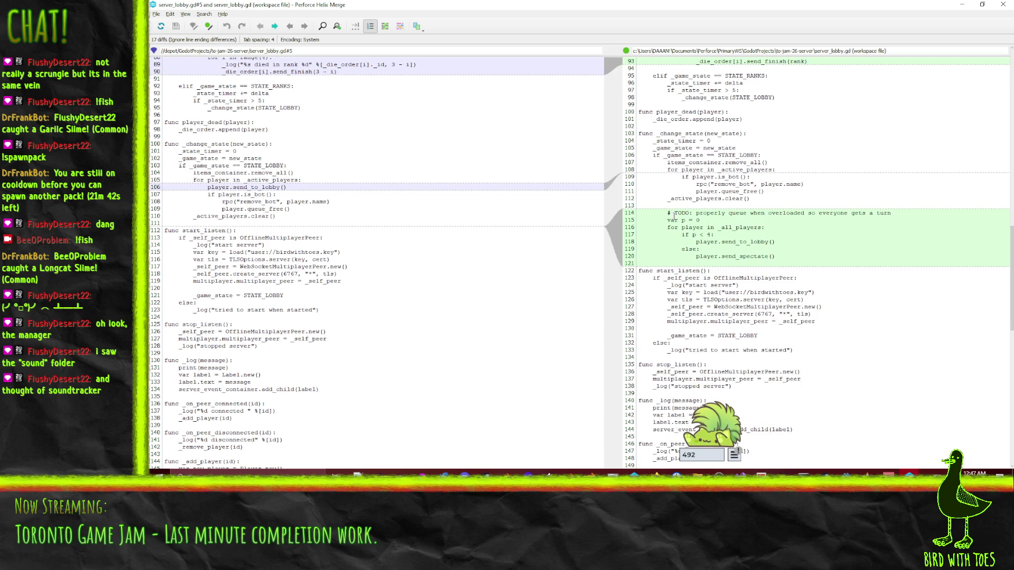
scroll(664, 143, down, 10)
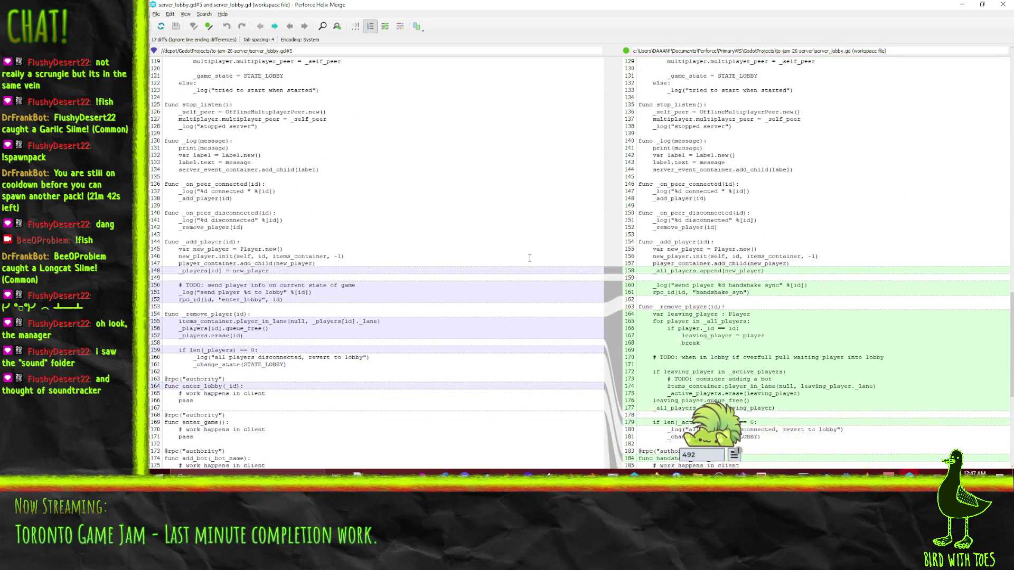
scroll(544, 235, down, 2)
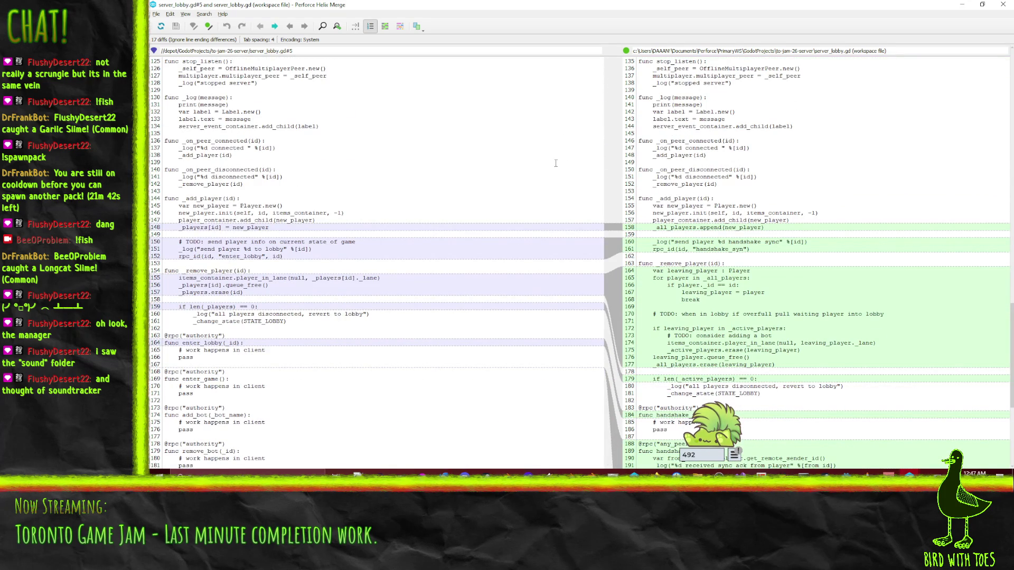
scroll(558, 175, down, 8)
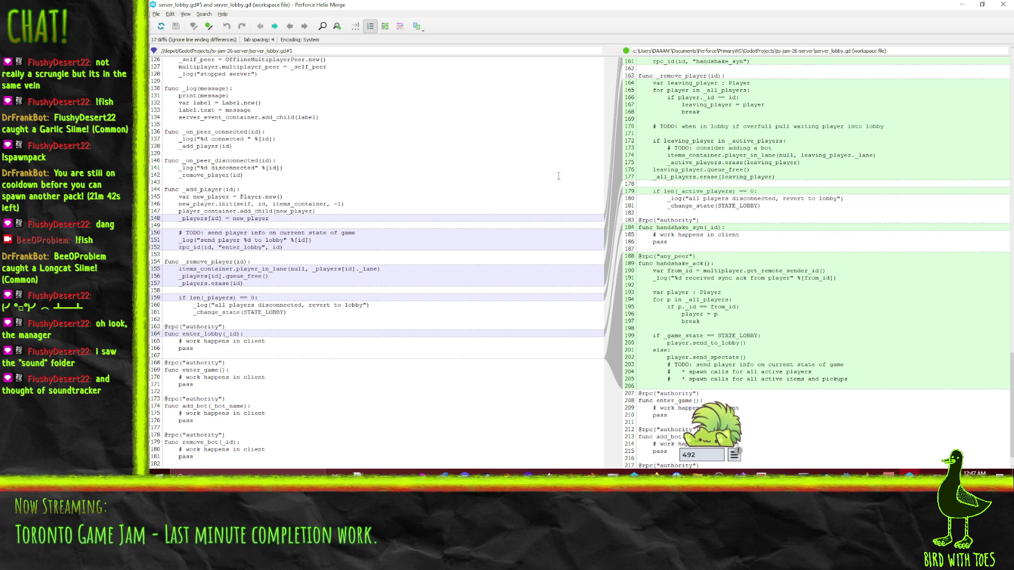
scroll(558, 176, up, 6)
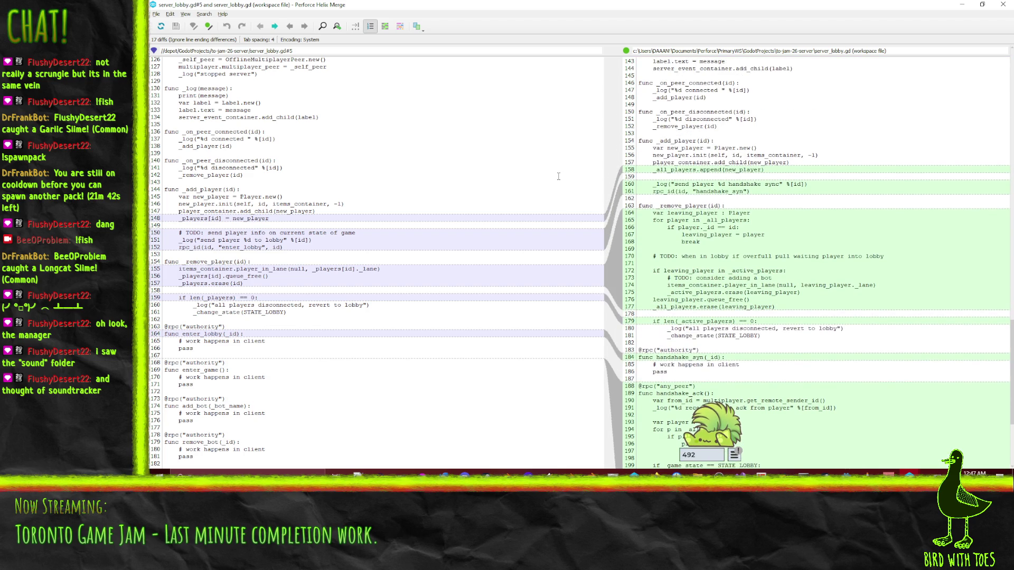
scroll(558, 176, up, 1)
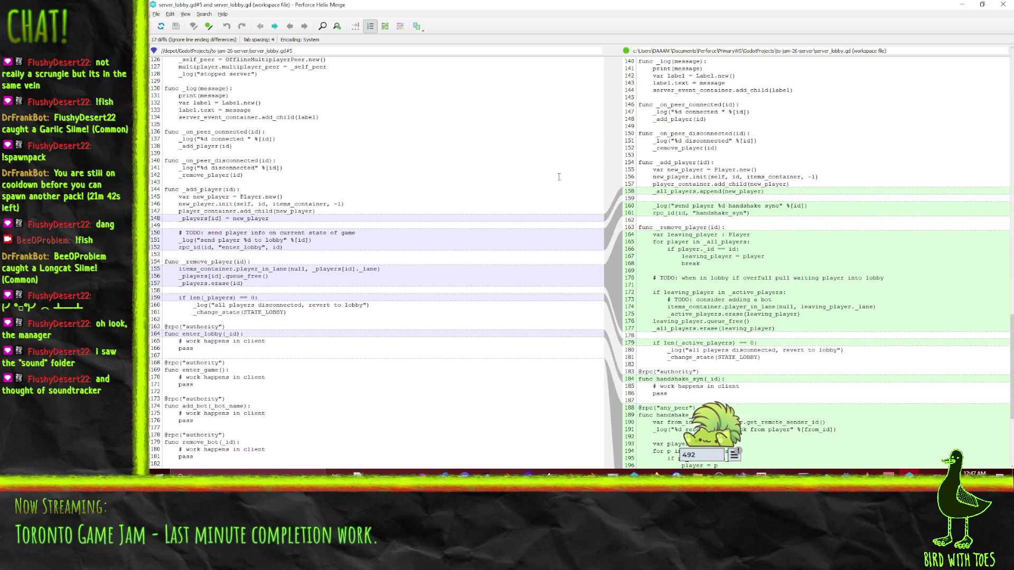
scroll(564, 176, up, 1)
scroll(565, 176, down, 1)
scroll(676, 287, down, 4)
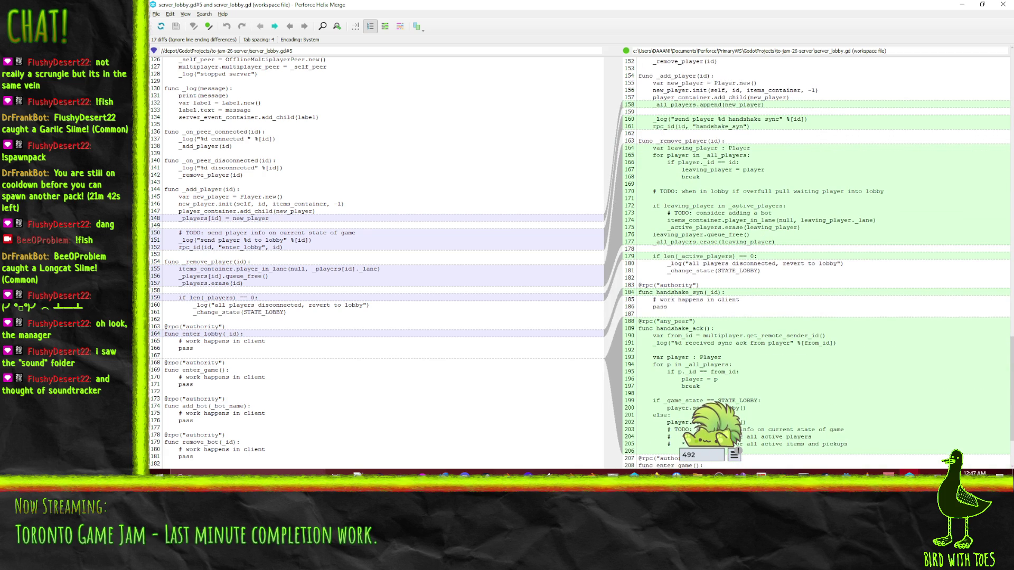
scroll(736, 210, down, 4)
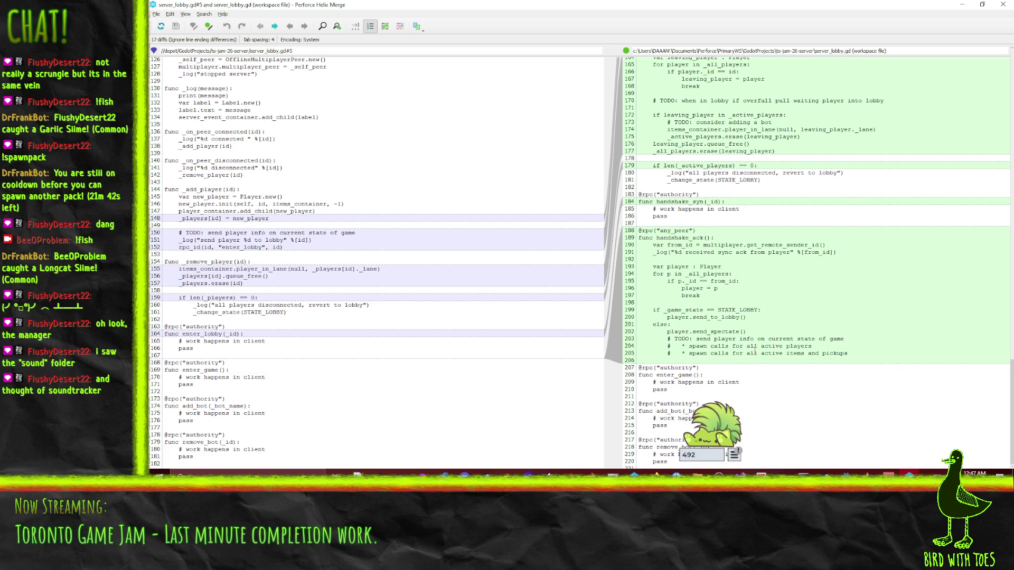
scroll(791, 397, up, 20)
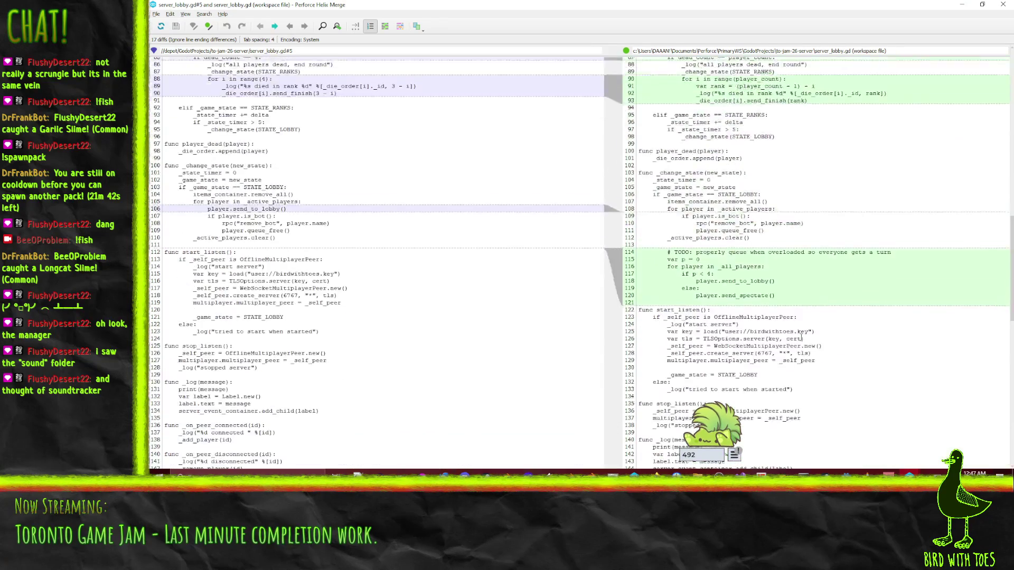
scroll(801, 338, up, 18)
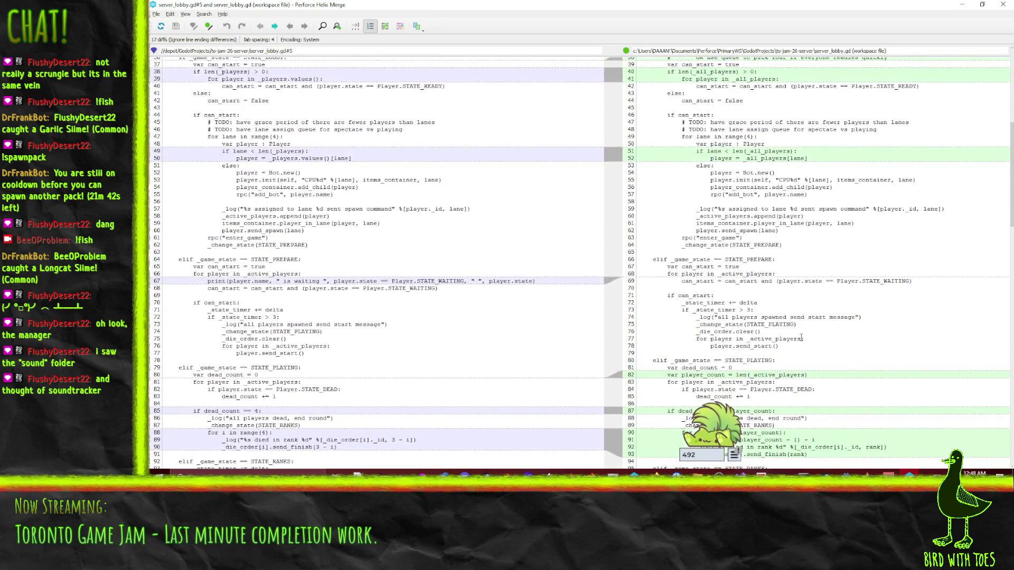
scroll(801, 337, up, 6)
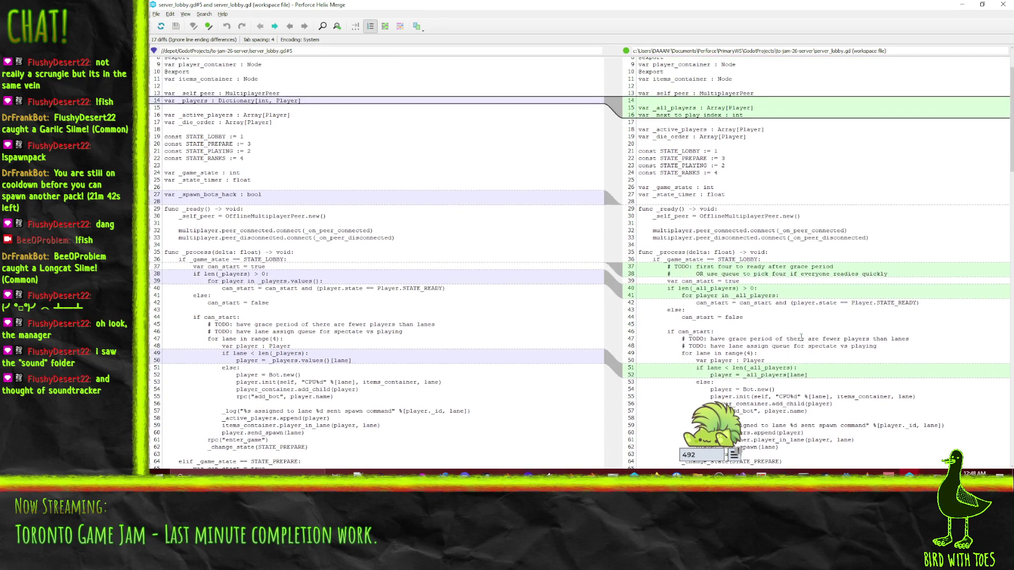
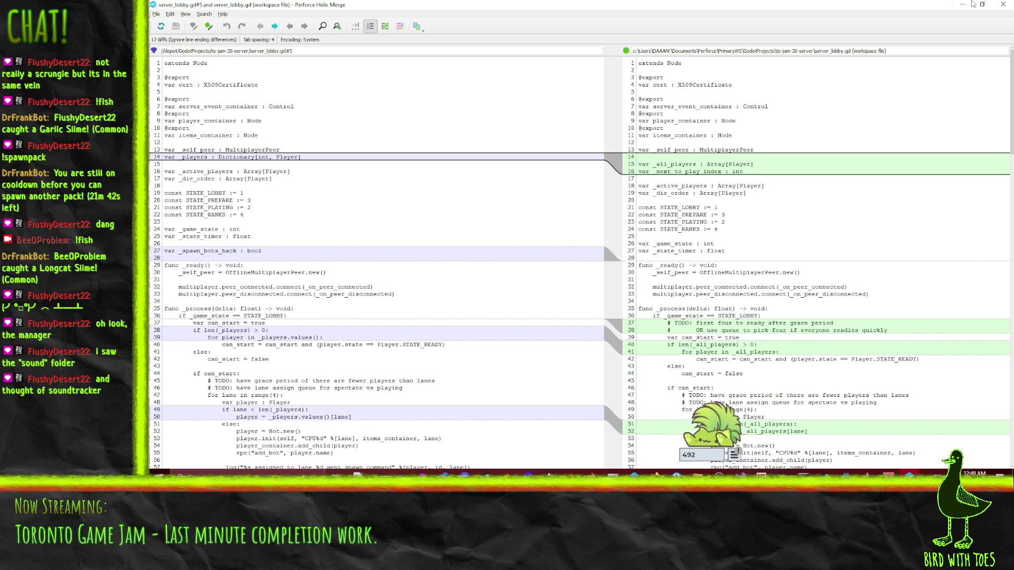
Close the server_lobby.gd diff and scroll through player.gd's spectate changes.
click(1003, 4)
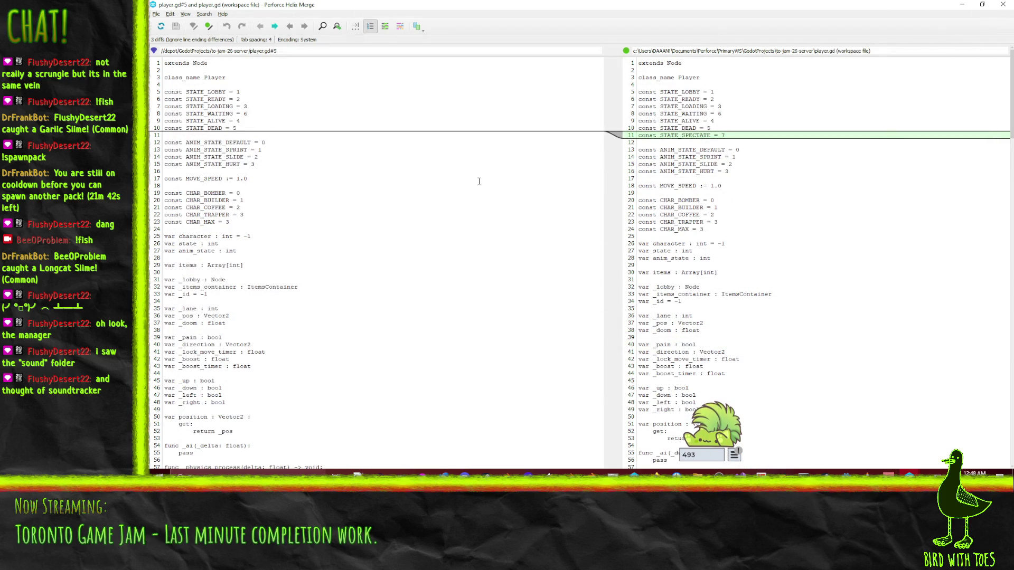
scroll(507, 189, down, 12)
scroll(508, 189, down, 19)
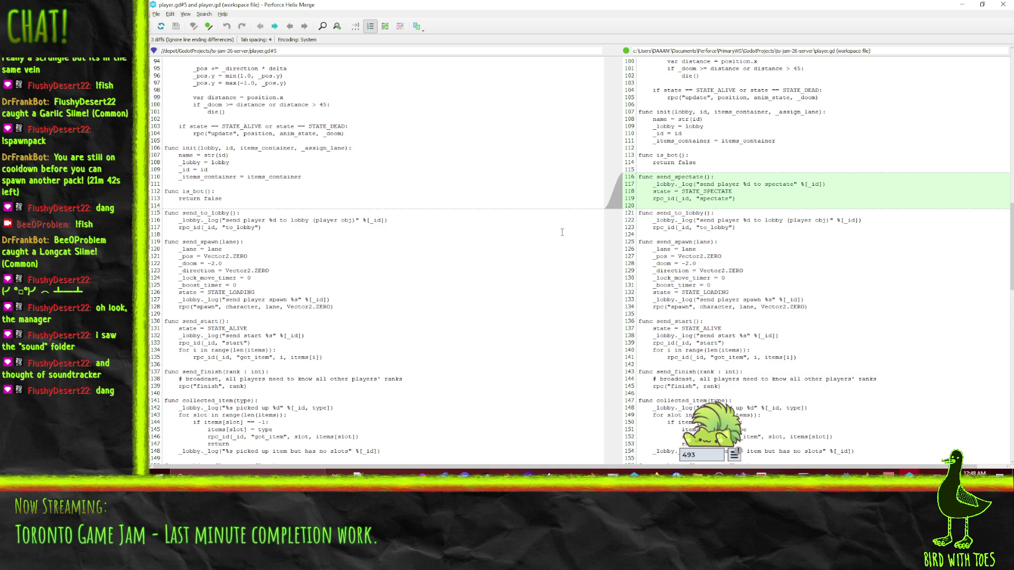
scroll(792, 194, down, 19)
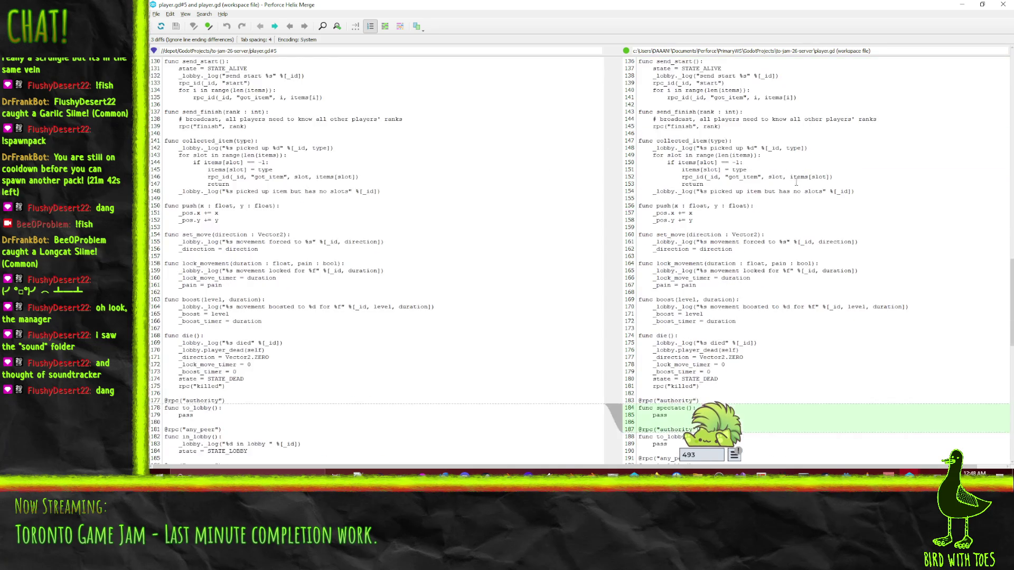
scroll(791, 194, down, 4)
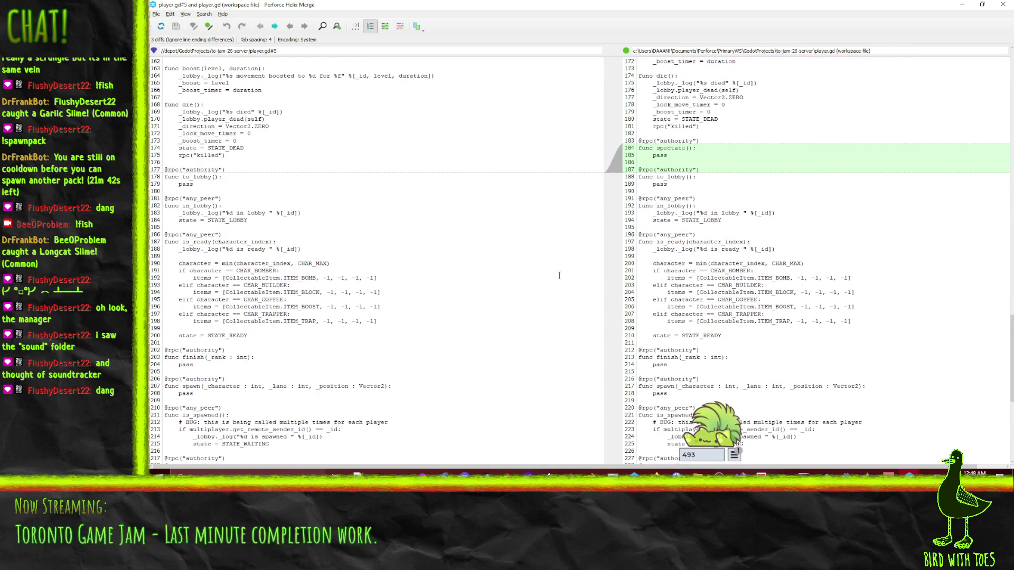
scroll(559, 275, down, 12)
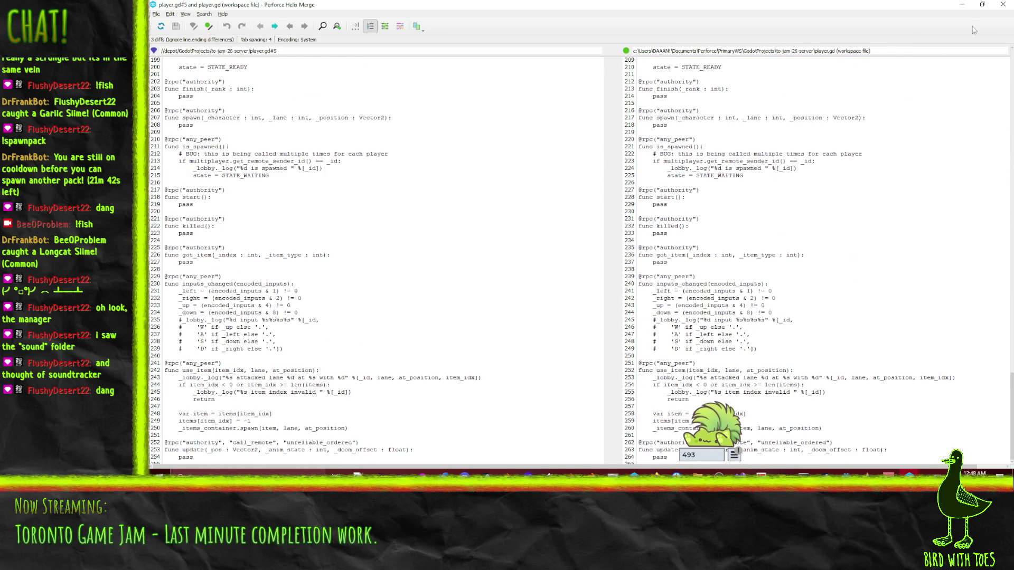
Open the active_item.gd diff, select 'remove' on old line 24, then return to Godot.
click(1002, 6)
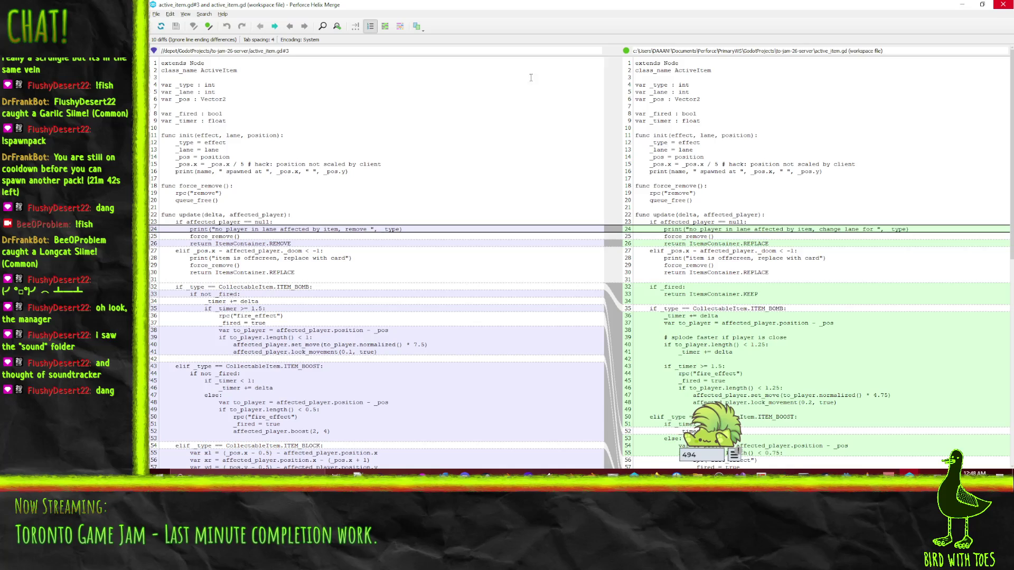
scroll(534, 216, down, 3)
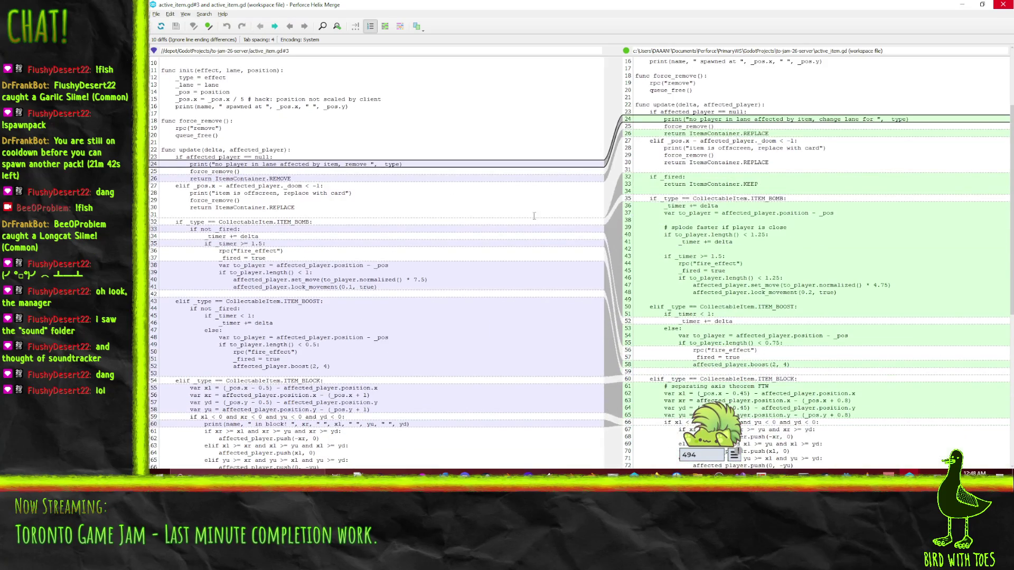
scroll(533, 216, up, 3)
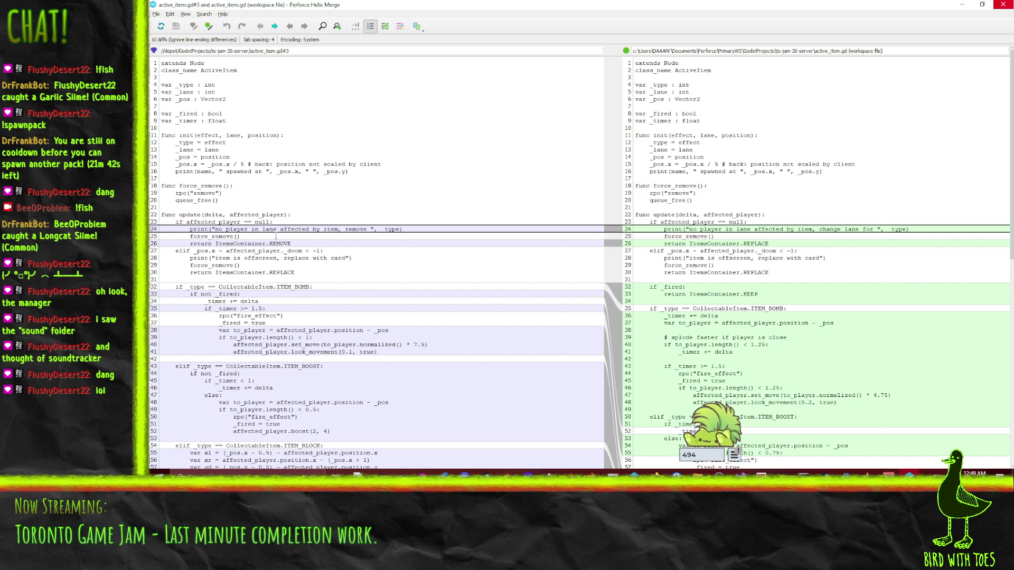
double_click(355, 229)
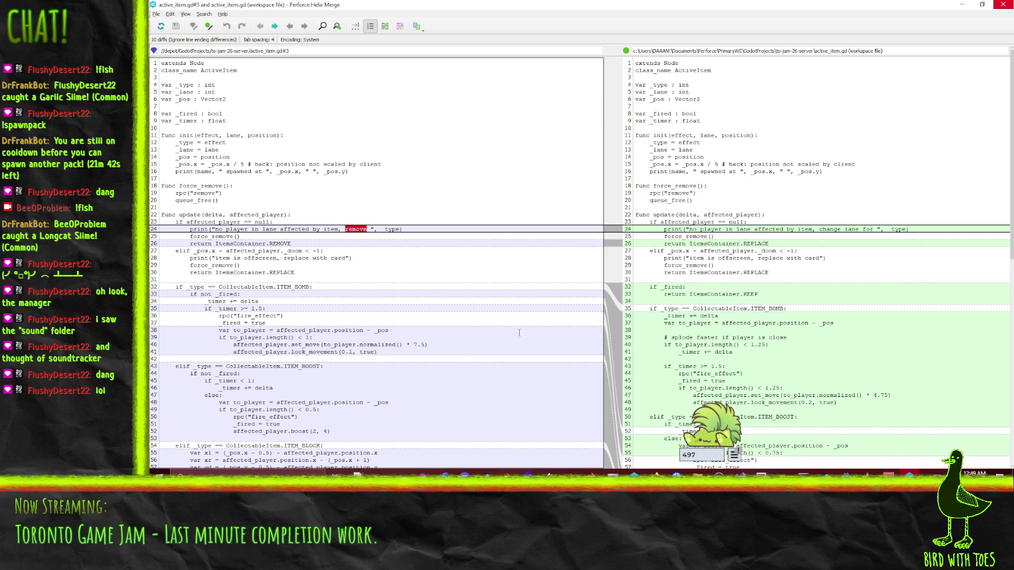
key(alt+Tab)
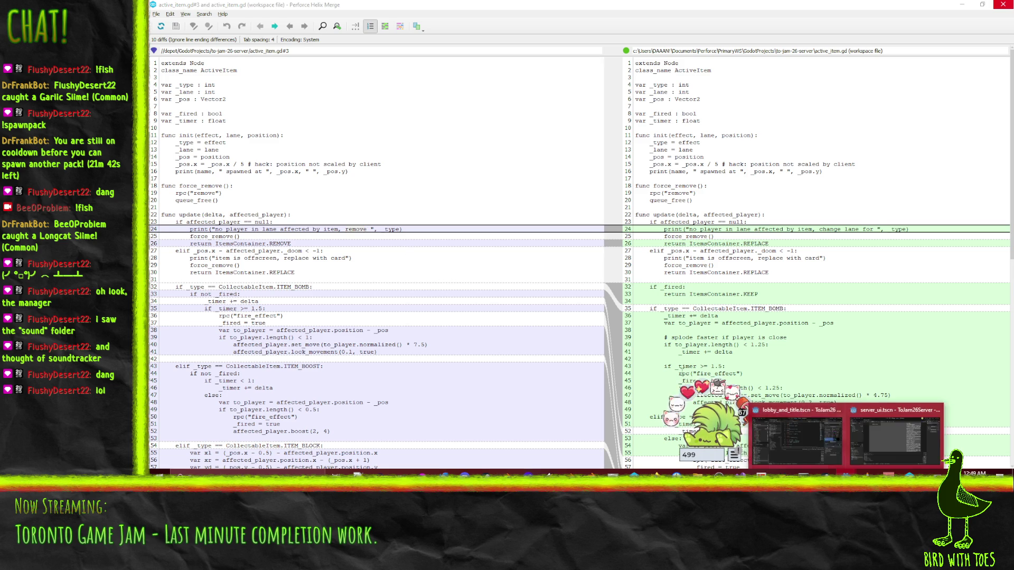
click(809, 432)
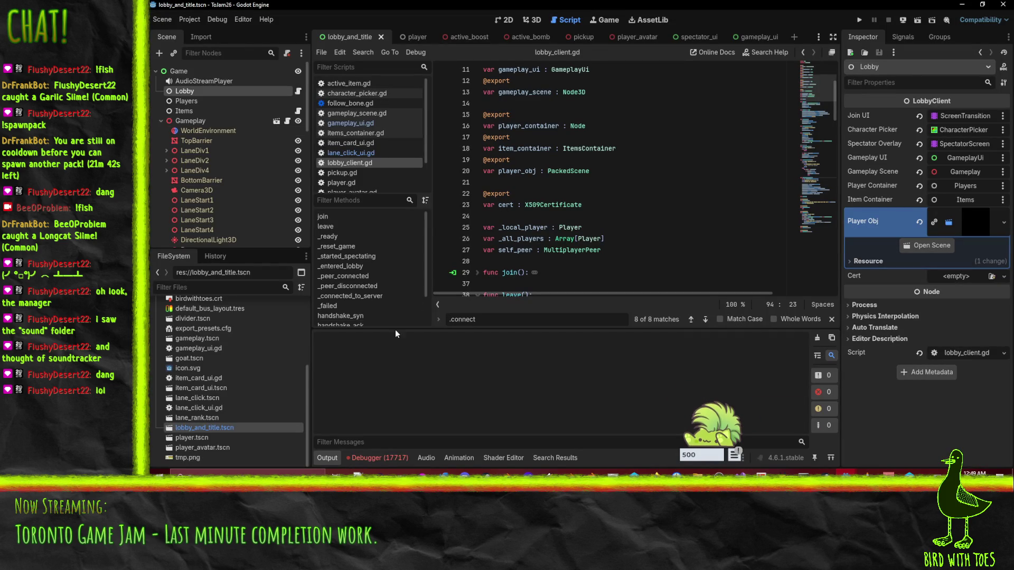
Browse active_item.gd, character_picker.gd and follow_bone.gd in the client project's script list.
click(357, 85)
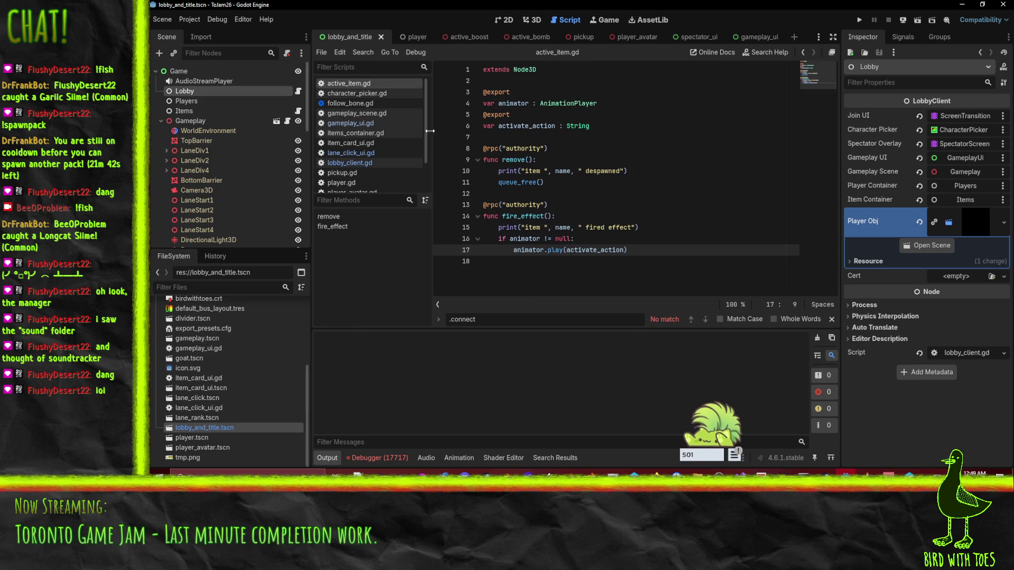
click(357, 93)
click(353, 85)
click(350, 104)
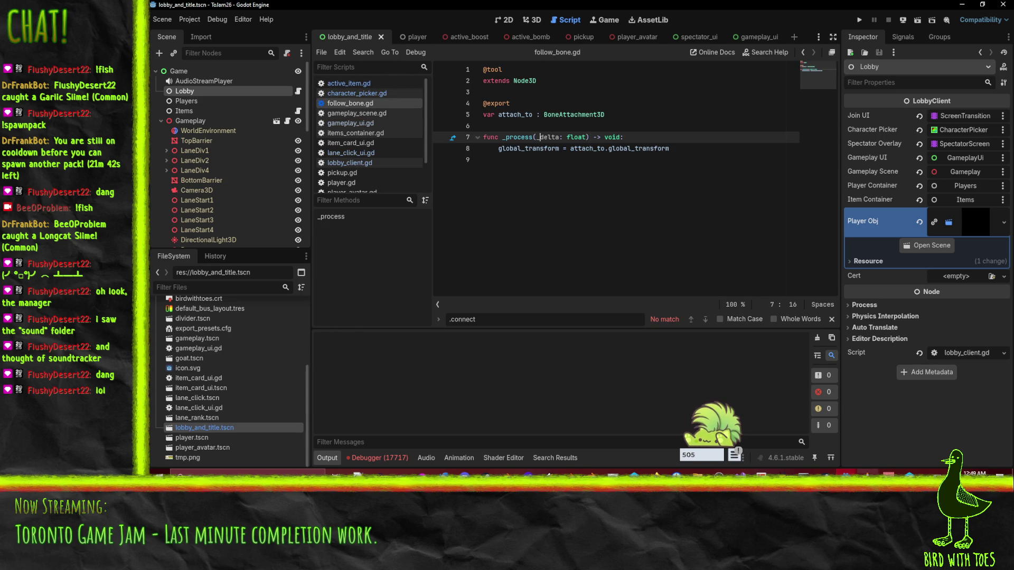
Switch to the server project's editor window and stop the running server game.
mouse_move(846, 475)
click(895, 436)
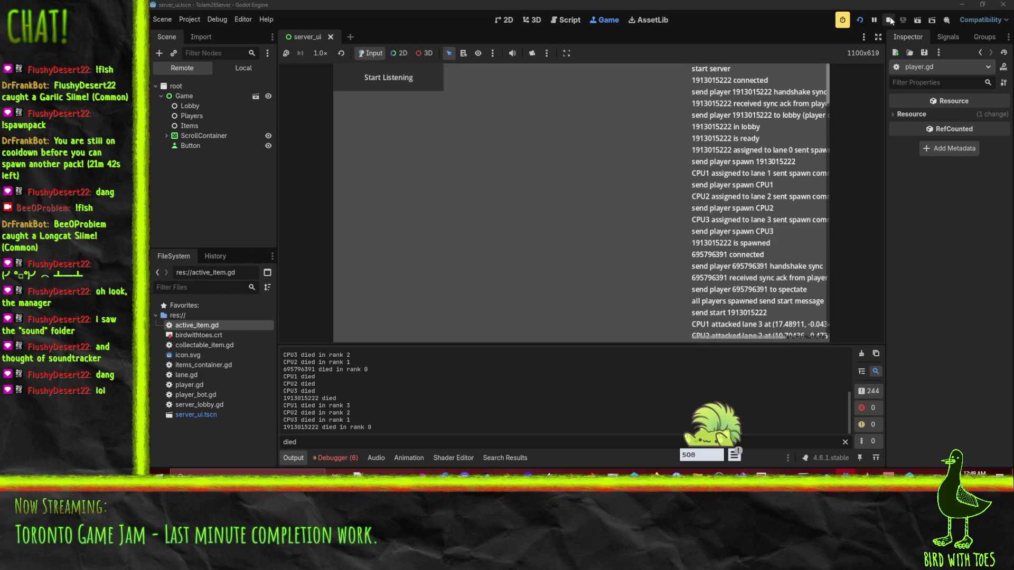
scroll(800, 209, down, 5)
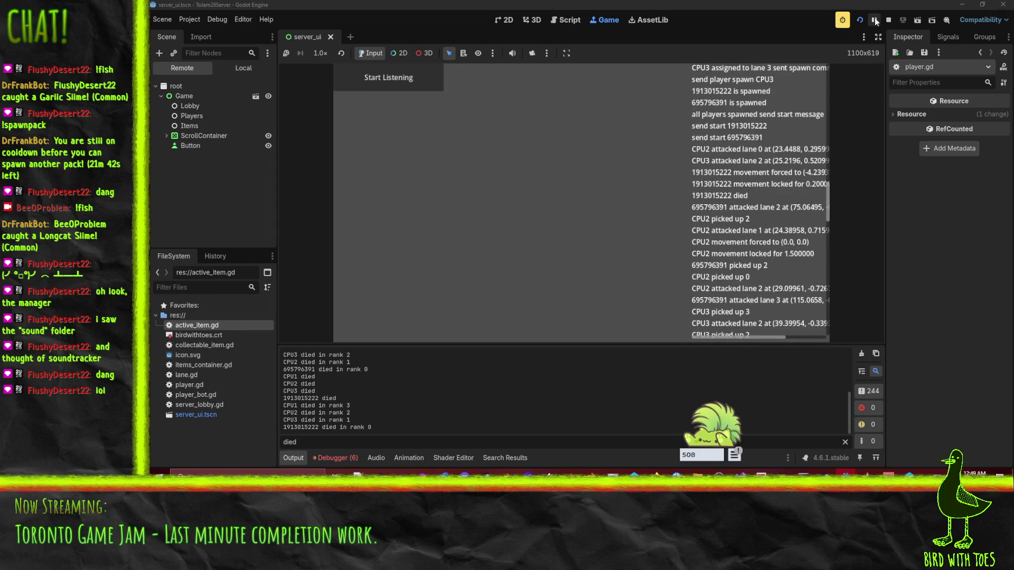
click(888, 20)
scroll(537, 240, up, 20)
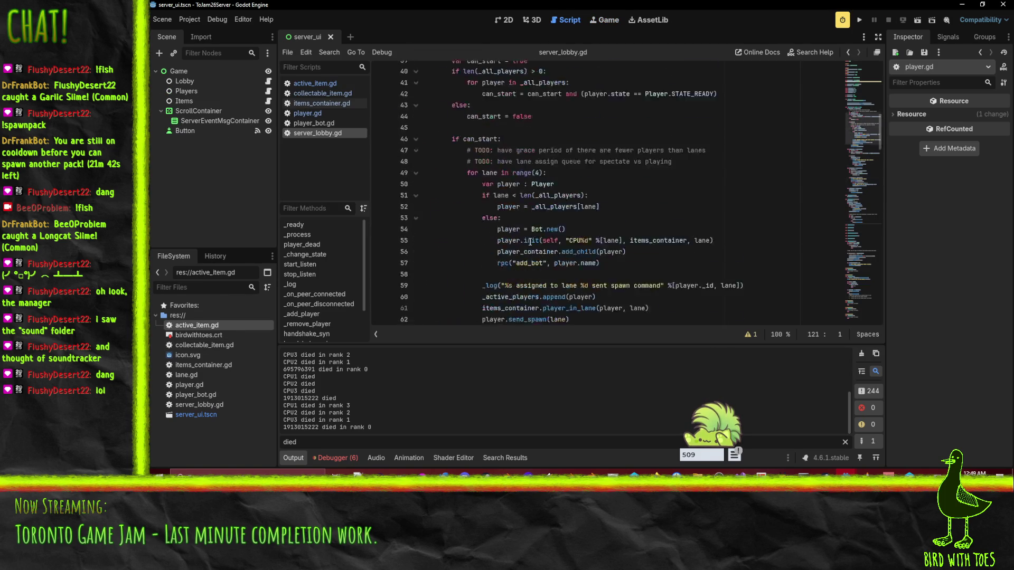
In active_item.gd, try changing REPLACE to REMOVE on line 26, then undo it.
double_click(224, 326)
scroll(525, 232, up, 8)
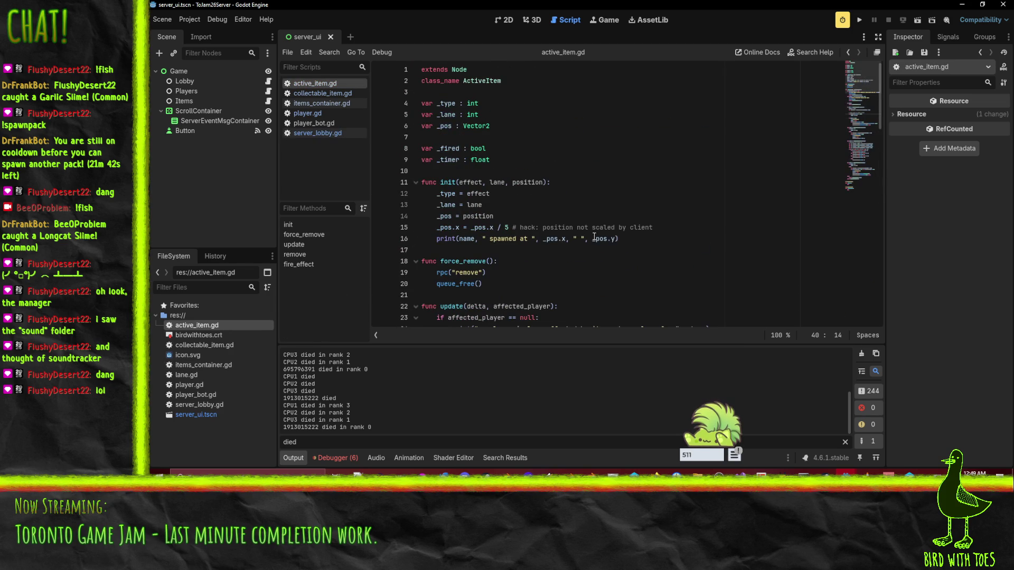
scroll(528, 222, down, 4)
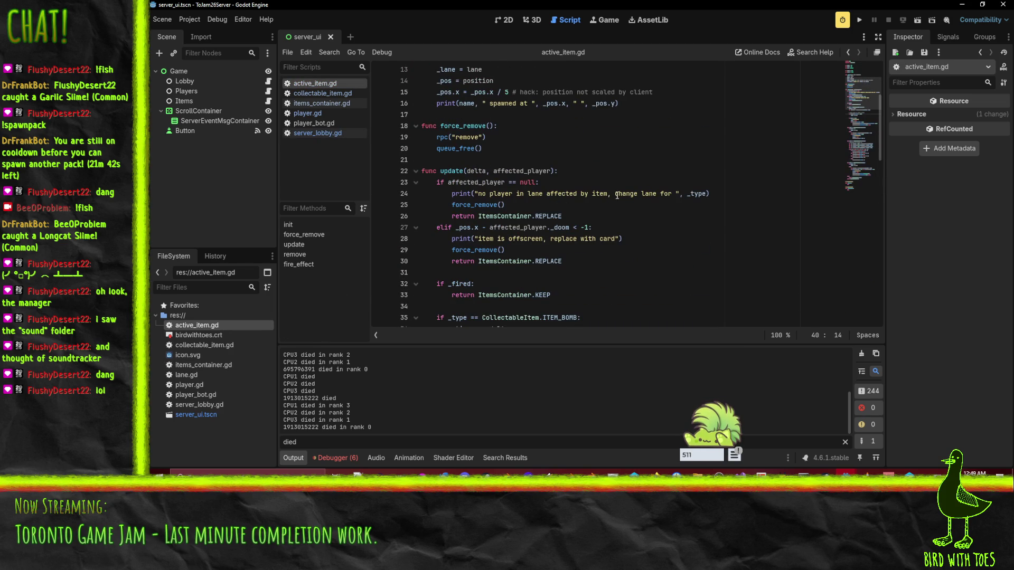
drag(614, 196, 657, 197)
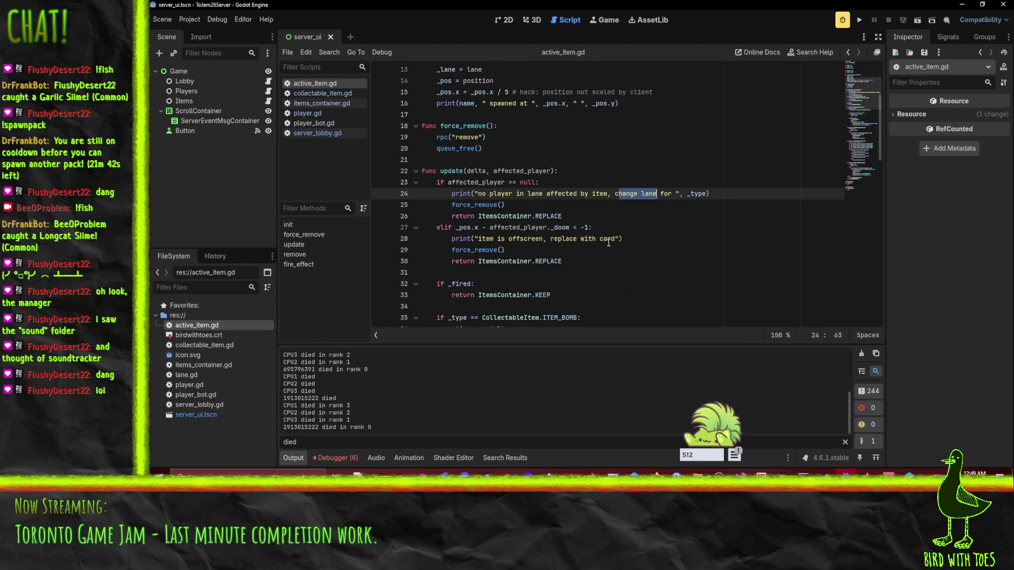
double_click(545, 216)
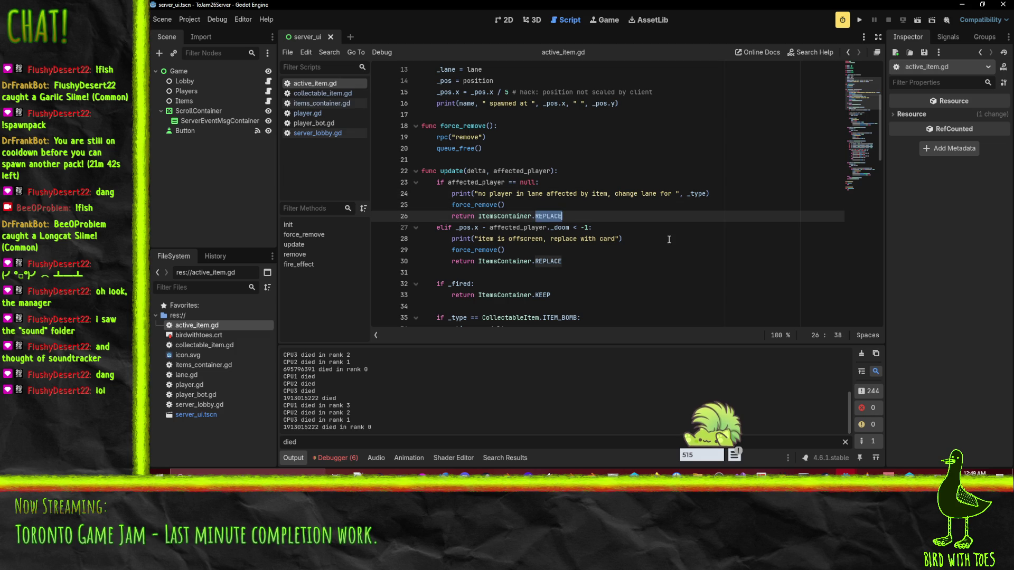
text(REMO)
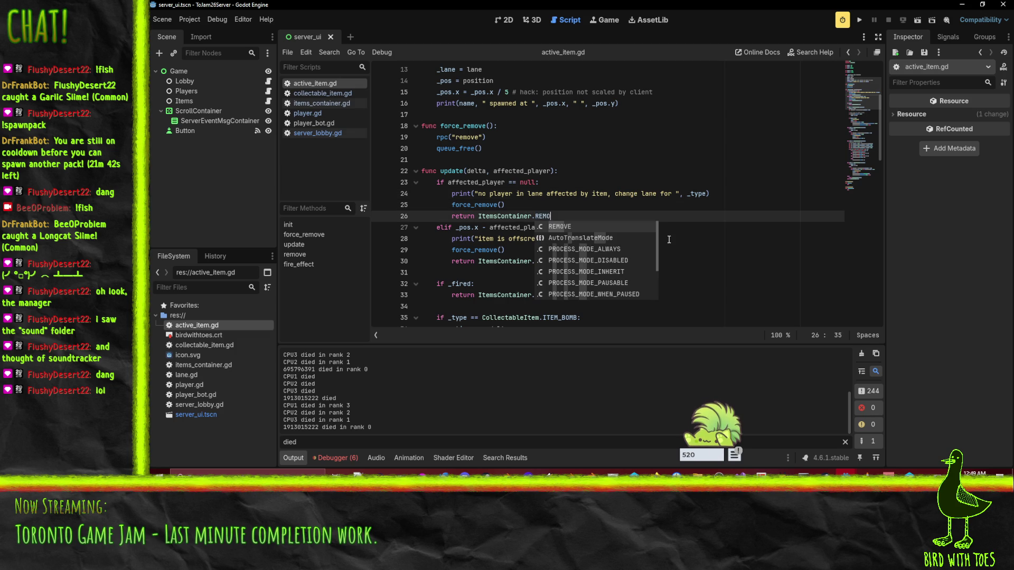
key(Return)
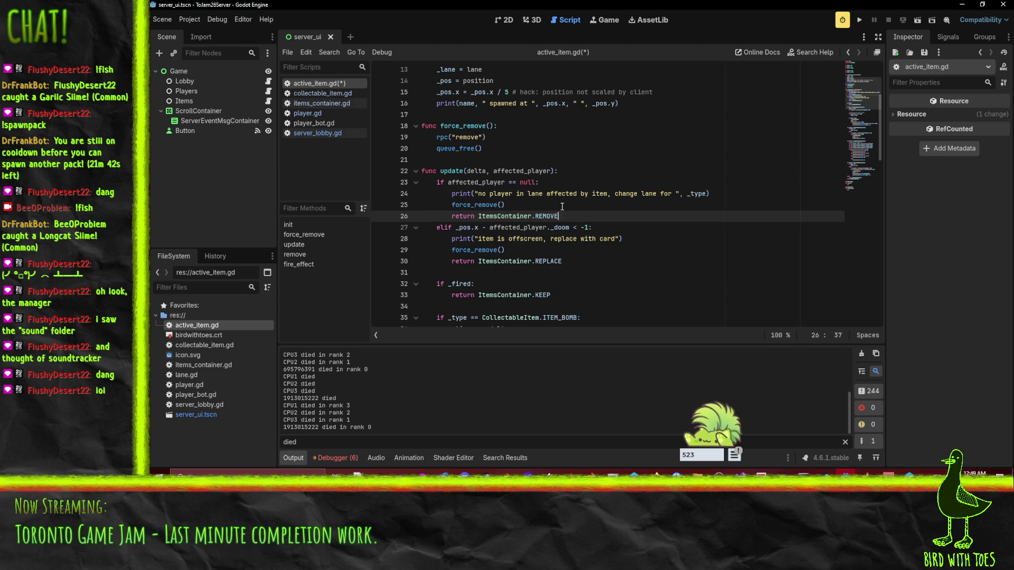
key(ctrl+z)
Save active_item.gd and dismiss the load error message.
click(616, 194)
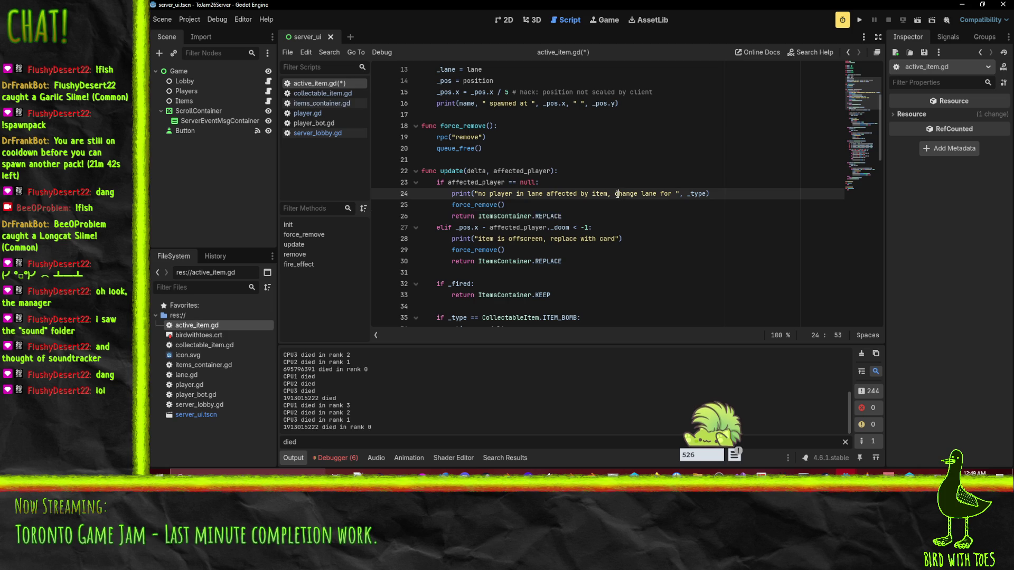
key(ctrl+s)
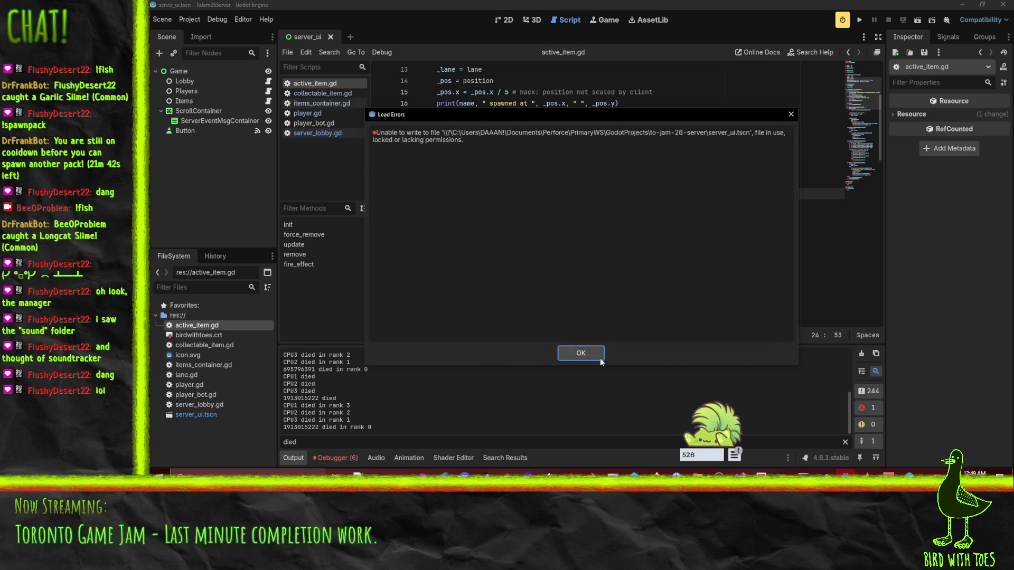
click(581, 352)
click(618, 219)
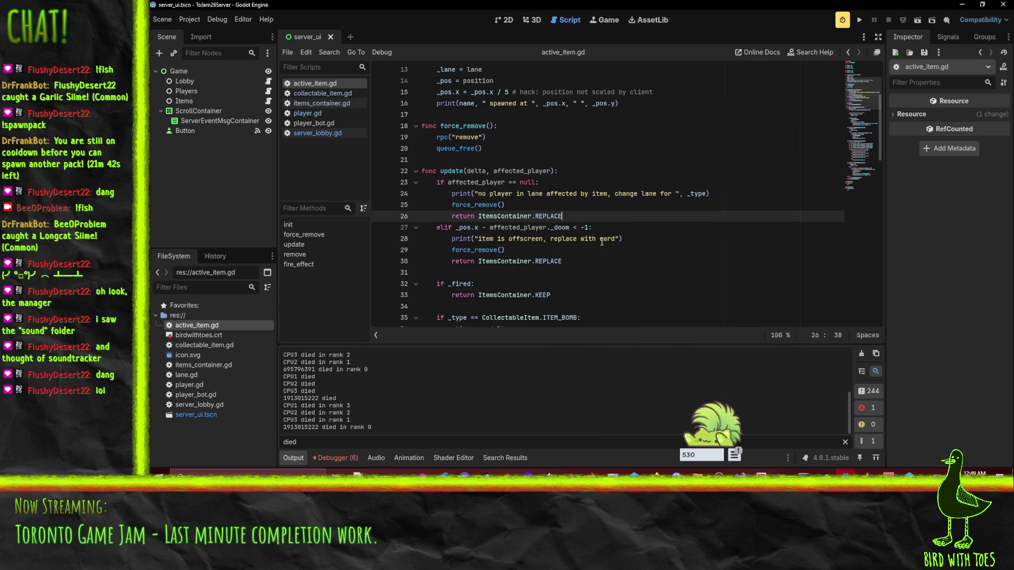
click(644, 238)
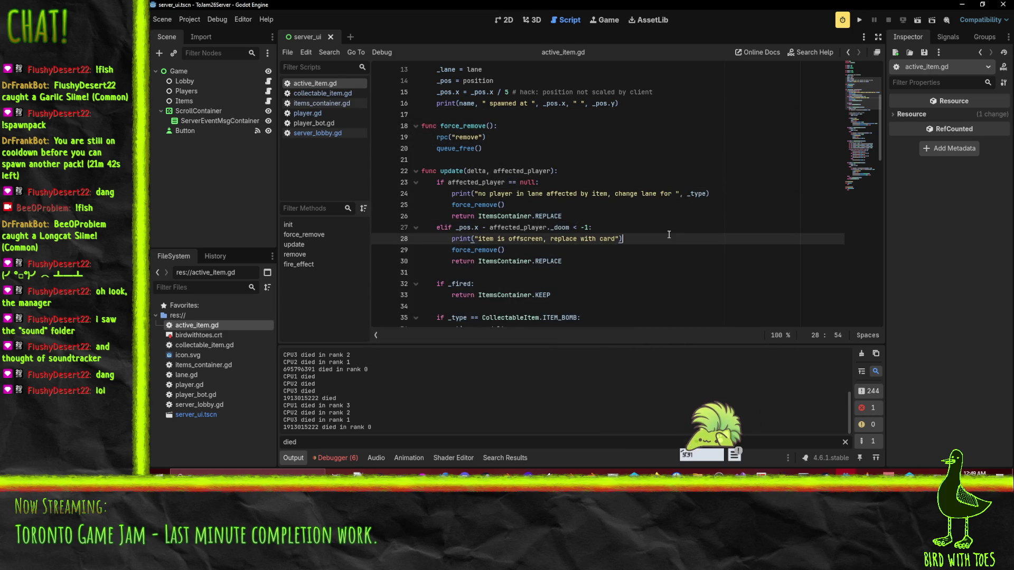
Open collectable_item.gd in the script editor and scroll through it.
click(320, 93)
scroll(533, 205, up, 3)
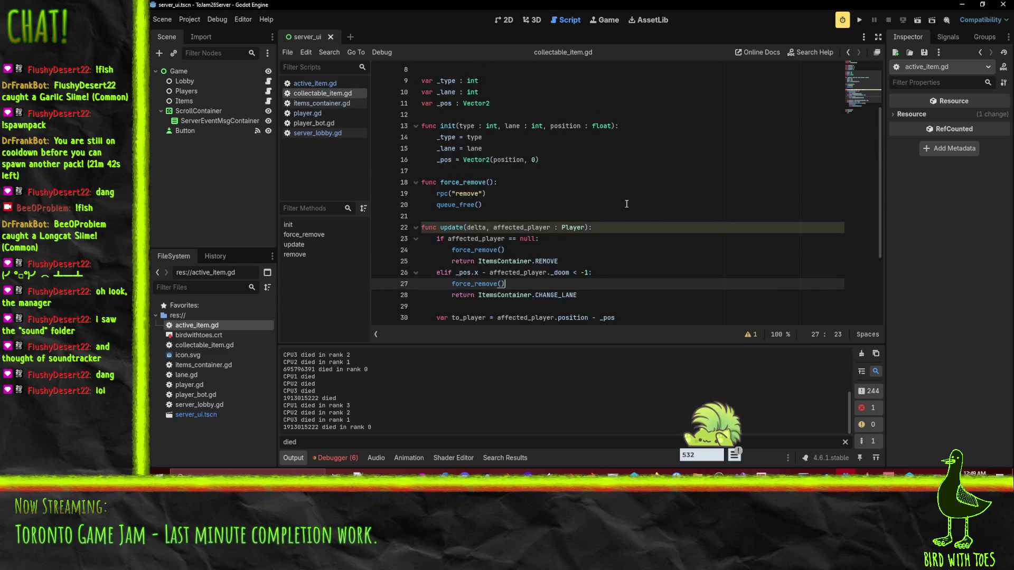
scroll(626, 204, down, 2)
scroll(626, 203, up, 4)
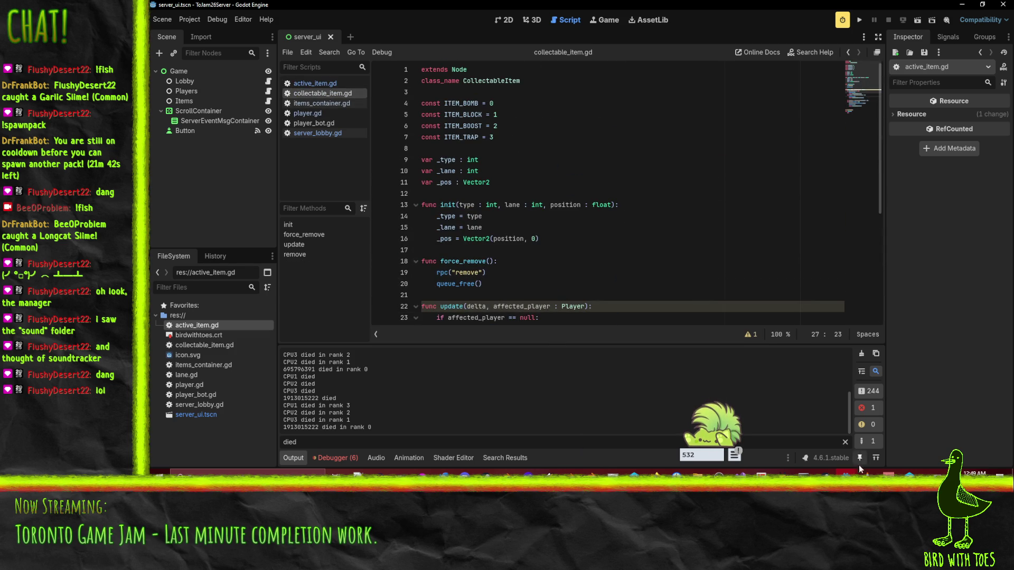
mouse_move(907, 473)
mouse_move(861, 420)
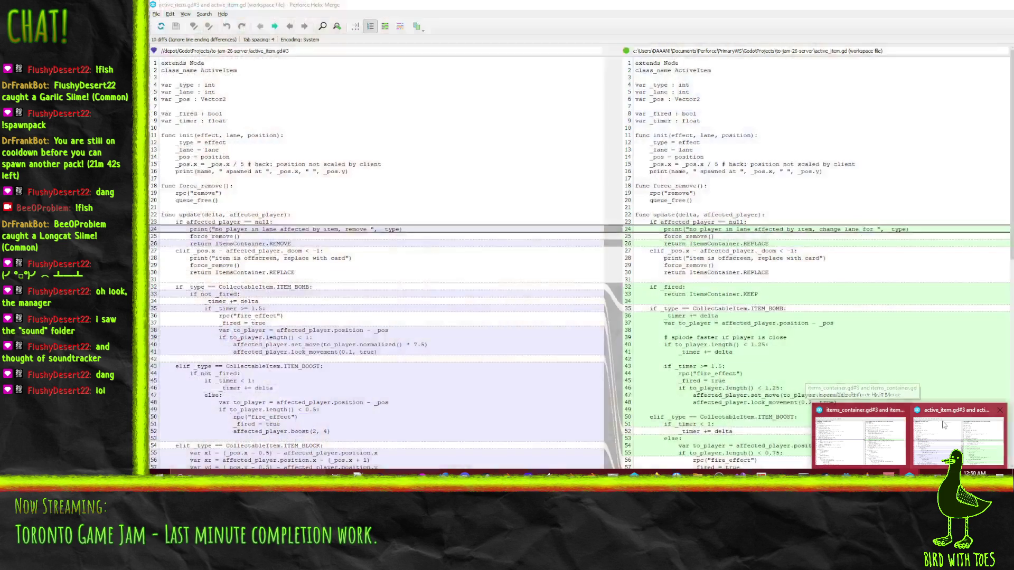
Scroll through both panes of the active_item.gd workspace-versus-depot comparison.
click(946, 425)
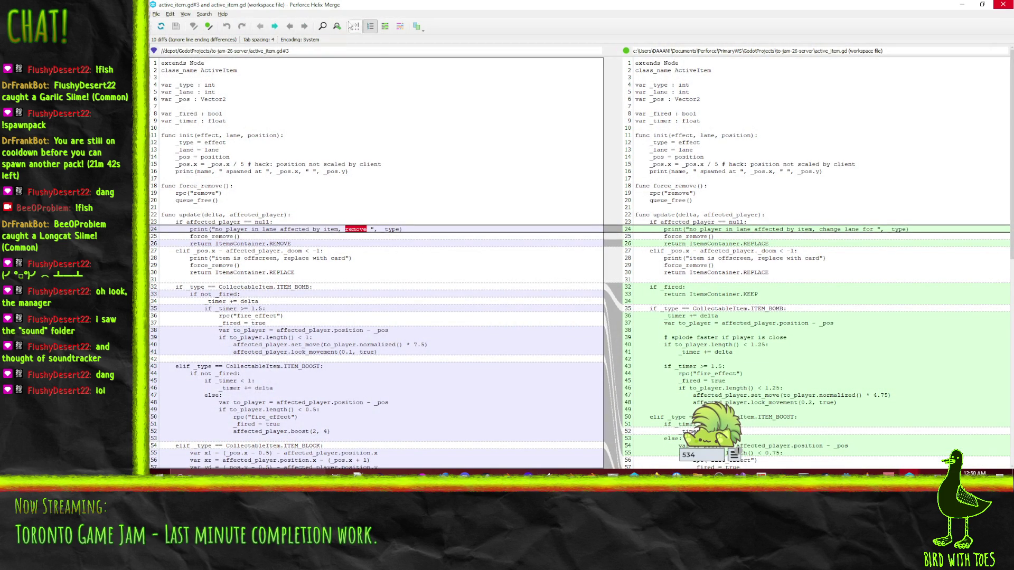
click(470, 202)
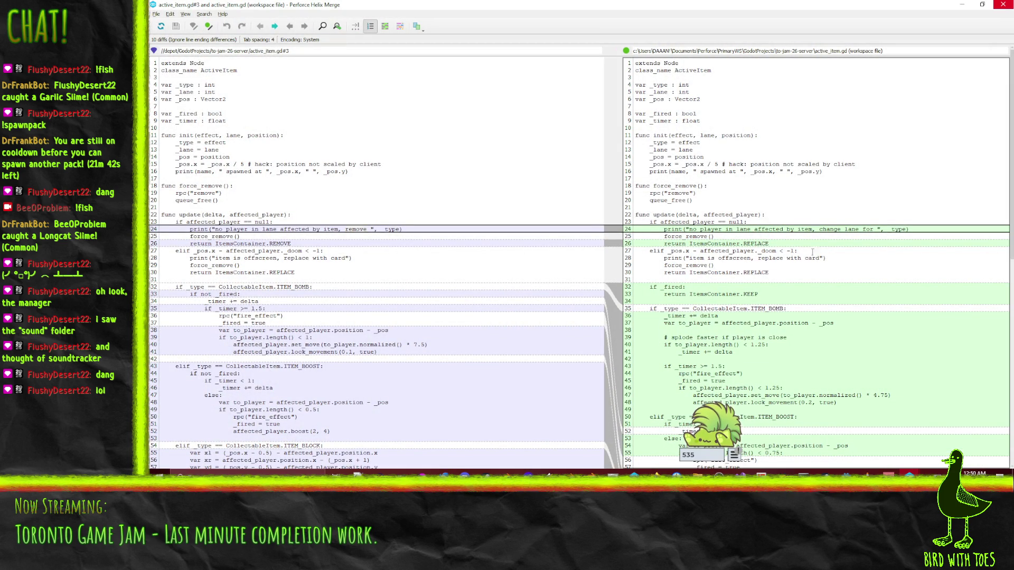
scroll(821, 239, down, 3)
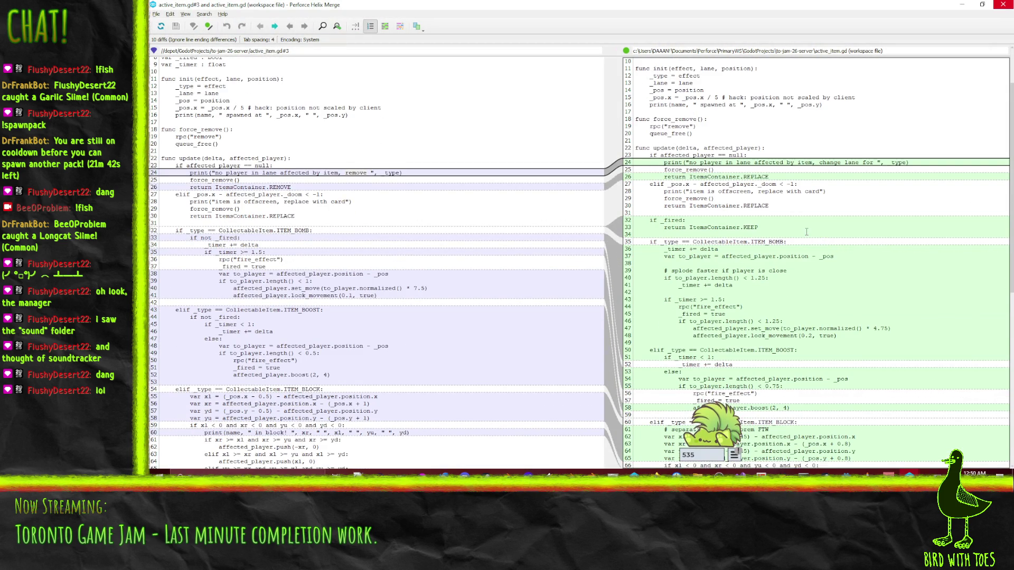
scroll(806, 231, down, 1)
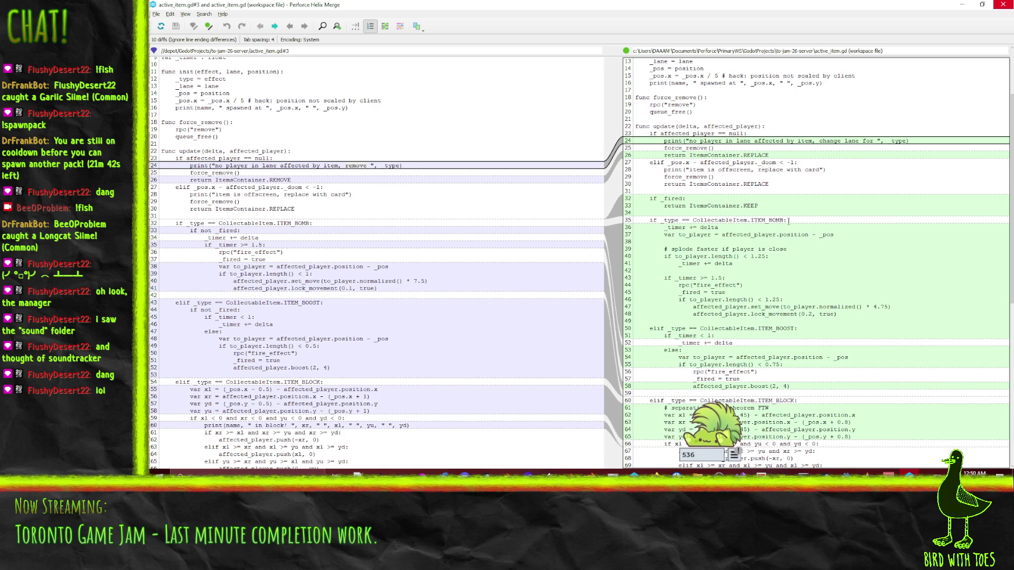
scroll(788, 221, down, 5)
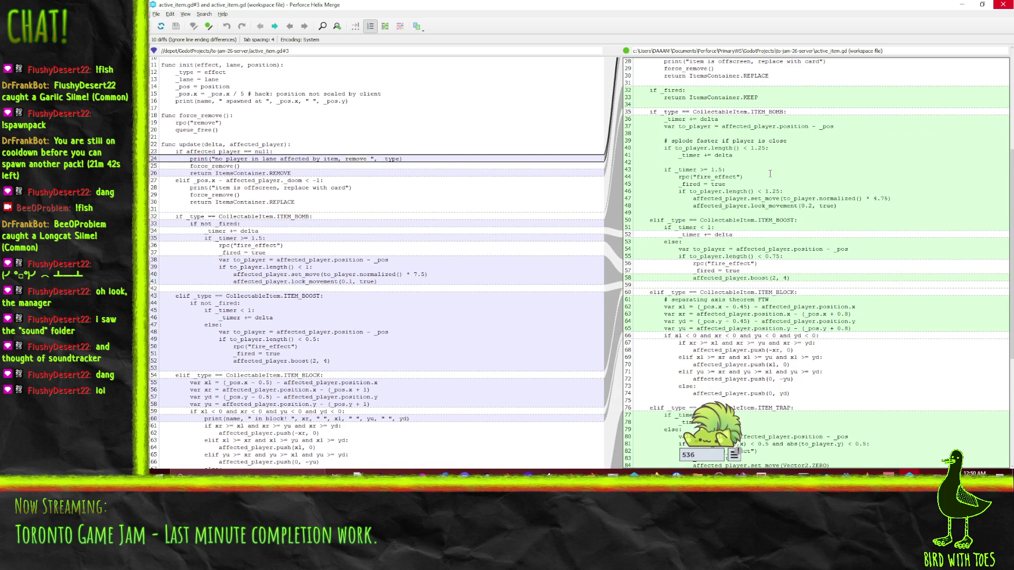
scroll(770, 174, down, 4)
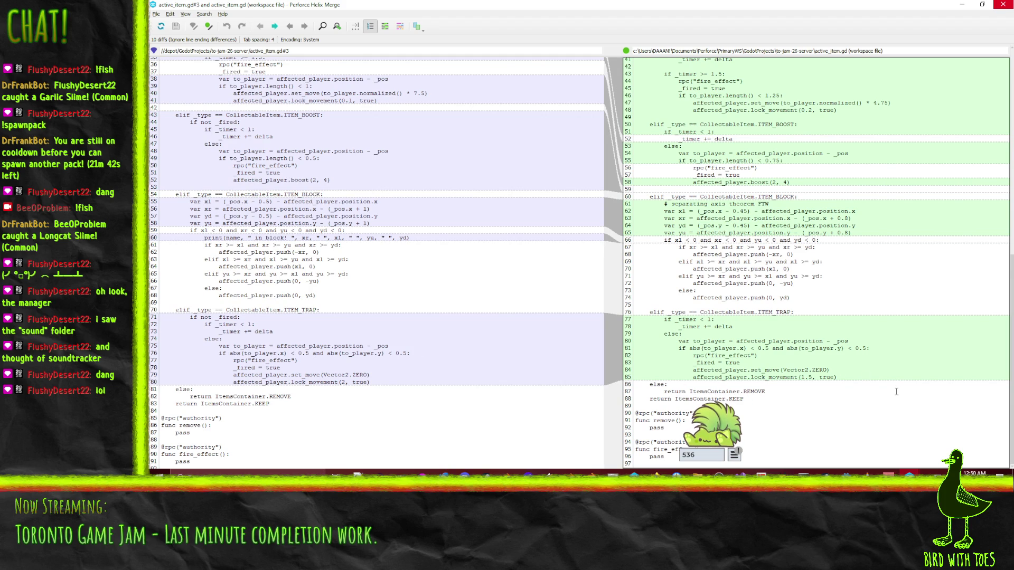
scroll(896, 391, up, 8)
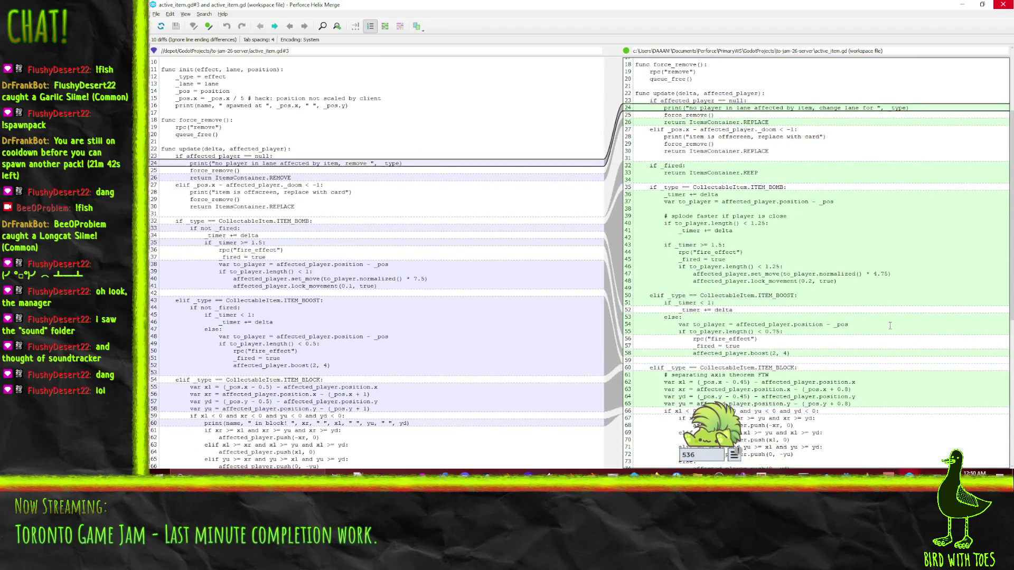
scroll(889, 326, up, 1)
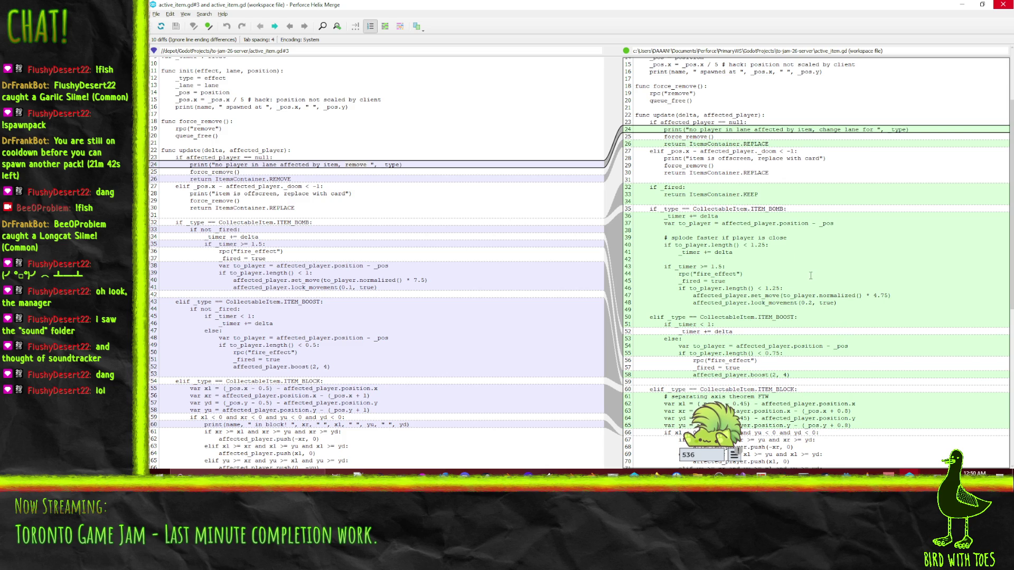
scroll(845, 283, down, 2)
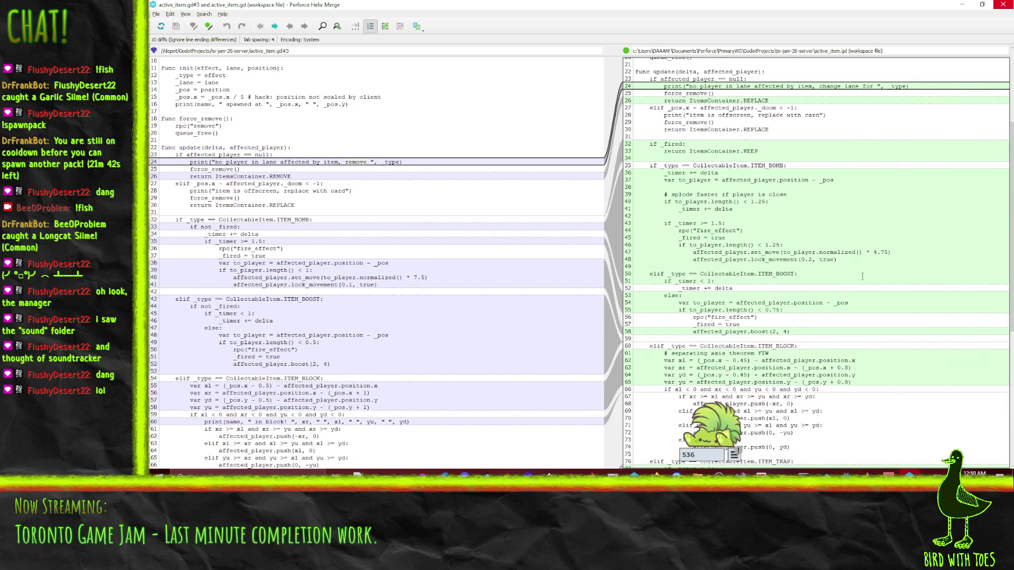
scroll(862, 277, down, 5)
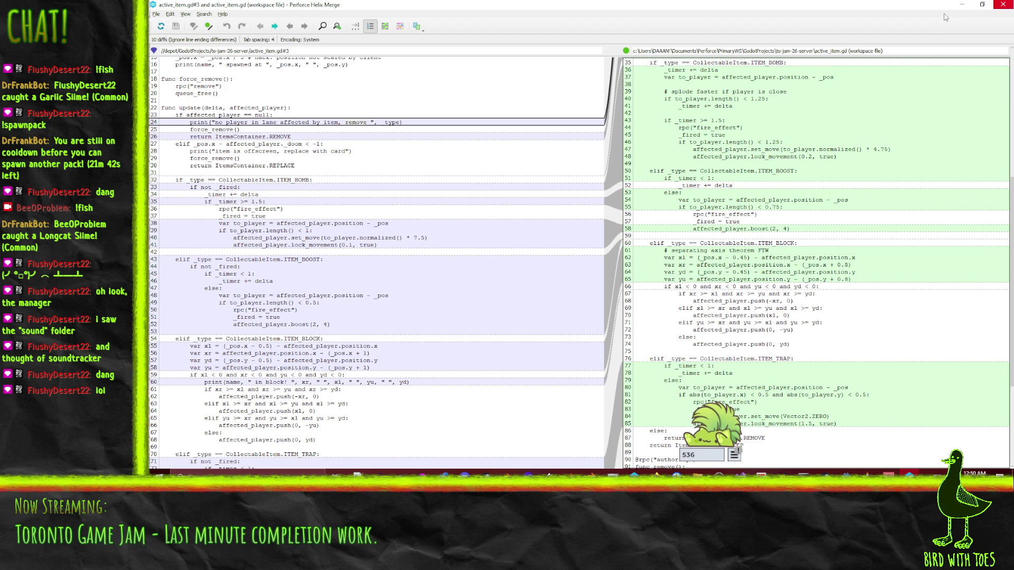
Close the active_item.gd comparison window in Helix Merge.
click(961, 4)
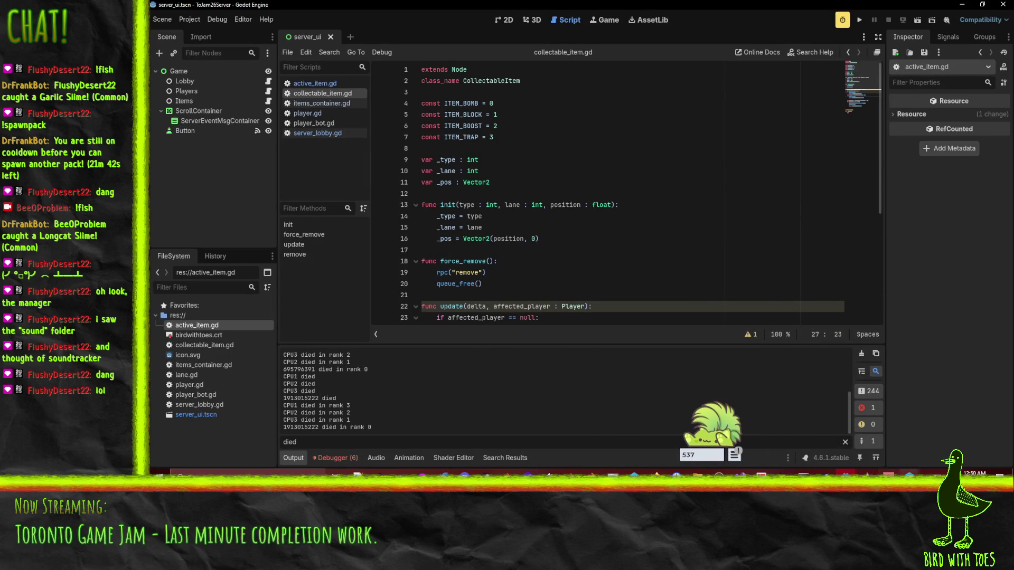
mouse_move(912, 472)
click(951, 441)
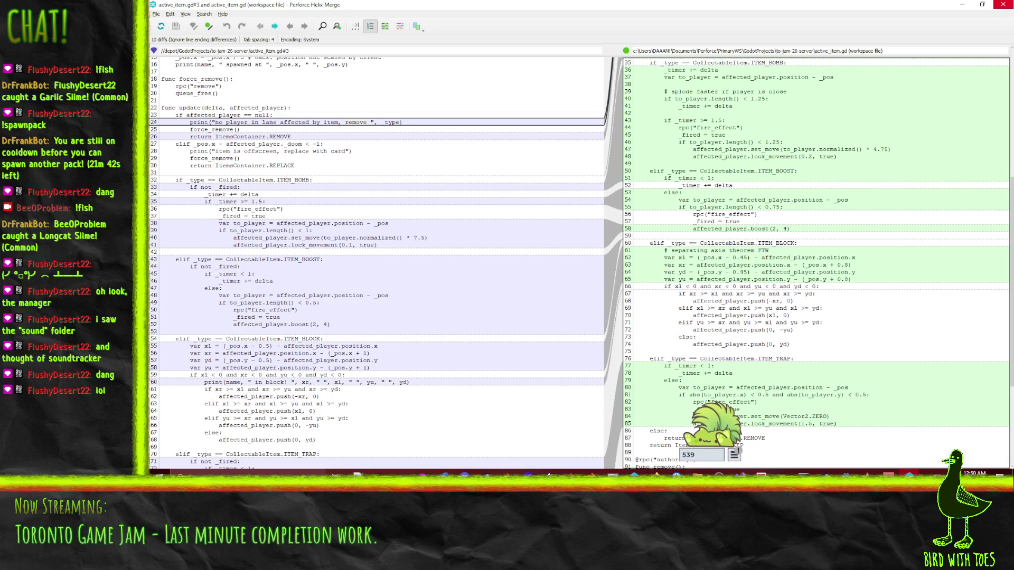
click(1002, 4)
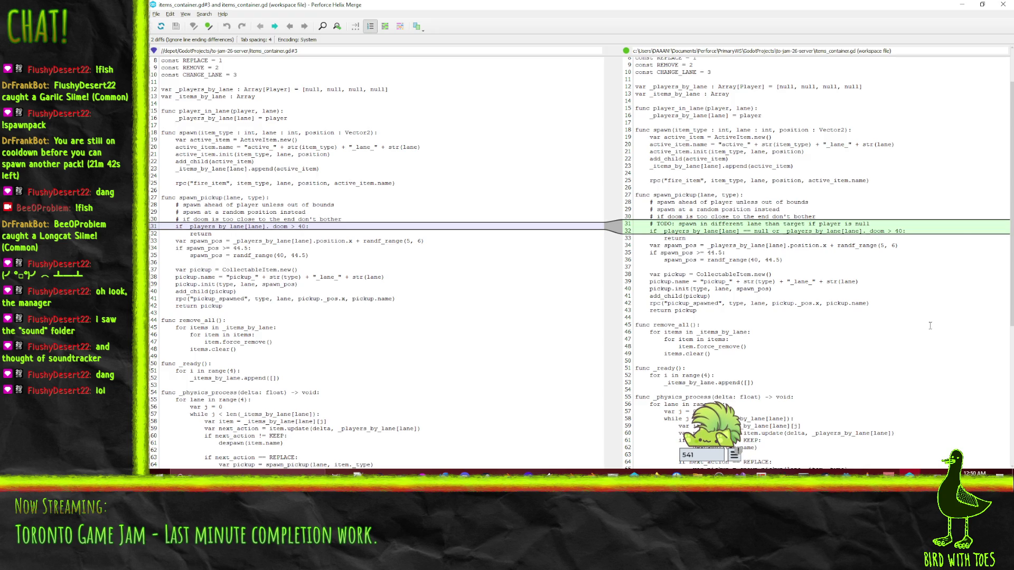
Close the items_container.gd comparison and read collectable_item.gd's update function down to the null-player check.
click(1003, 4)
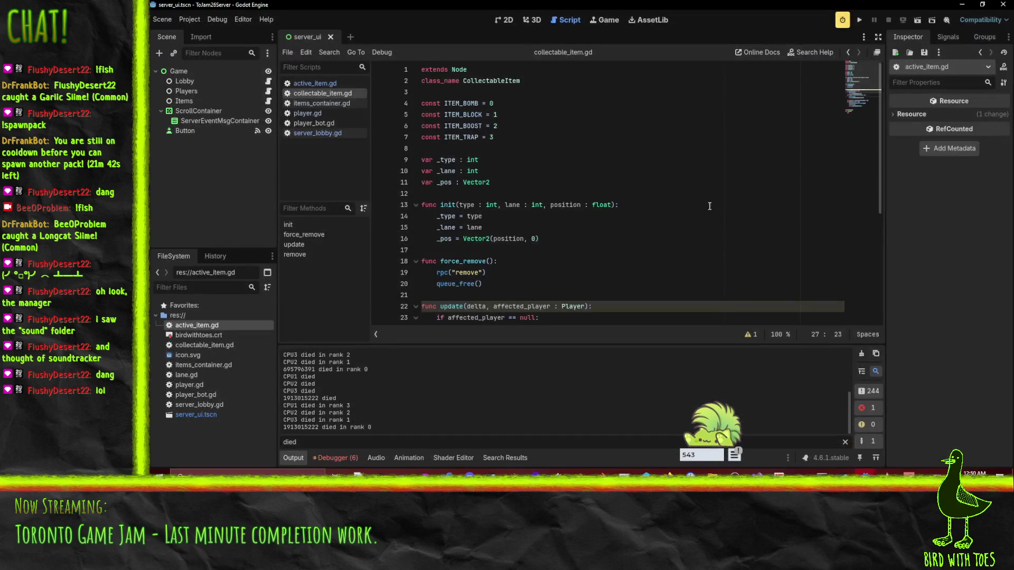
key(shift+Up)
click(590, 159)
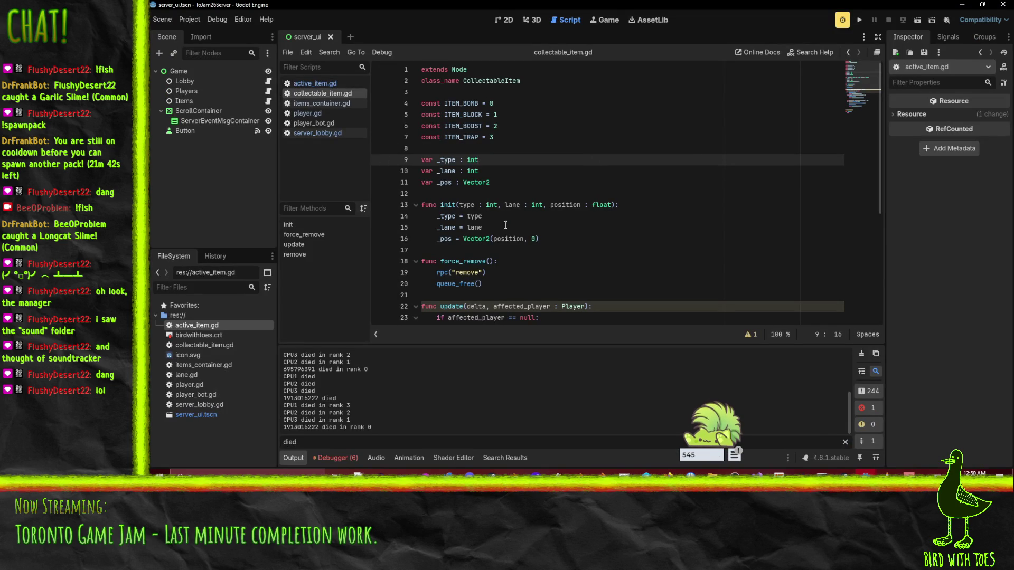
scroll(599, 258, down, 4)
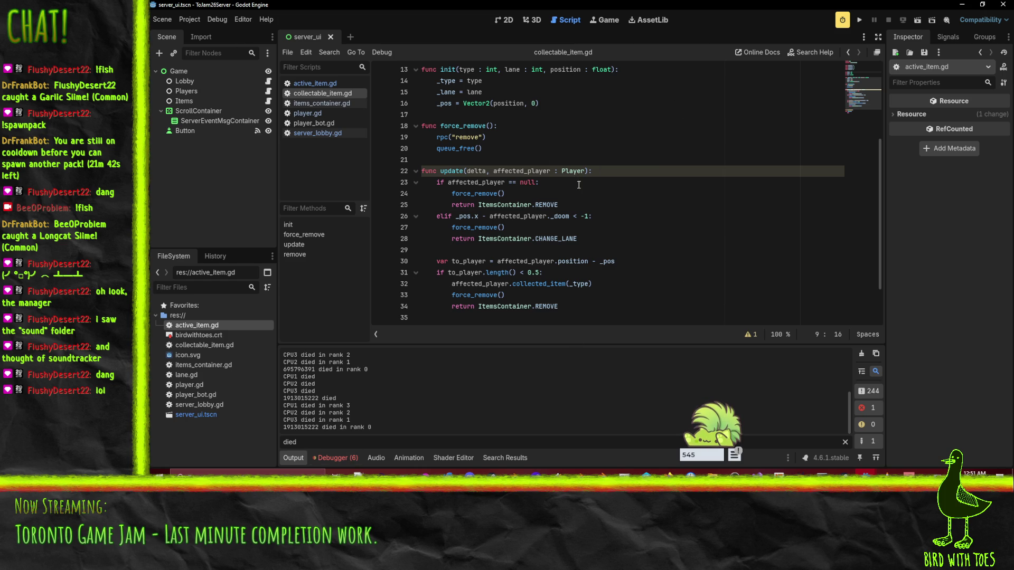
scroll(583, 193, up, 2)
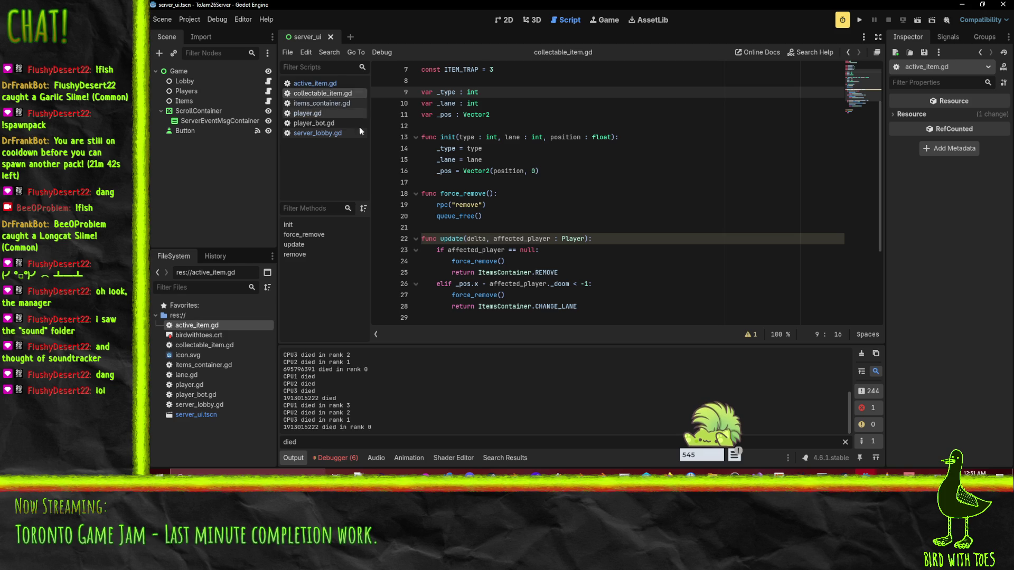
click(580, 249)
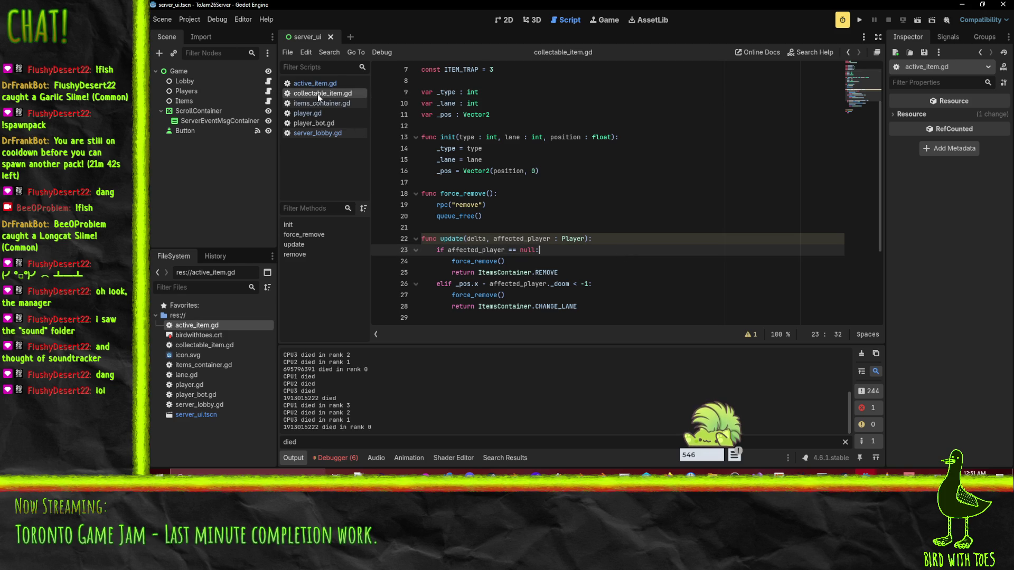
In active_item.gd's bomb block, change pull strength 4.75 to 3 and lock_movement 0.2 to 0.5.
click(315, 83)
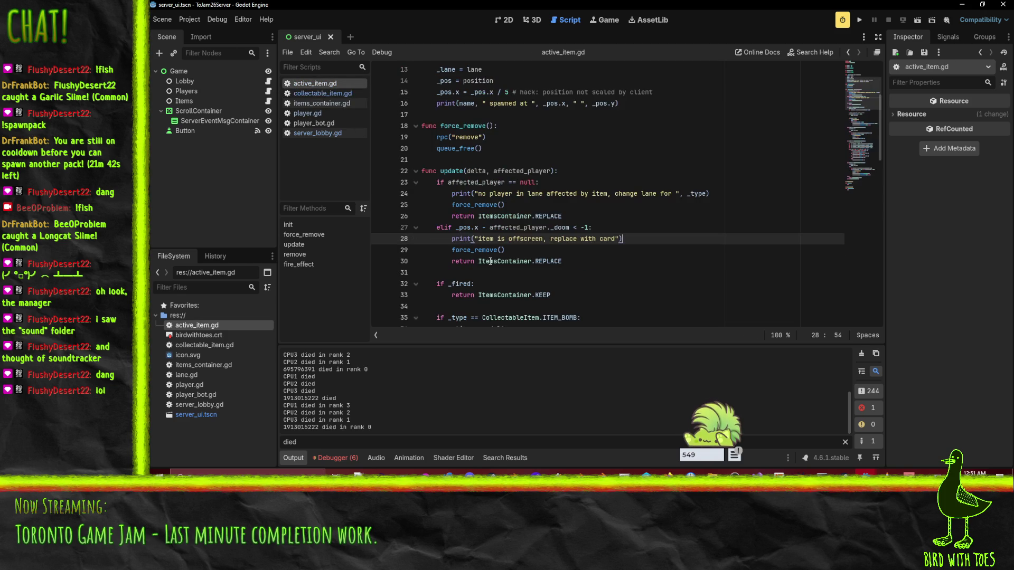
scroll(649, 178, up, 4)
scroll(650, 178, down, 10)
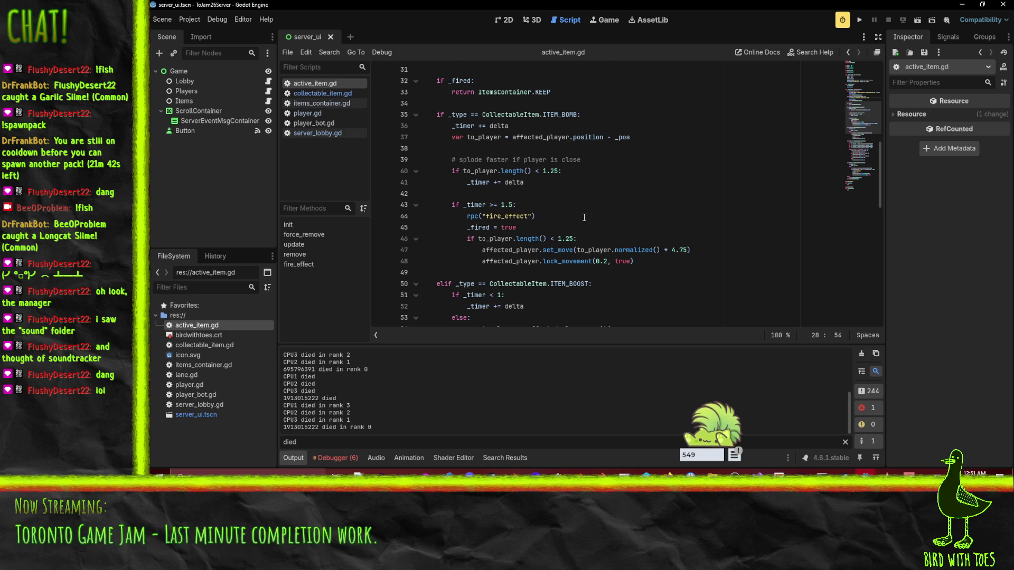
click(672, 250)
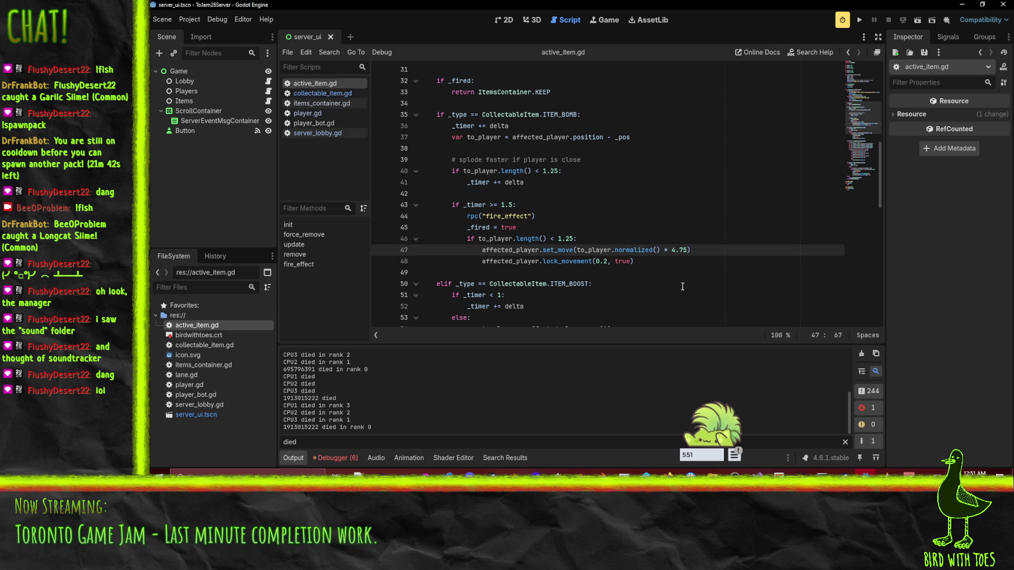
key(Delete)
key(Delete)
key(Delete)
key(Down)
key(Left)
key(Left)
key(Left)
key(Left)
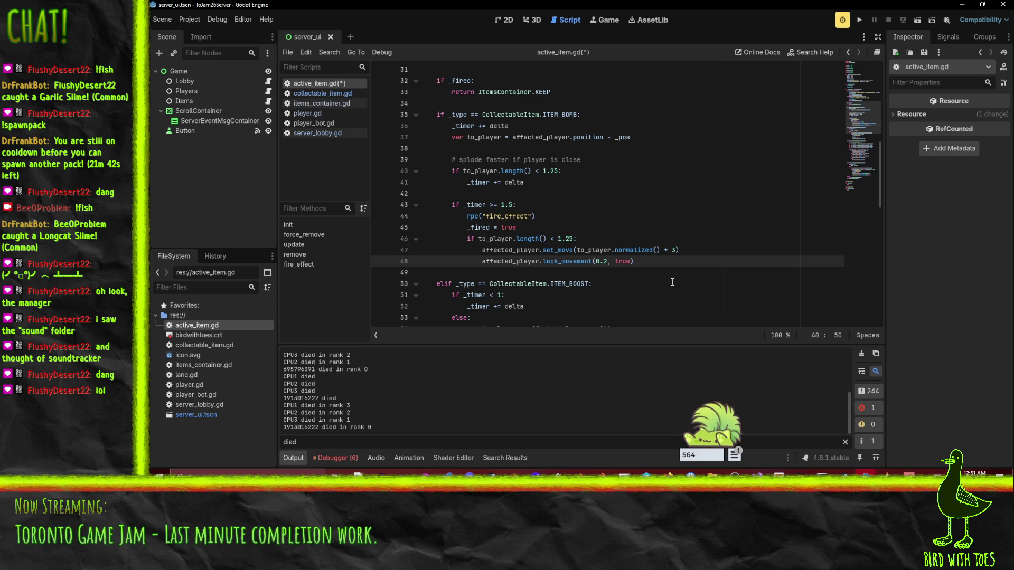
key(BackSpace)
text(5)
key(Up)
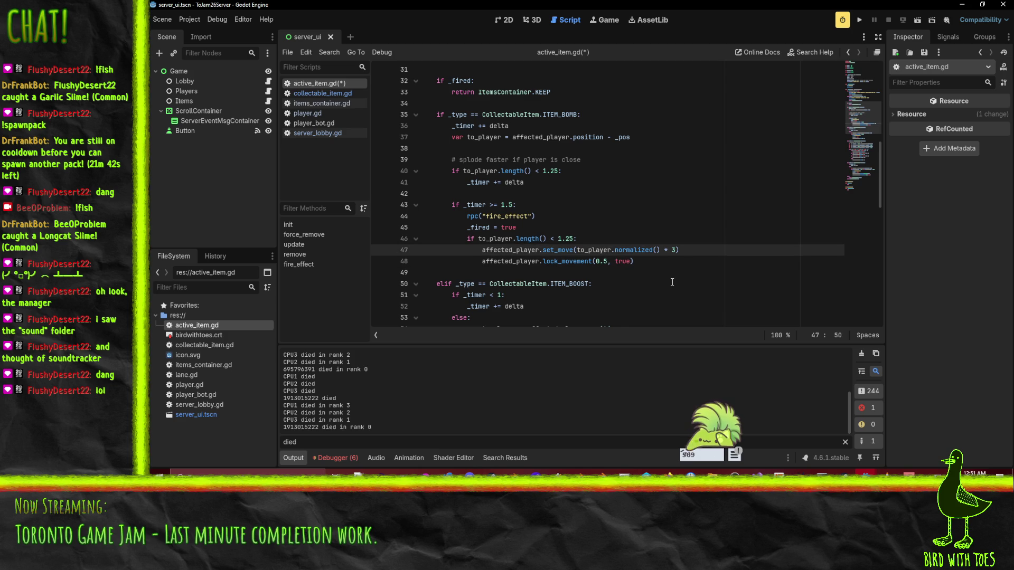
Save active_item.gd and dismiss the Load Errors dialog.
key(ctrl+s)
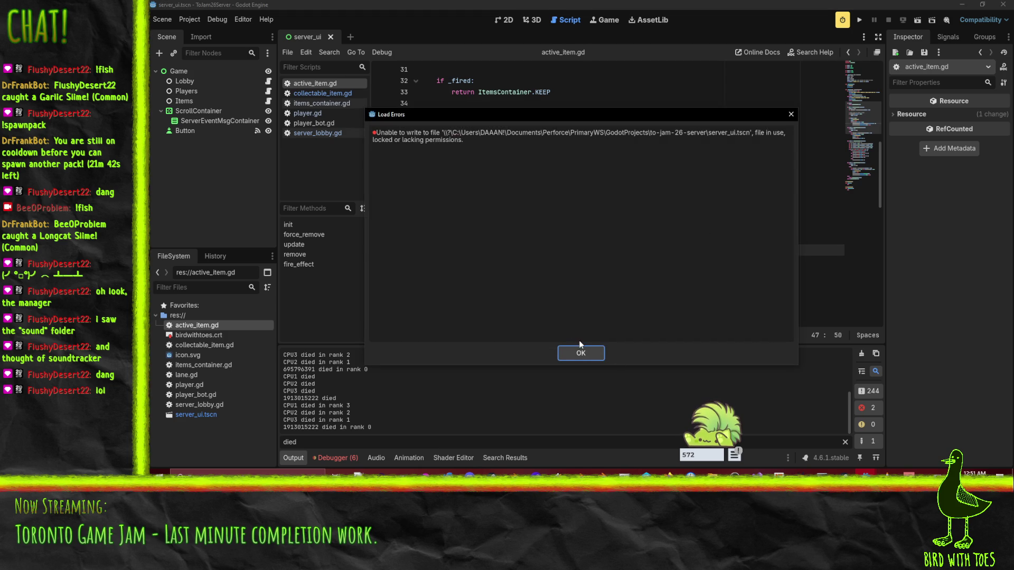
click(581, 354)
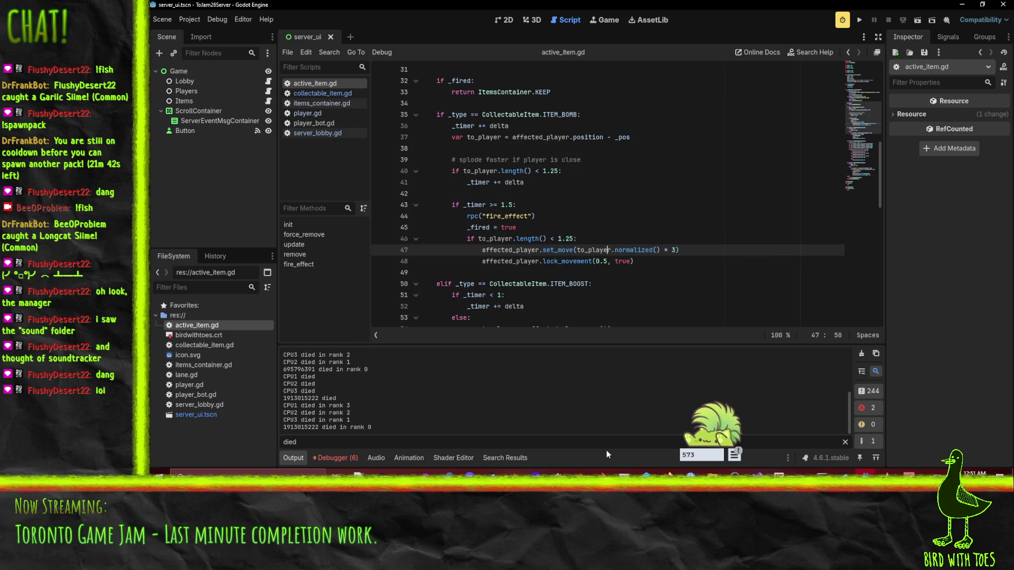
mouse_move(646, 475)
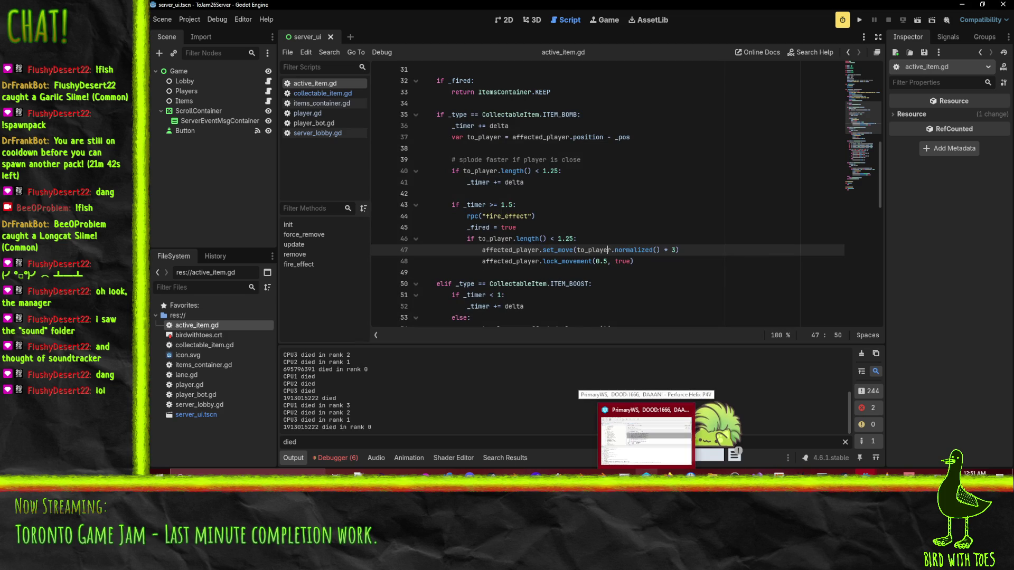
mouse_move(866, 474)
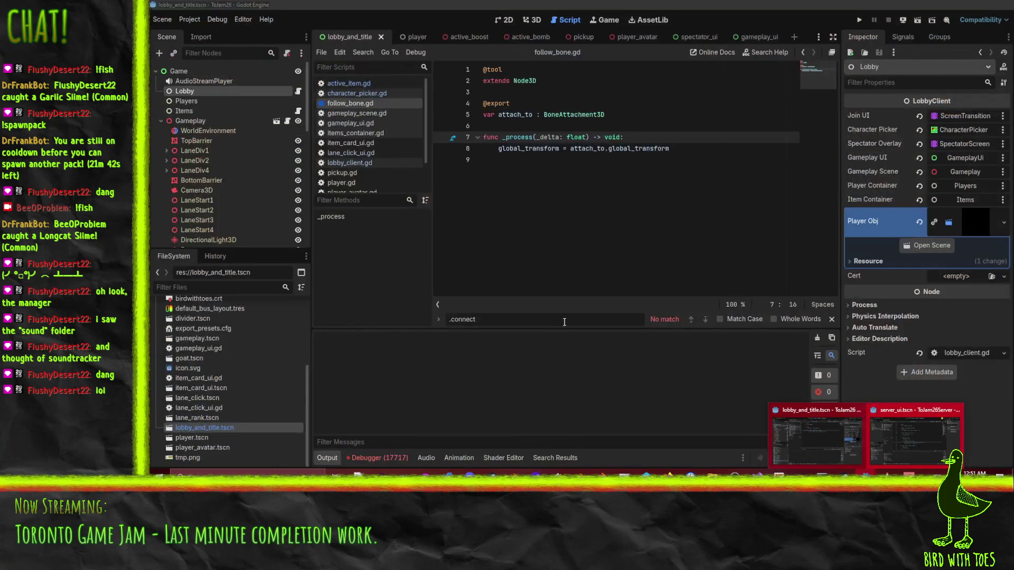
Submit the default changelist with a ToJam 2026 note on spectating mid-round or full games.
mouse_move(731, 475)
click(647, 475)
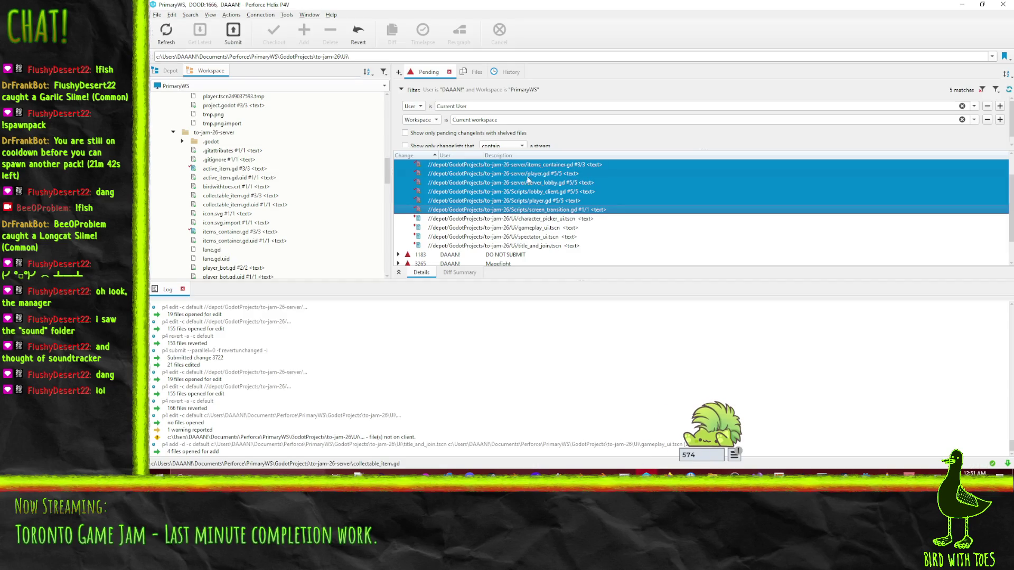
click(609, 224)
scroll(609, 224, up, 3)
click(423, 164)
right_click(428, 164)
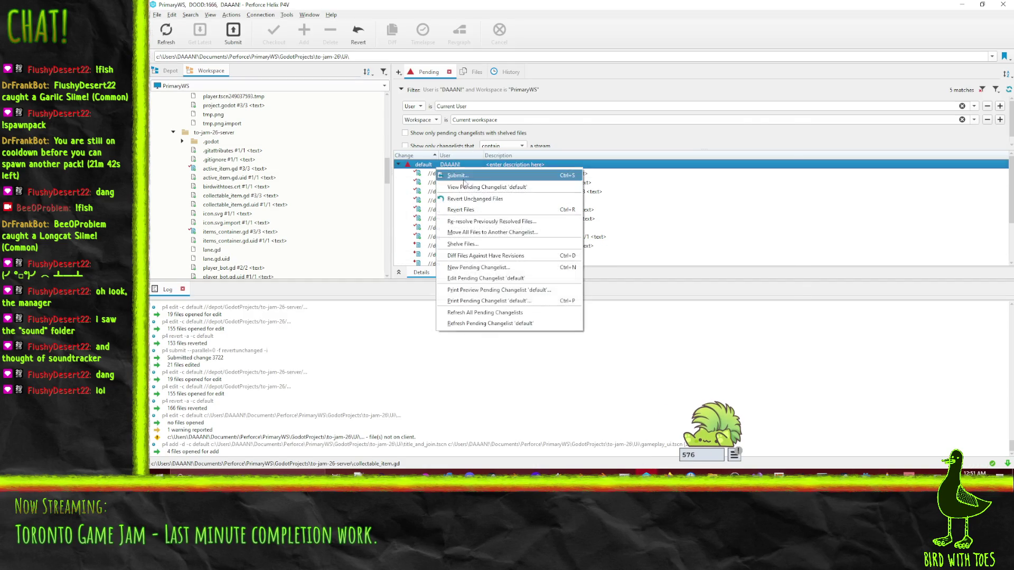
click(446, 173)
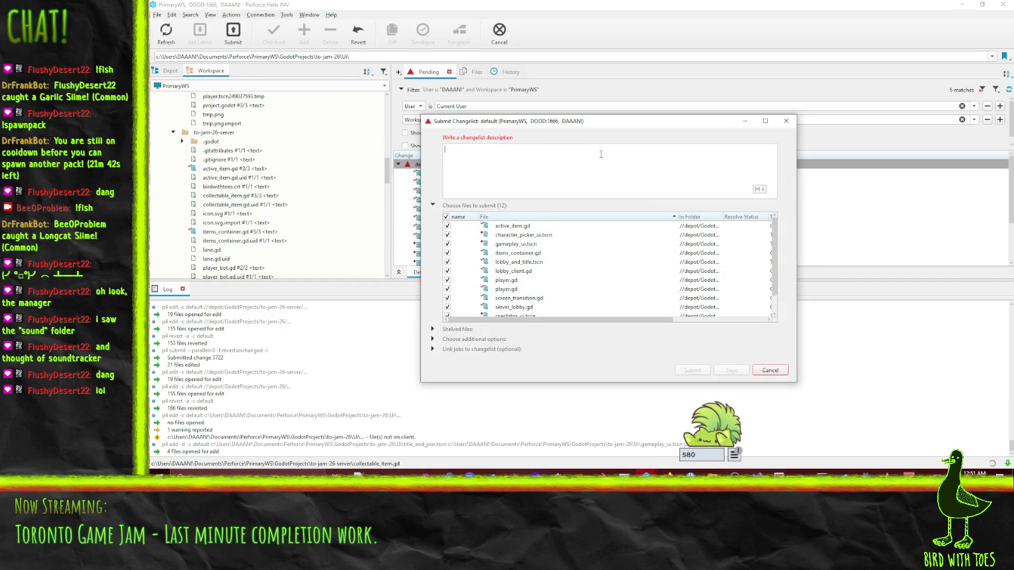
text(Tp)
text(202)
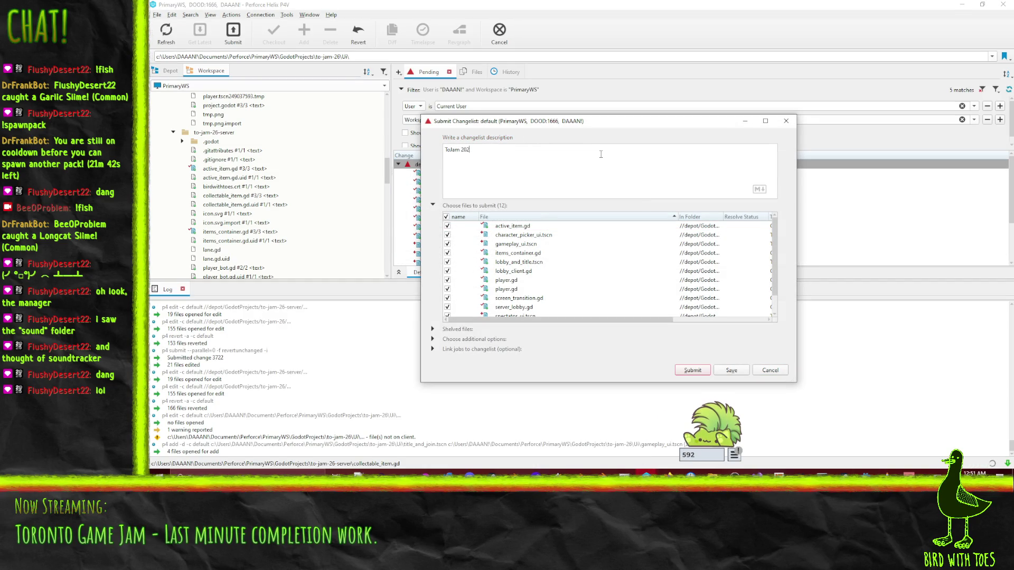
text( - )
text(Update client/server)
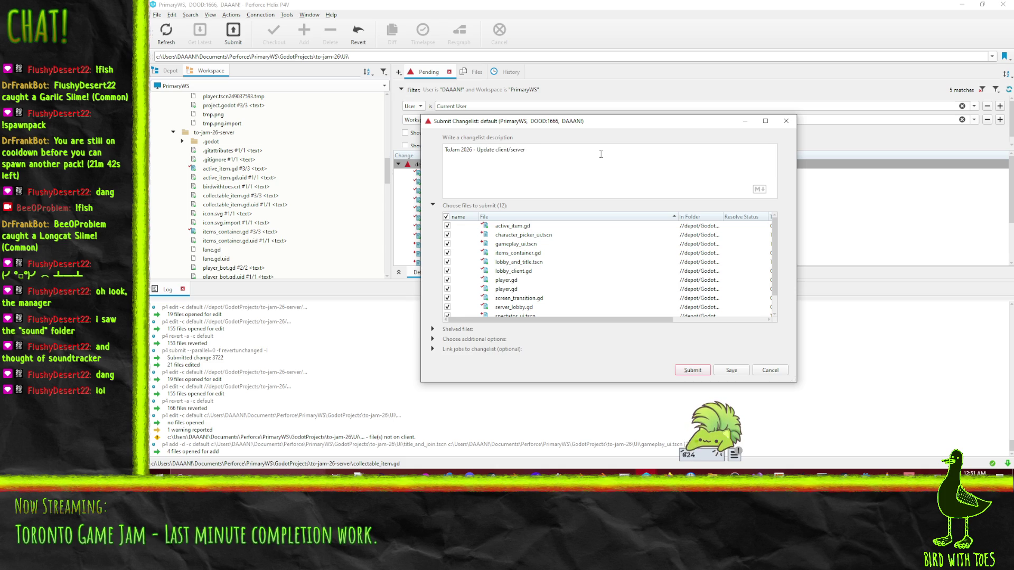
text( comms to support spectat)
text(e when player)
text(joins)
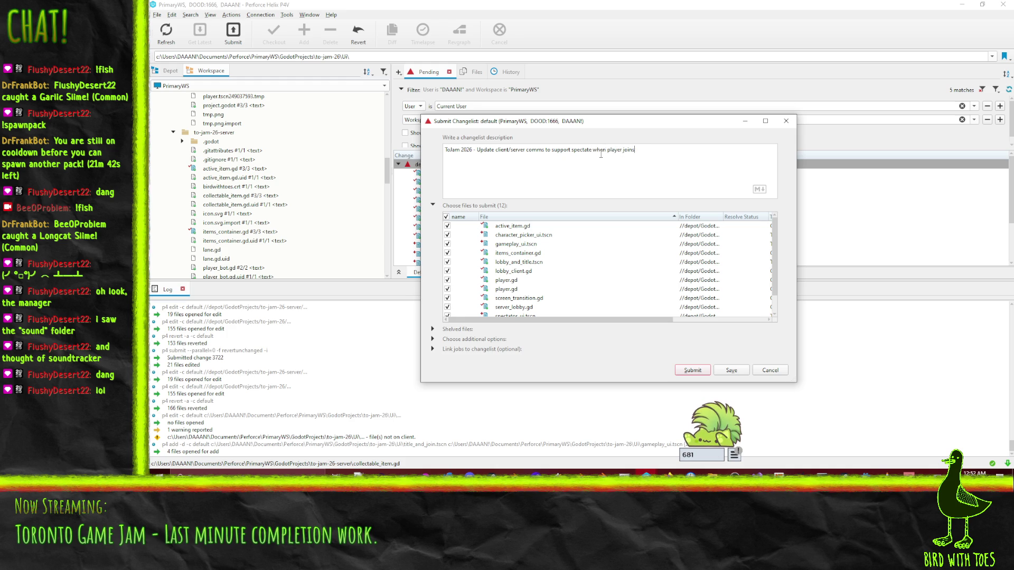
text(ring a r)
text(ound or when game is full)
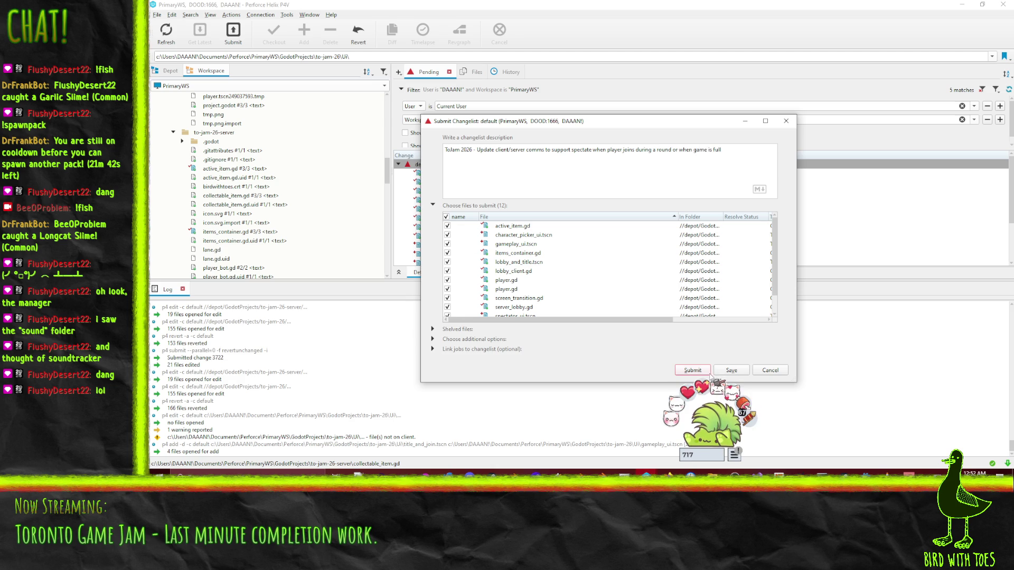
click(708, 372)
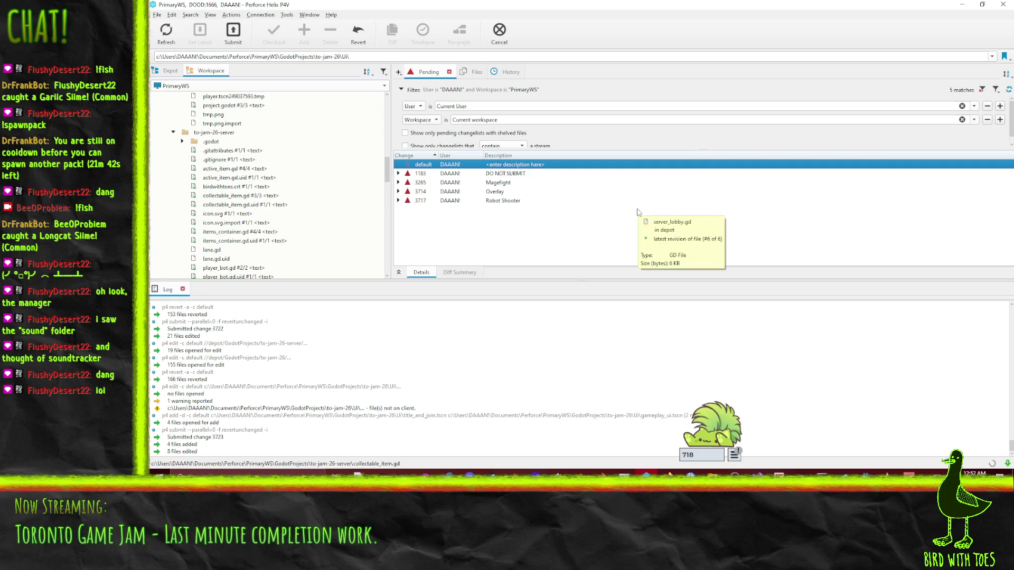
In the Depot tree, check out to-jam-26 and to-jam-26-server for edit with Ctrl+E.
click(161, 71)
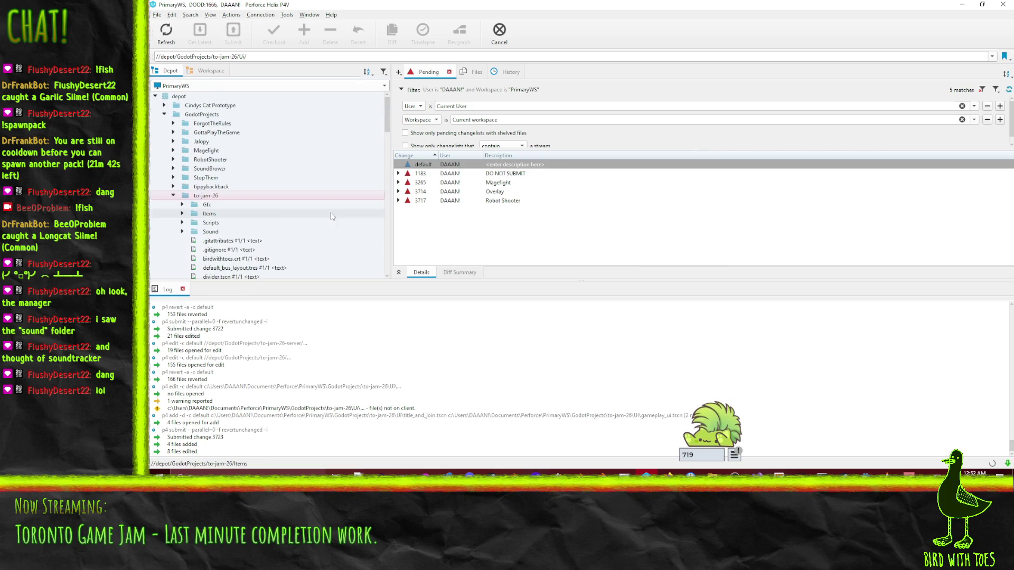
click(217, 169)
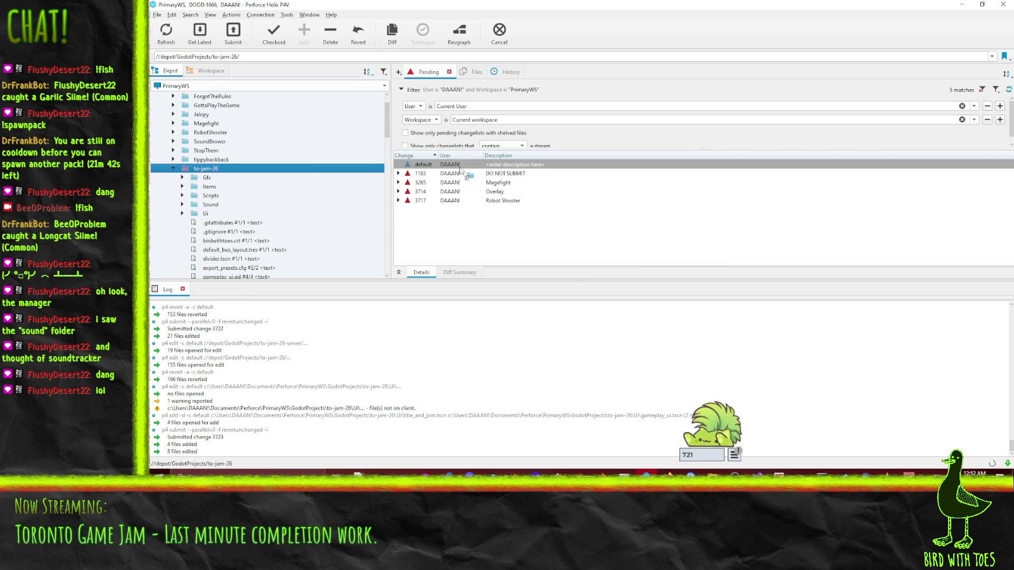
key(ctrl+e)
click(173, 169)
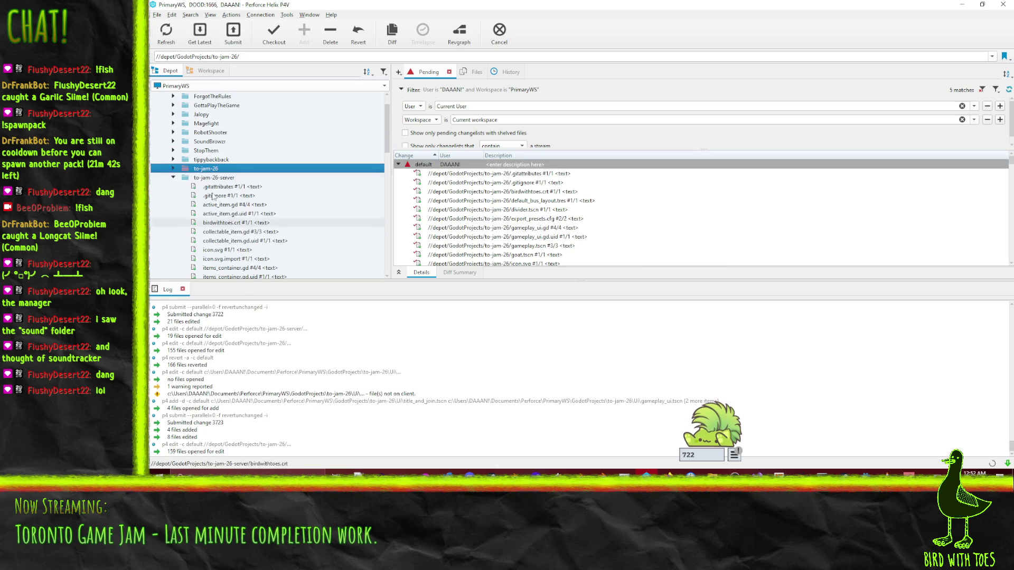
click(214, 177)
key(ctrl+e)
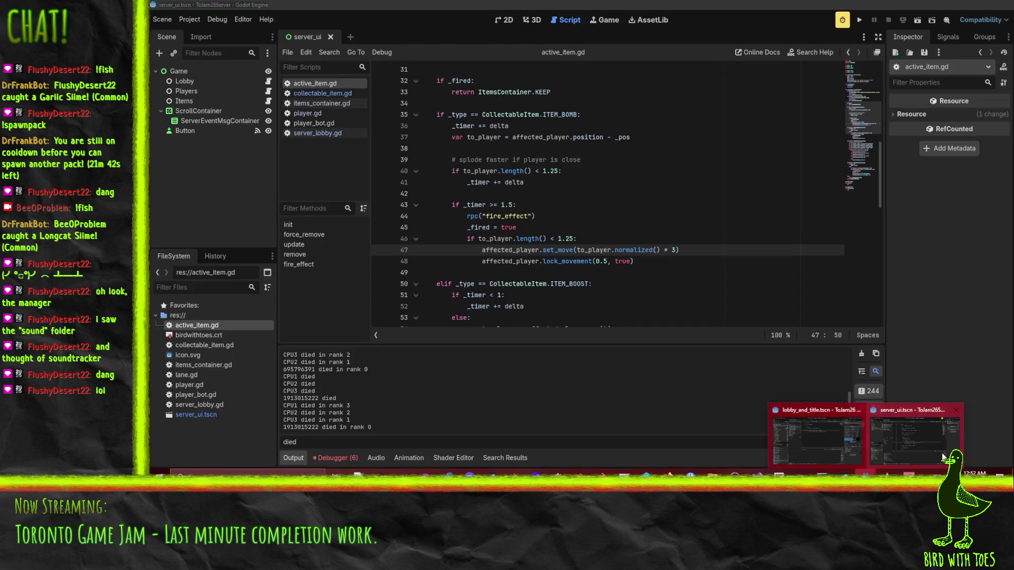
mouse_move(940, 457)
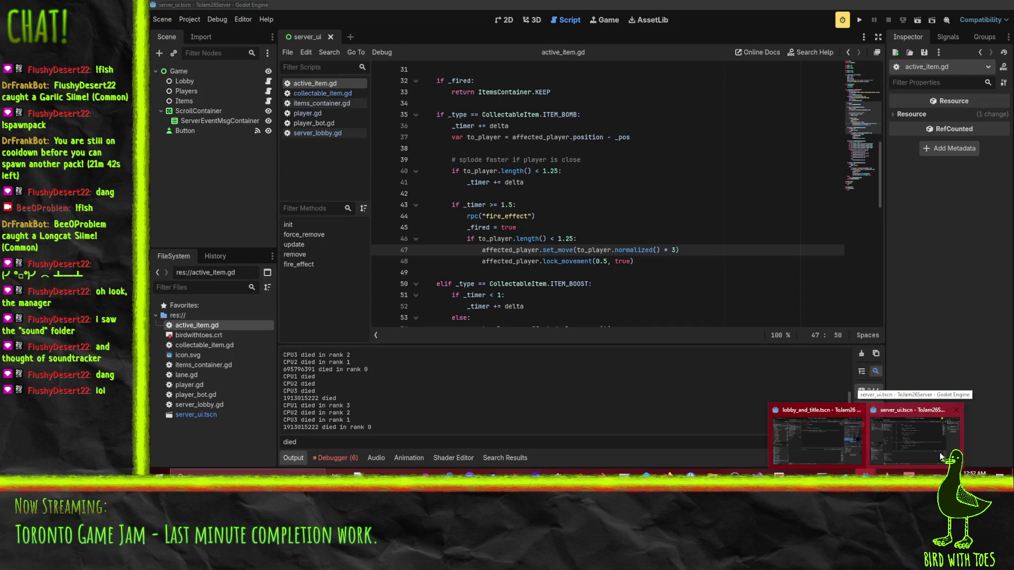
Bring up the lobby_and_title editor window and add a Popup node as a child of Game.
click(839, 440)
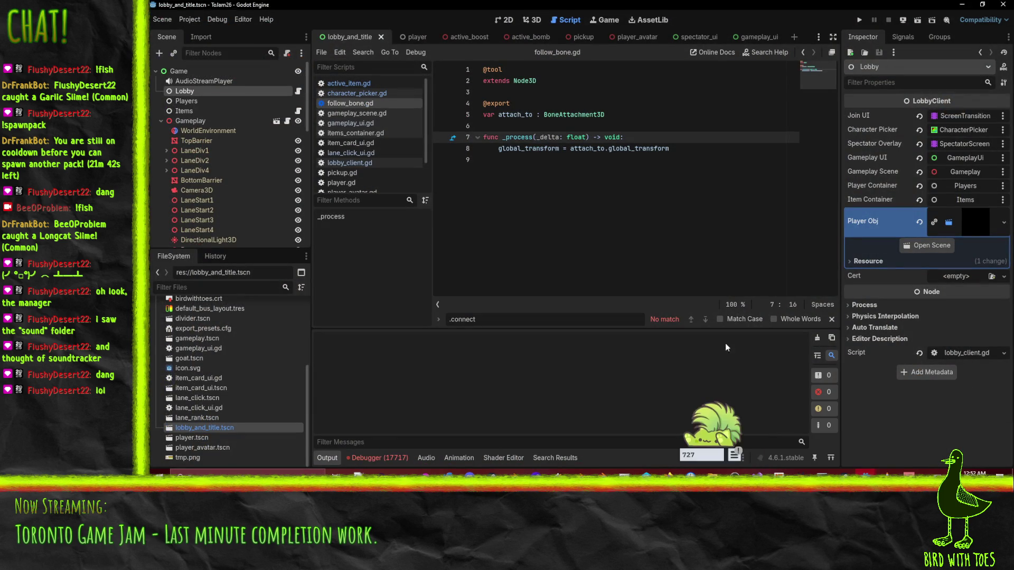
click(865, 472)
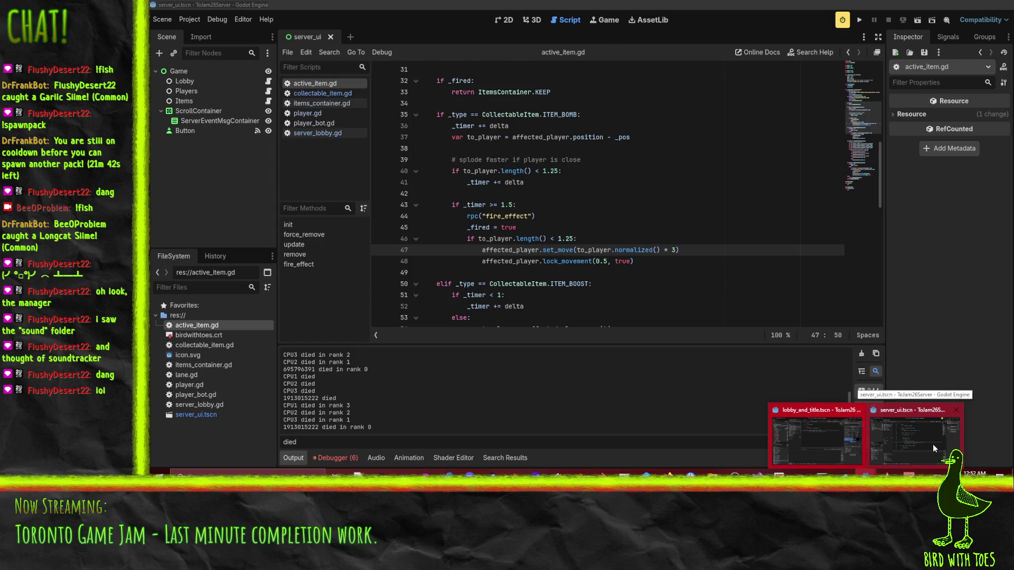
click(838, 428)
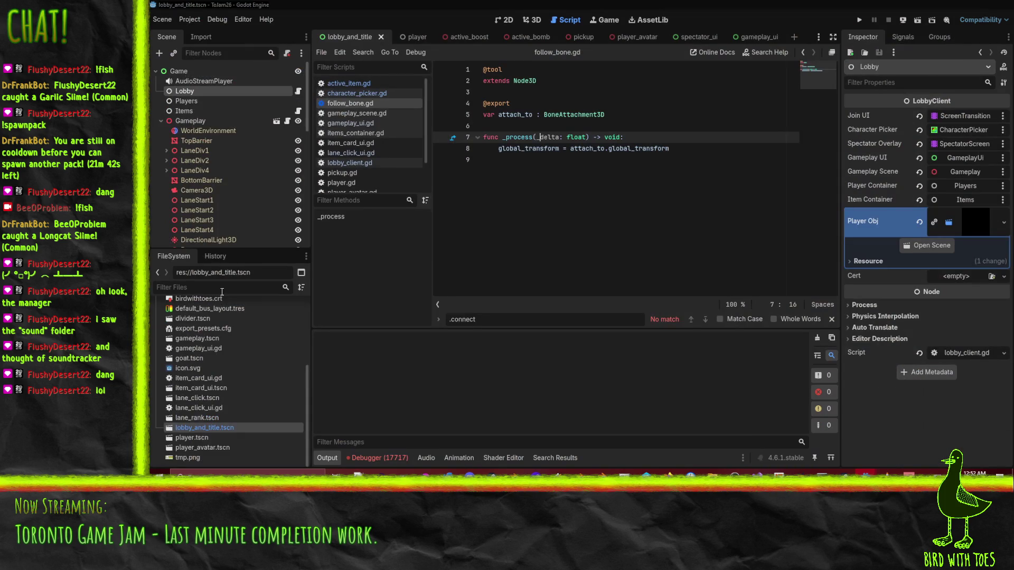
double_click(179, 70)
right_click(179, 71)
key(Escape)
right_click(176, 74)
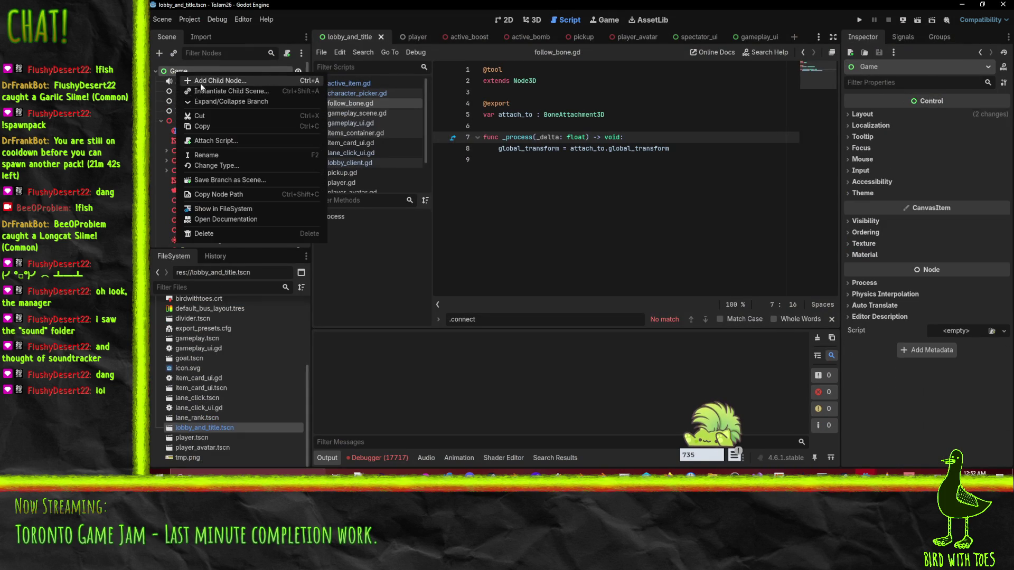
click(201, 82)
text(la)
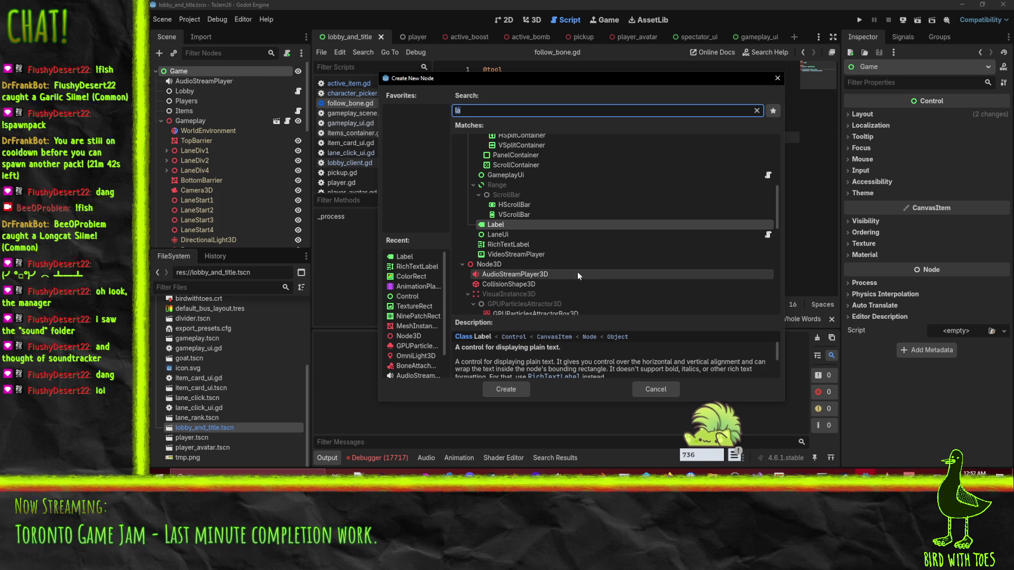
key(BackSpace)
key(BackSpace)
text(pop)
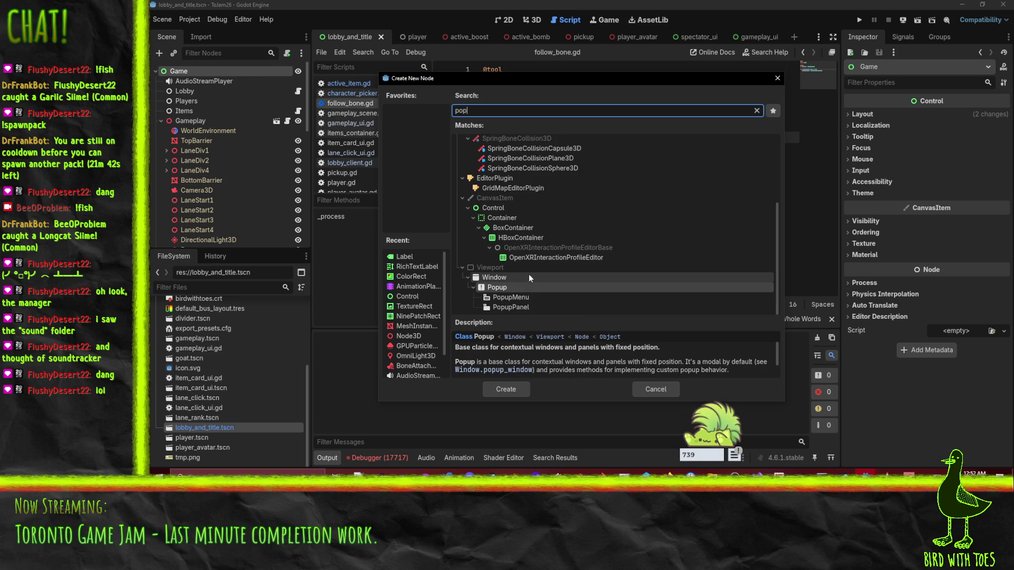
click(505, 392)
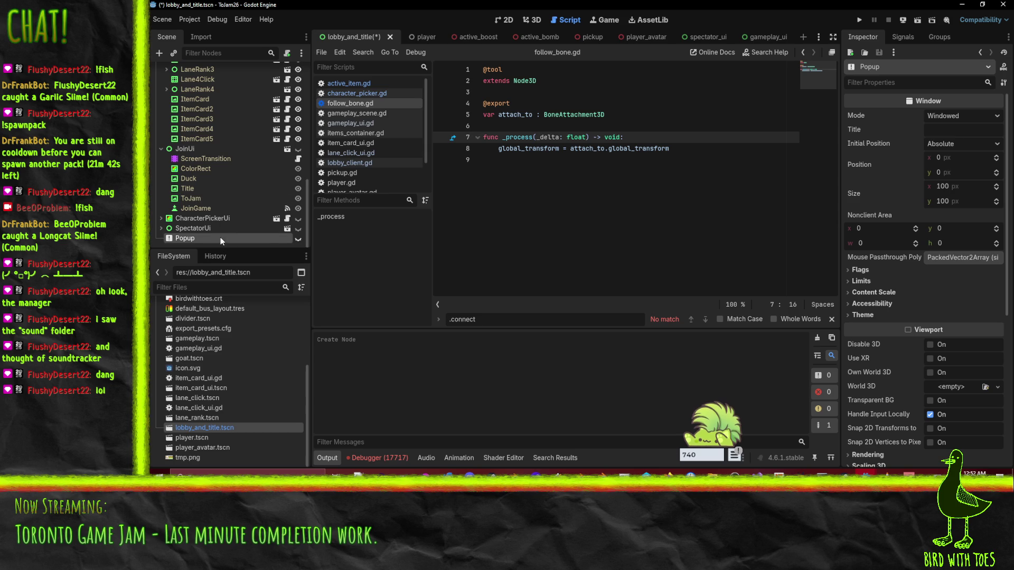
Set the Popup's title to 'Error' and begin adding a child node under it.
click(933, 132)
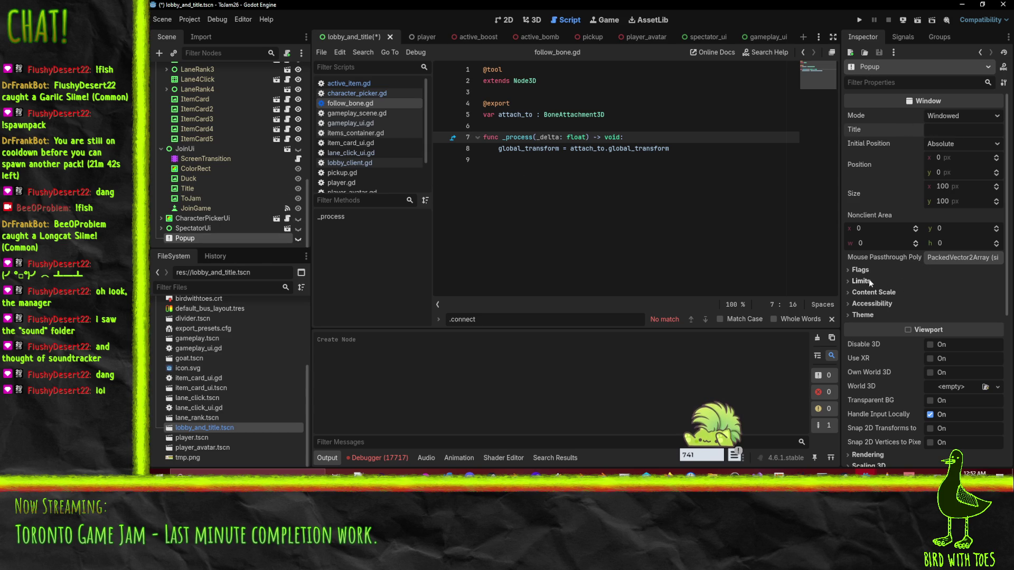
right_click(203, 236)
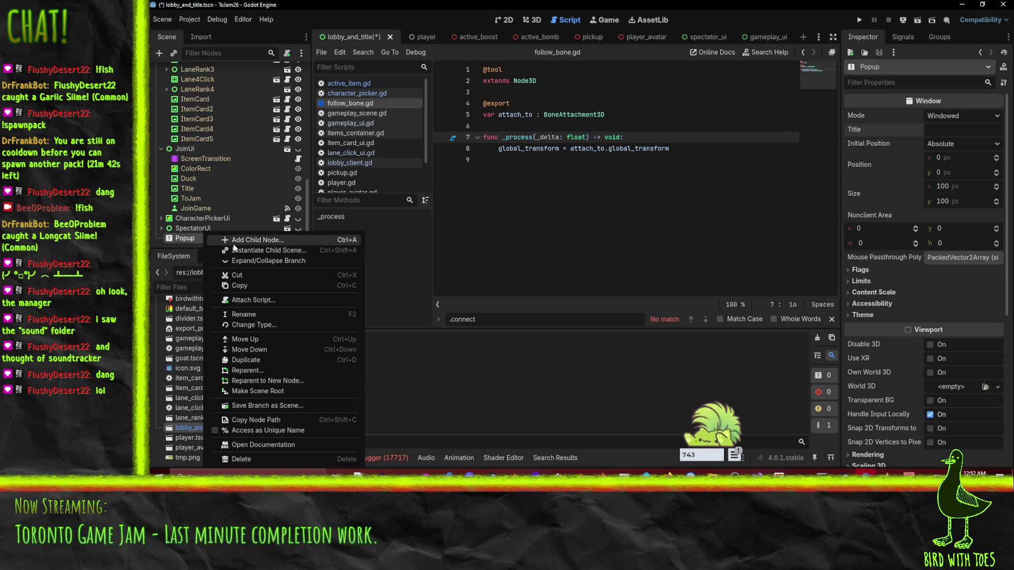
click(950, 136)
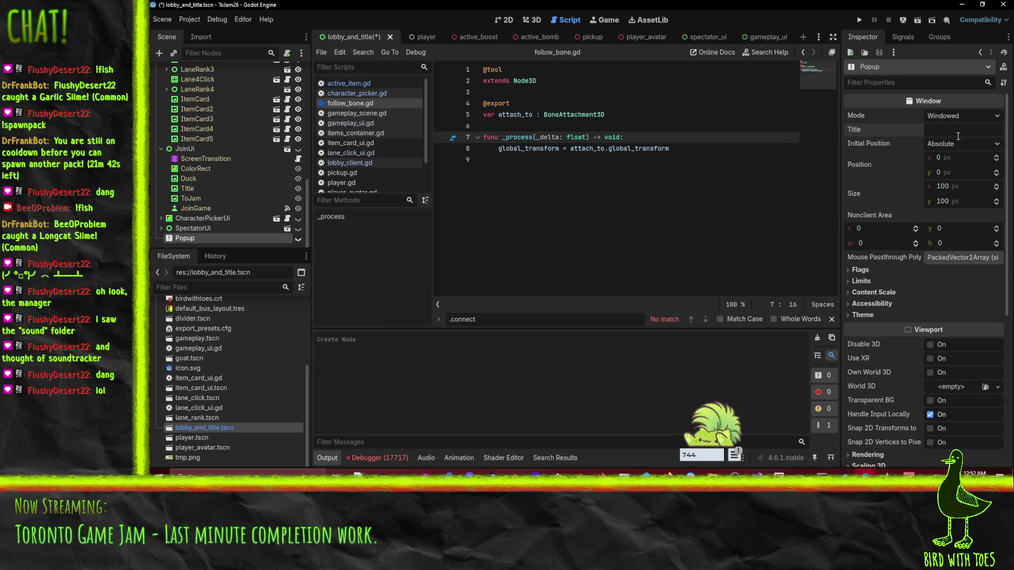
text(Error)
click(211, 218)
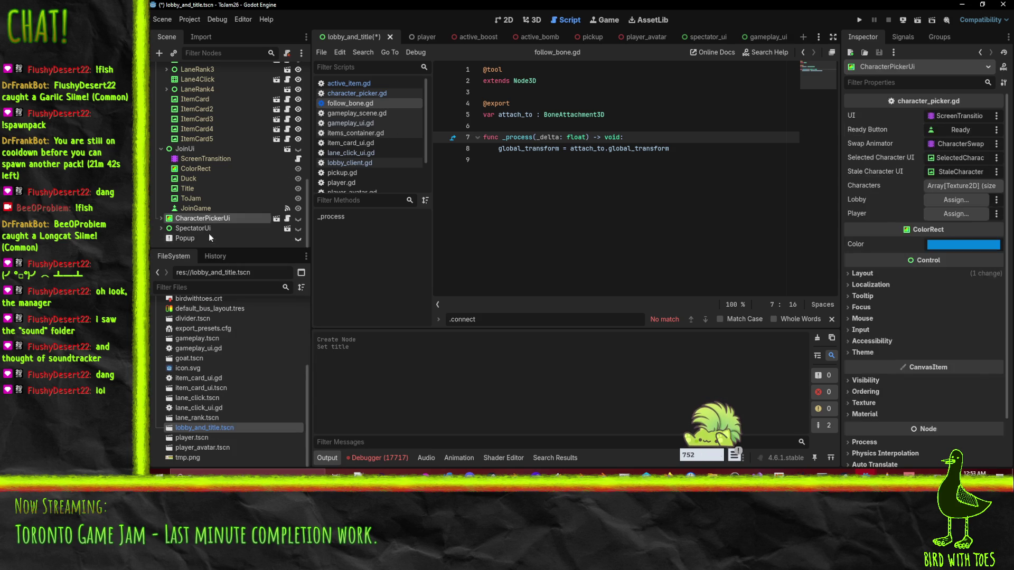
right_click(206, 236)
click(246, 241)
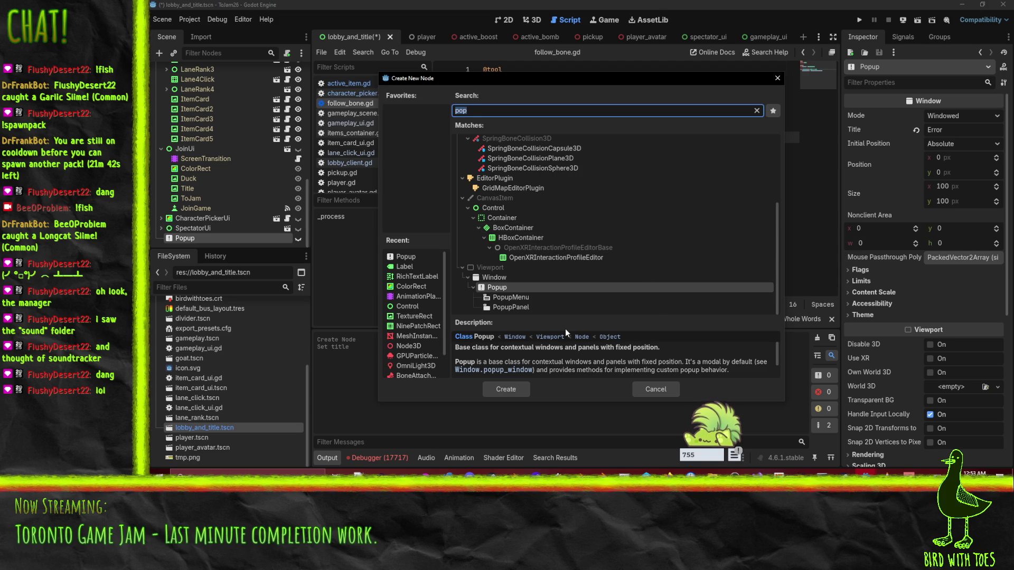
Create a Label under the Popup with text 'Lost connection to server. Please try again later'.
text(label)
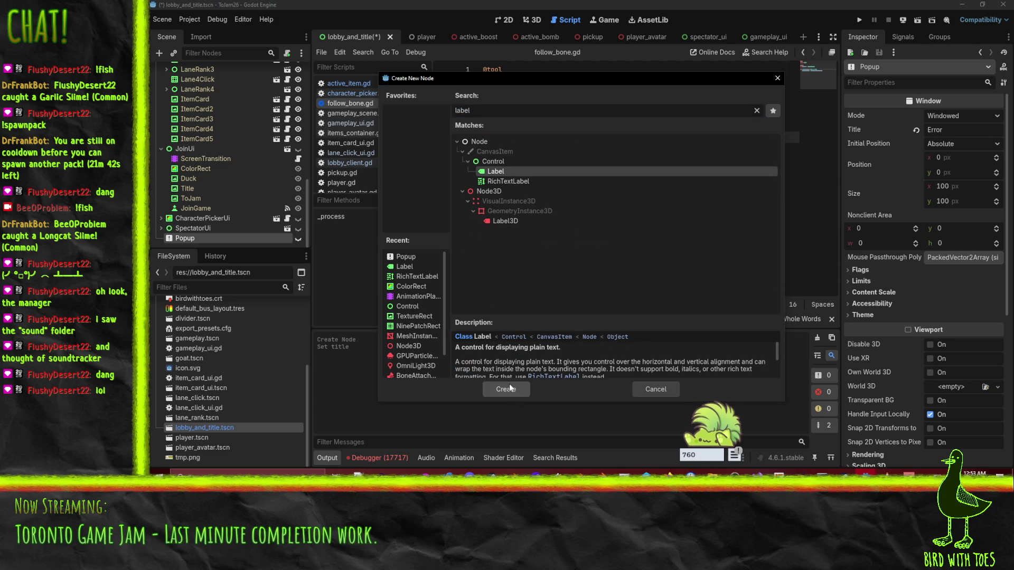
click(509, 384)
click(894, 149)
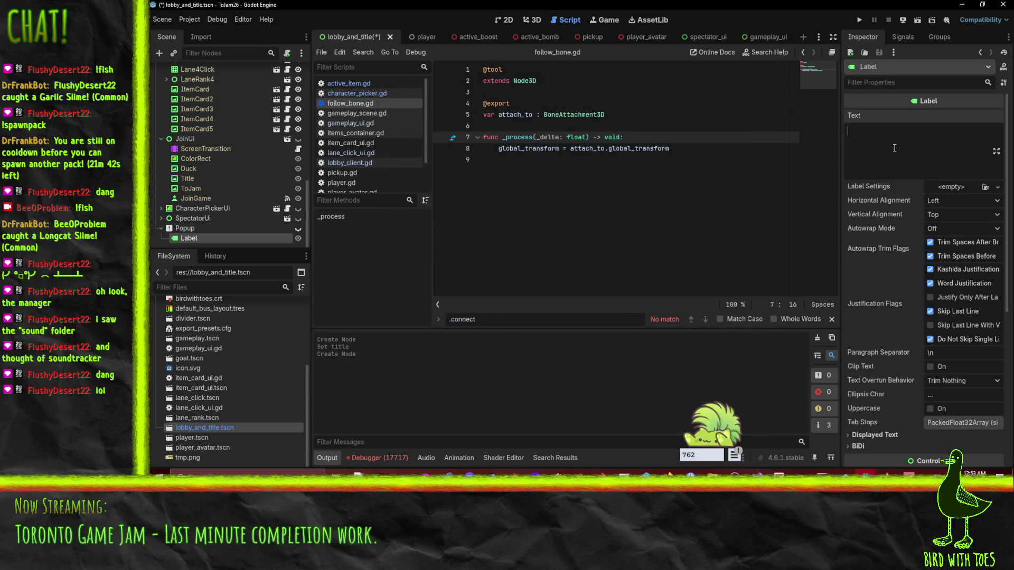
text(Lo)
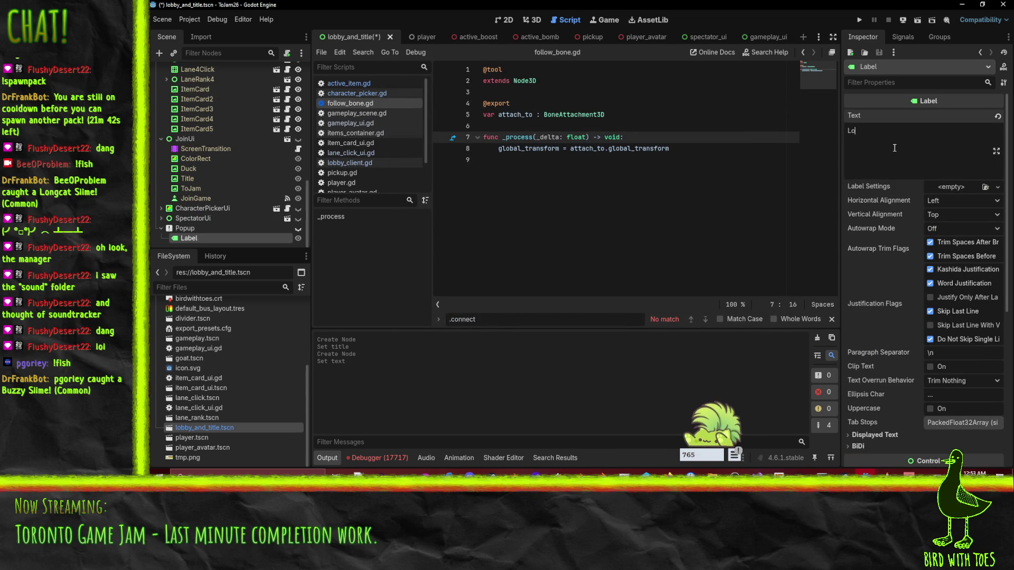
key(BackSpace)
key(BackSpace)
text(Un)
key(BackSpace)
key(BackSpace)
key(BackSpace)
text(Lost conenction to server)
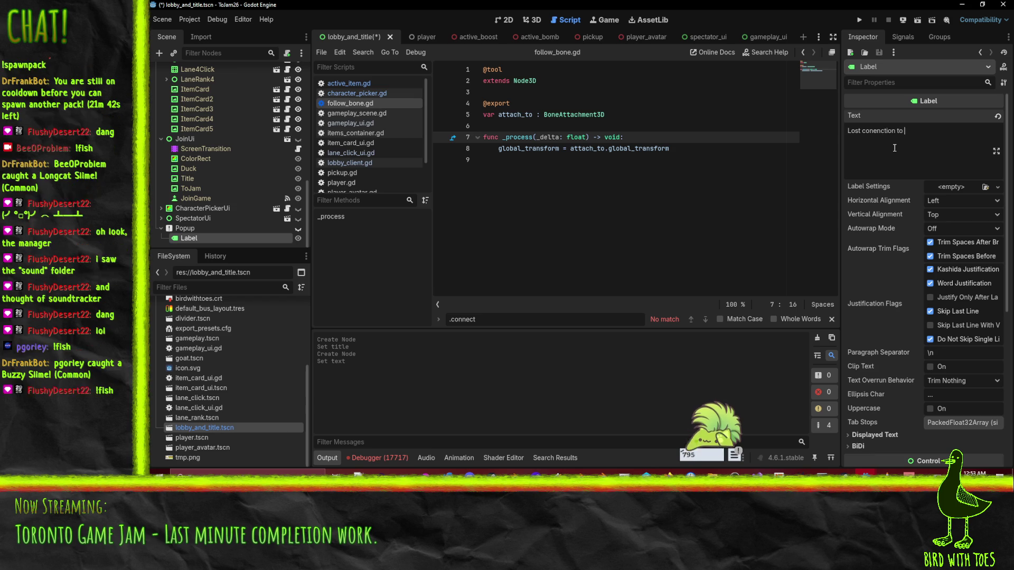
text(. )
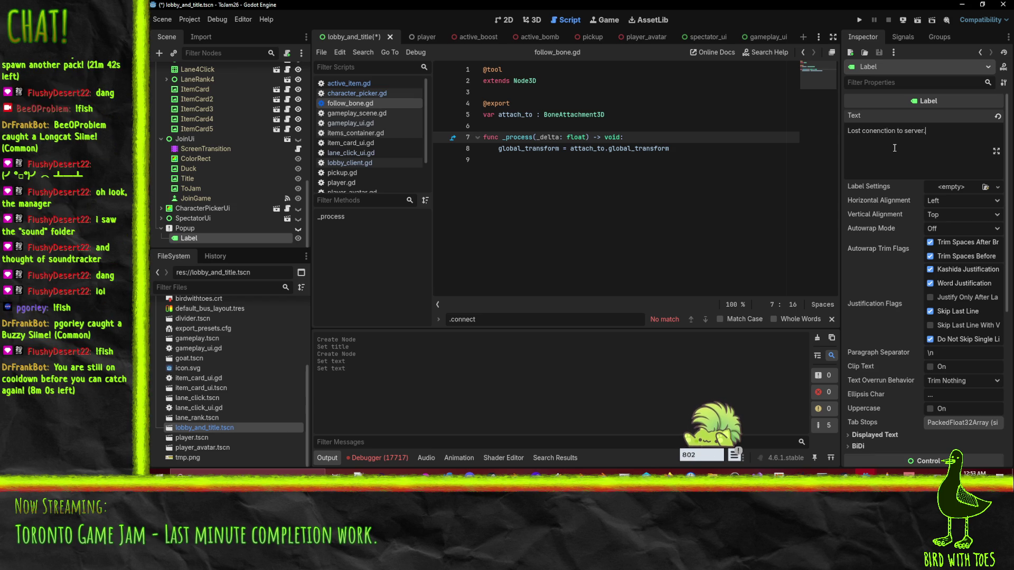
text(Ple)
text(ase try again)
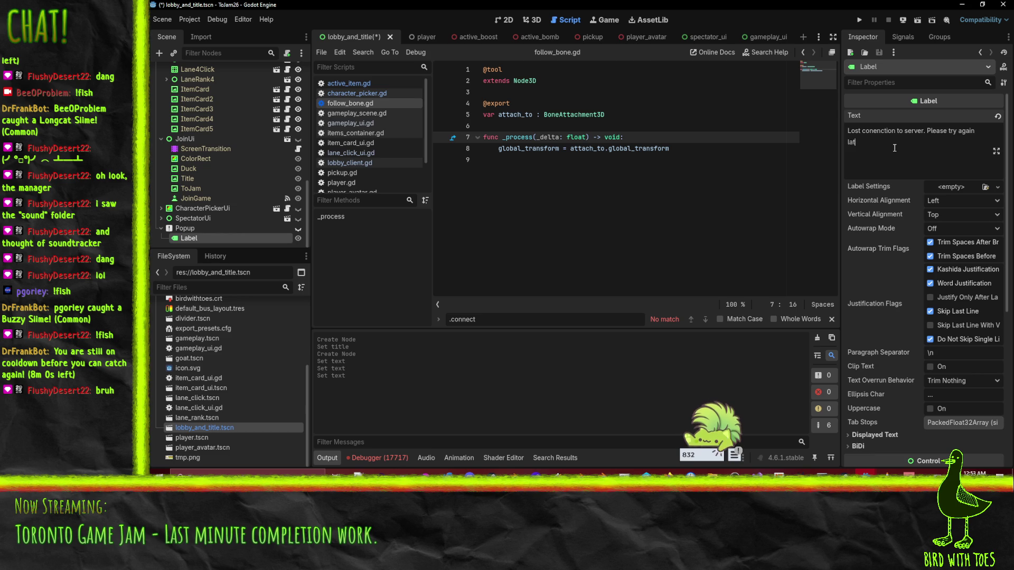
scroll(893, 154, down, 5)
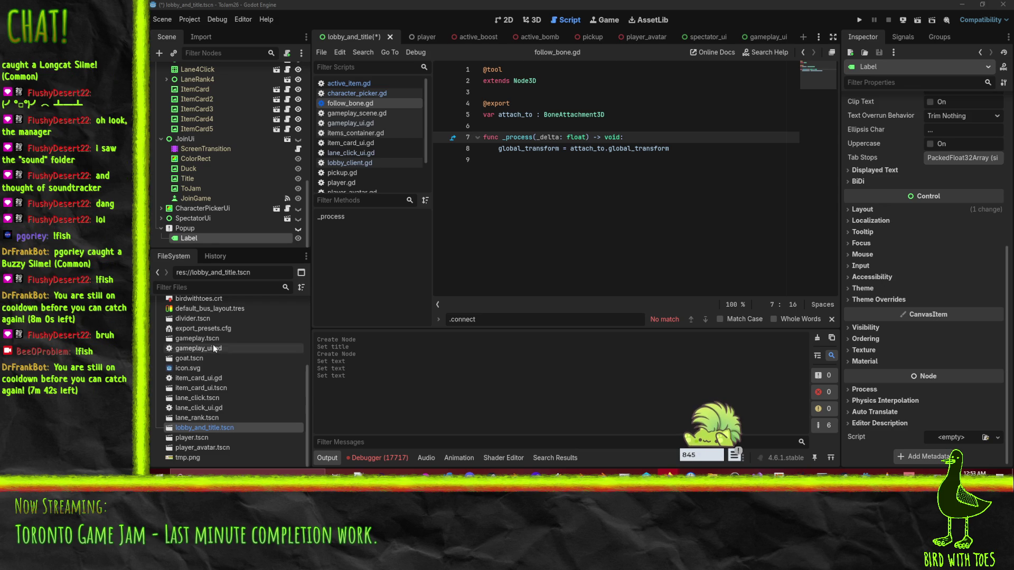
Select the Popup node in the 2D view and briefly toggle its editor visibility.
click(207, 229)
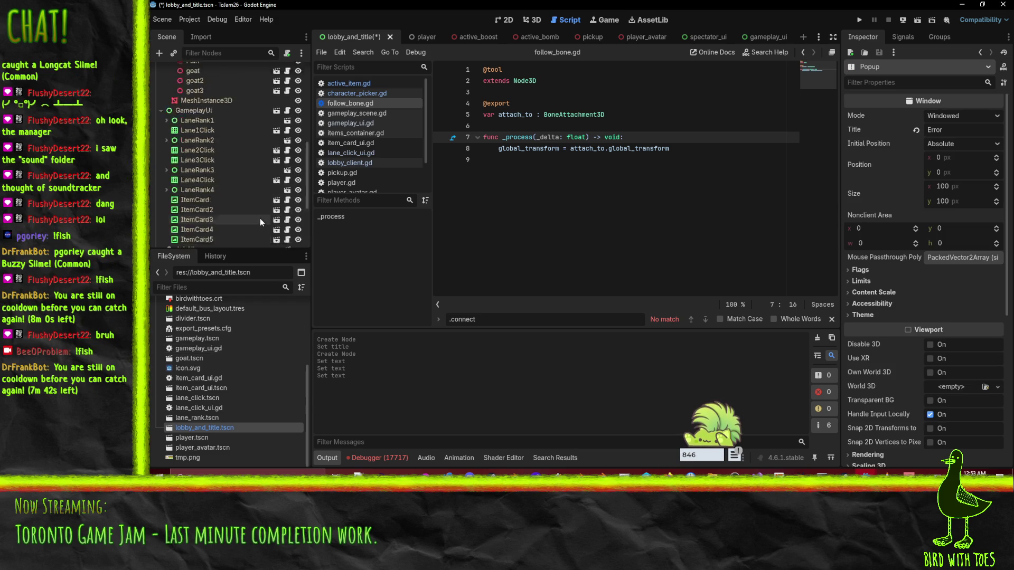
click(504, 20)
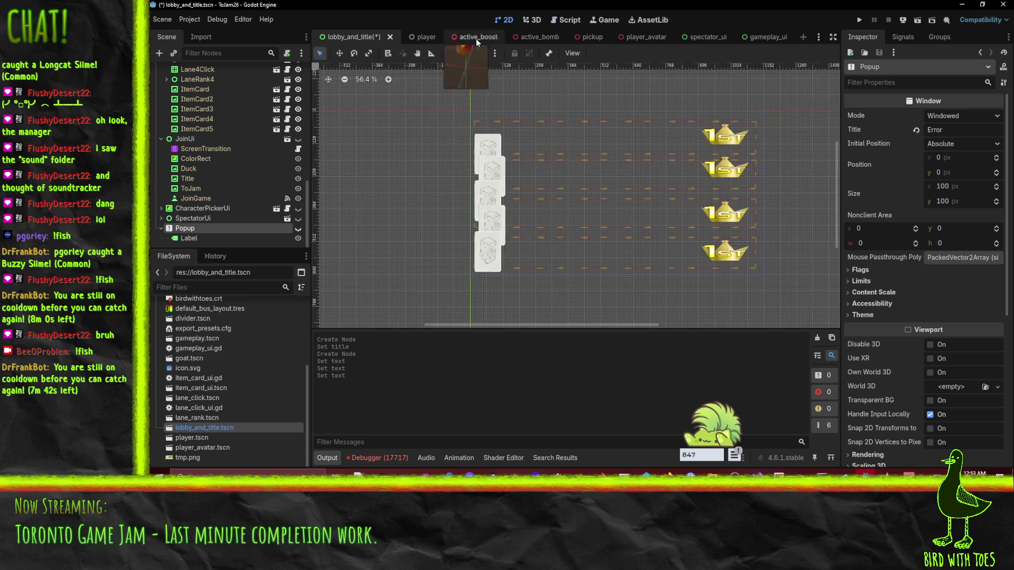
click(299, 228)
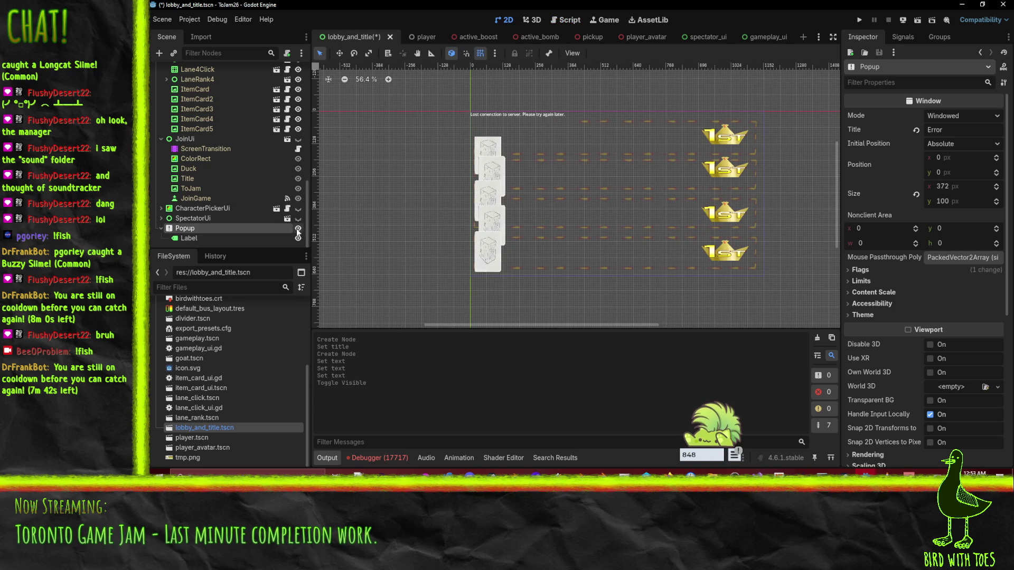
click(298, 229)
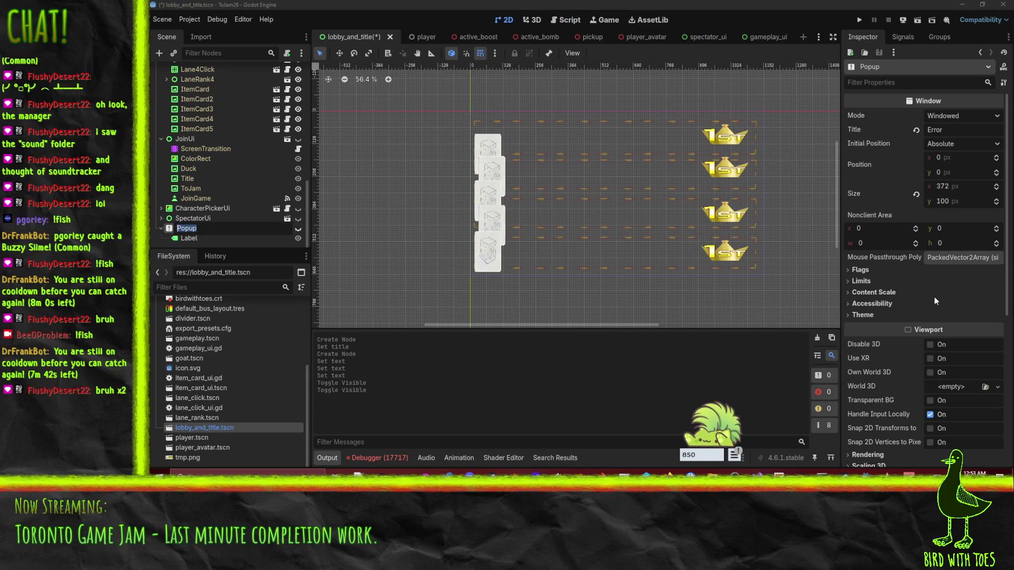
scroll(897, 335, down, 3)
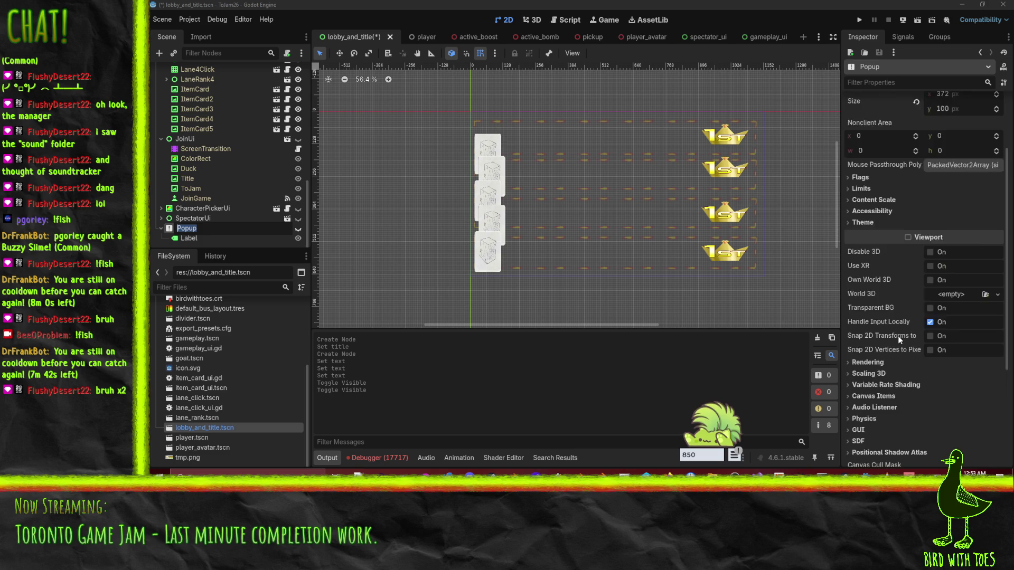
scroll(898, 336, up, 3)
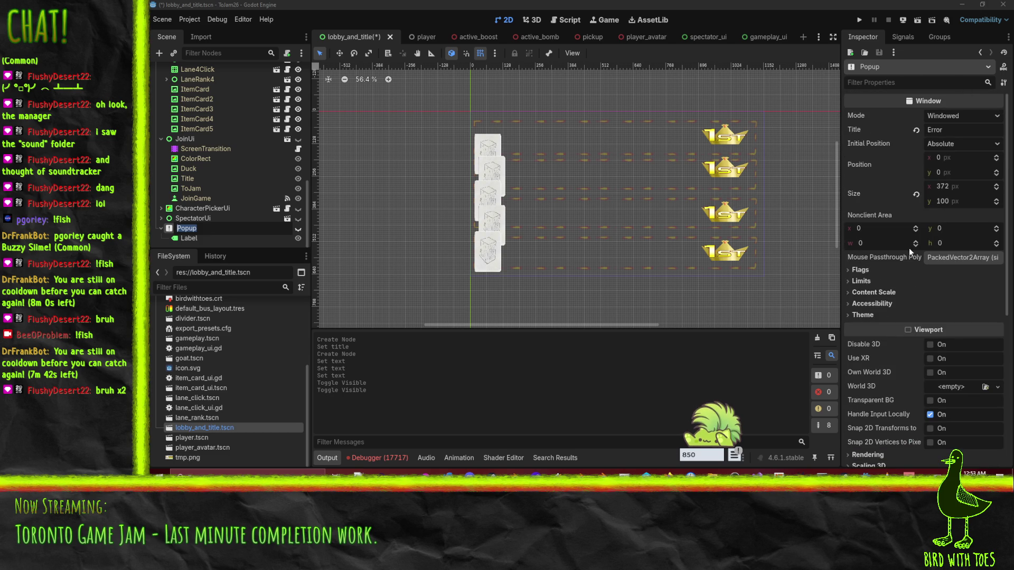
Inspect the Popup's window Flags and size Limits sections in the Inspector.
click(848, 270)
scroll(968, 295, down, 2)
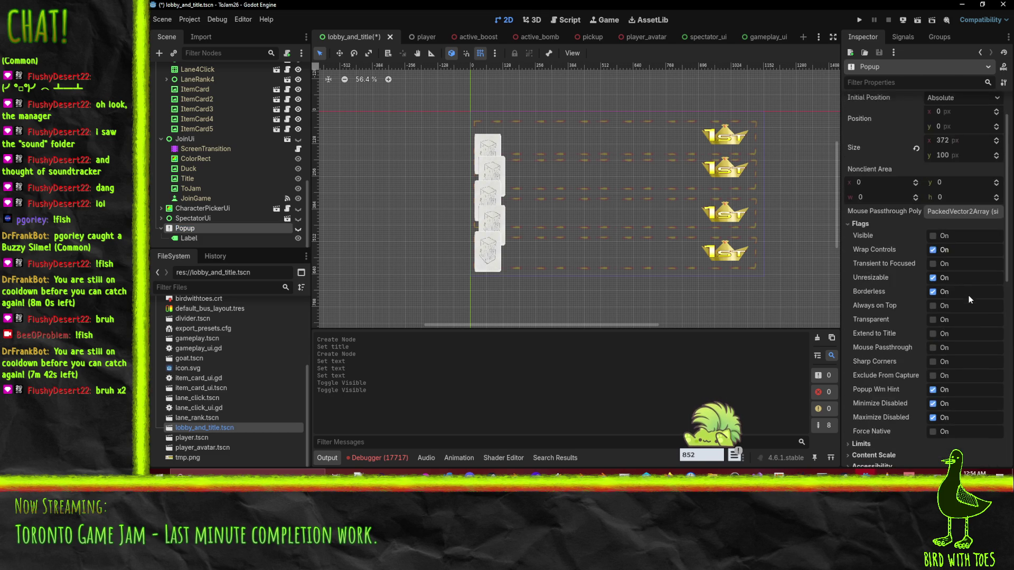
scroll(945, 247, down, 2)
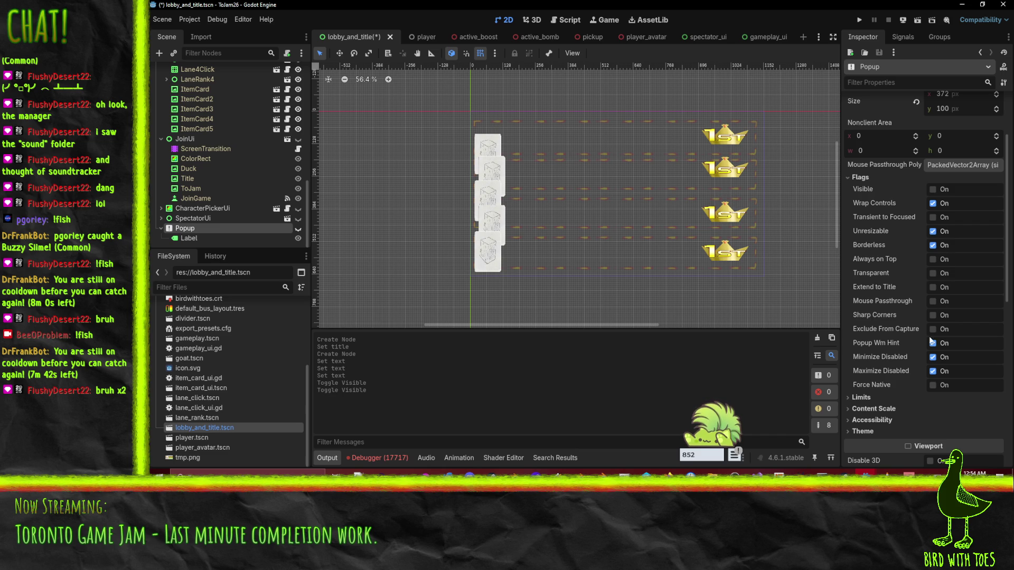
click(877, 396)
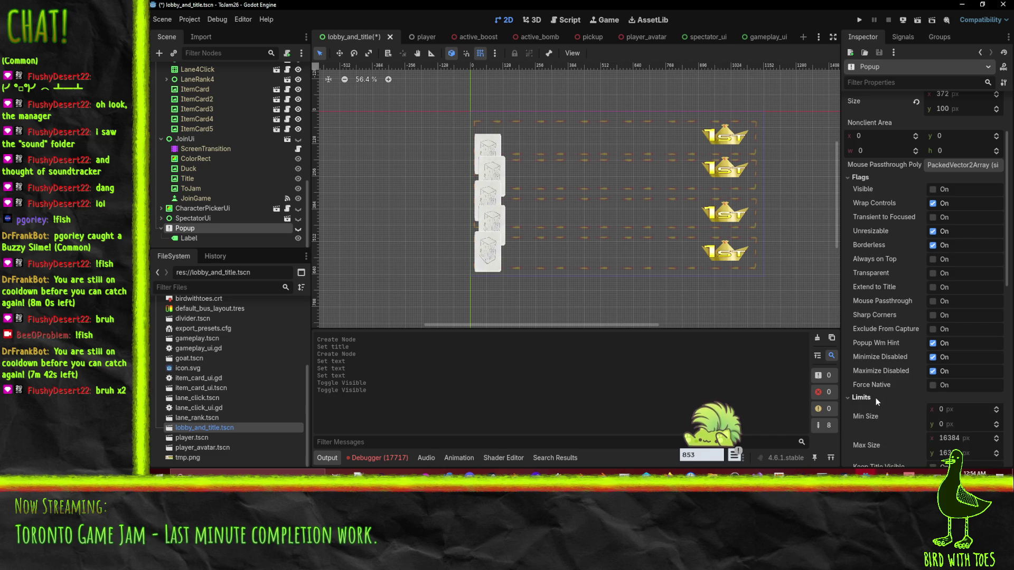
scroll(876, 398, down, 4)
click(866, 306)
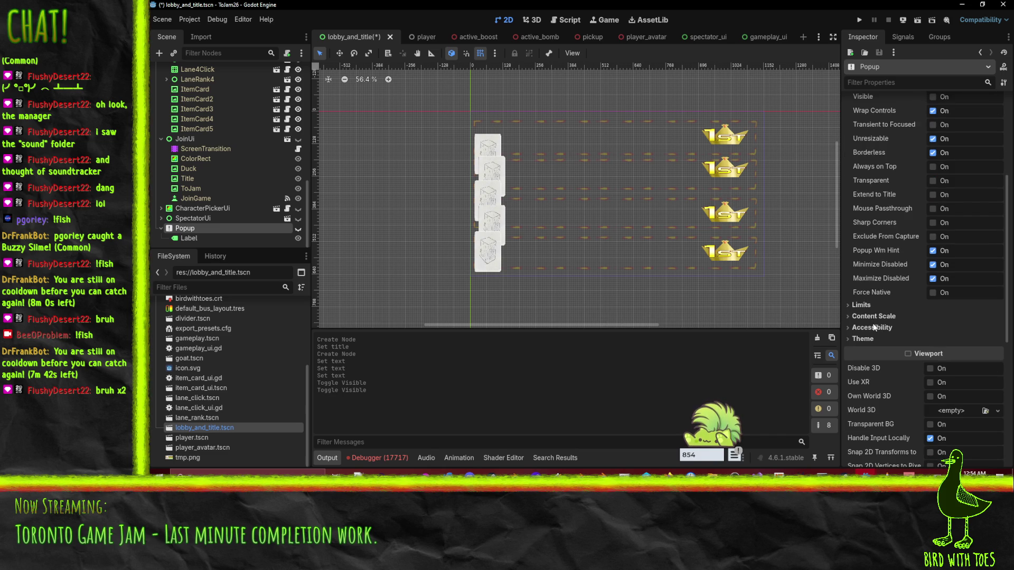
scroll(875, 338, up, 7)
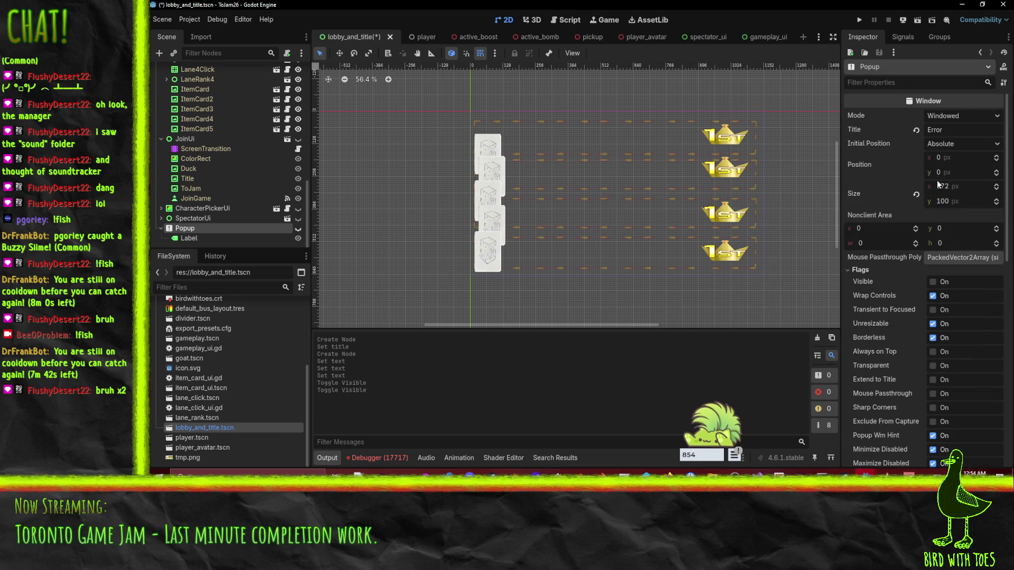
Set Initial Position to Center of Main Window Screen and make the Popup visible.
click(969, 144)
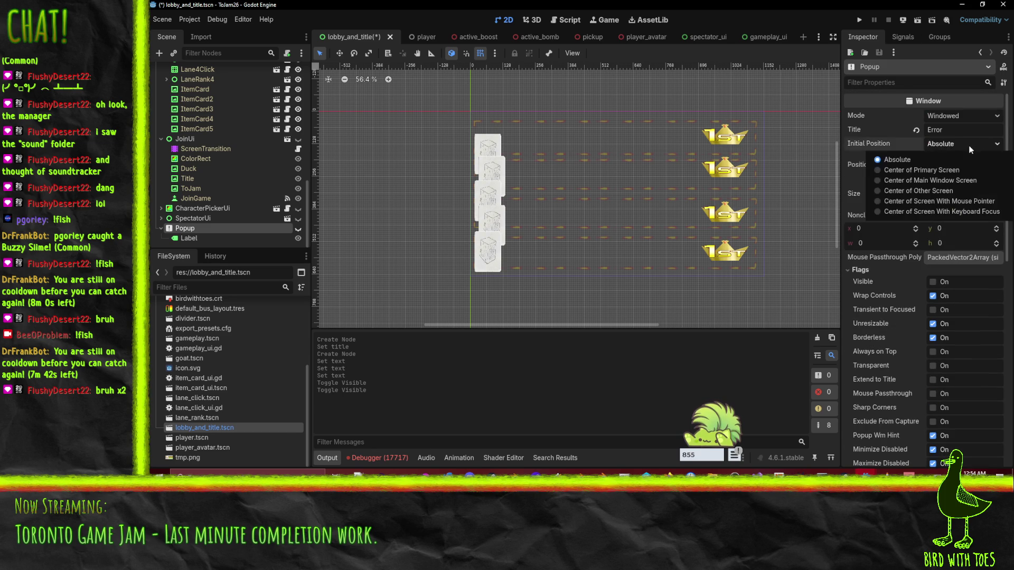
click(946, 180)
click(299, 229)
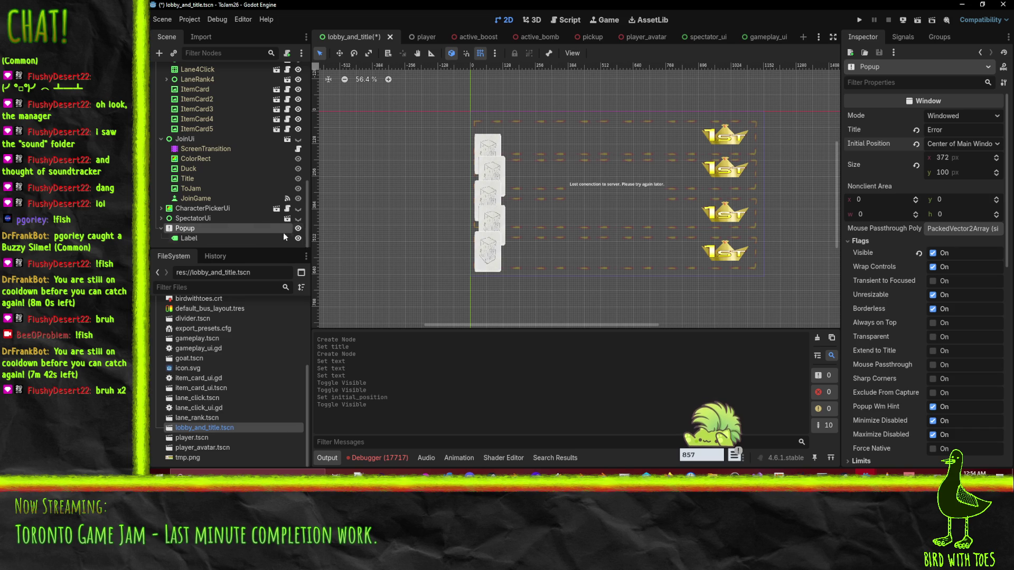
Add a Button child under the Popup and apply an anchor preset to it.
right_click(203, 228)
click(253, 235)
text(label)
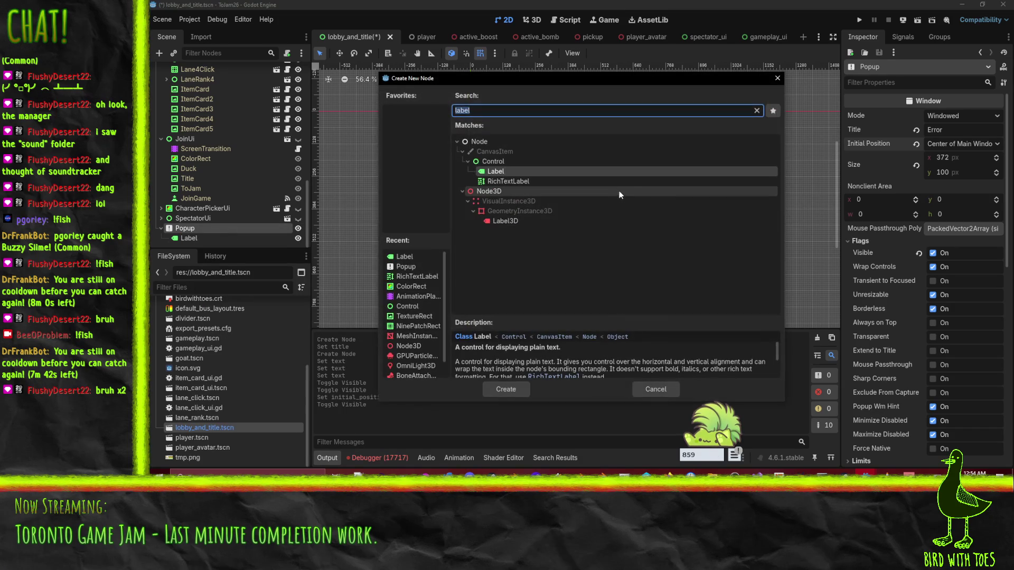
text(button)
key(Return)
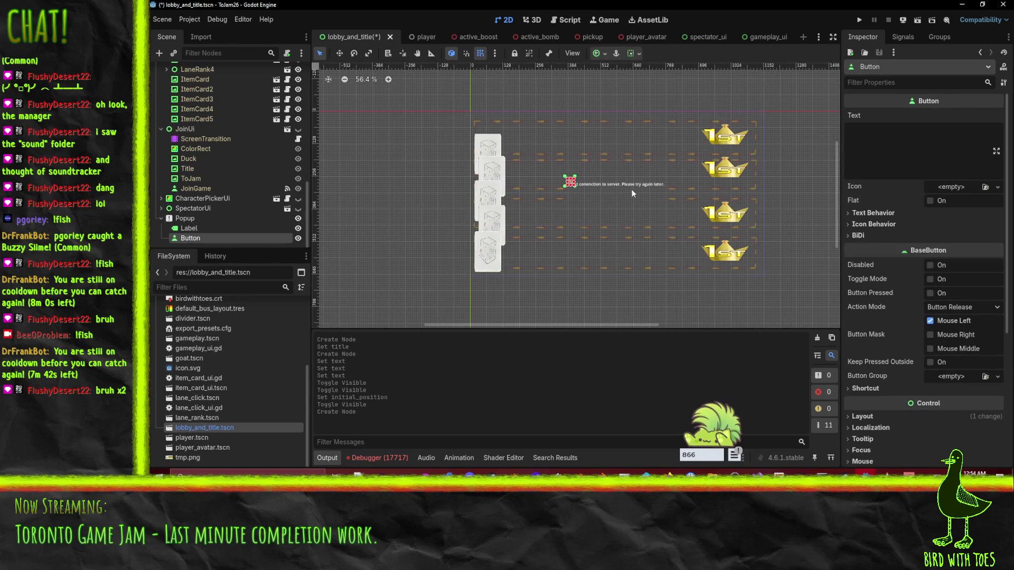
click(602, 53)
click(618, 119)
click(618, 119)
scroll(632, 224, up, 6)
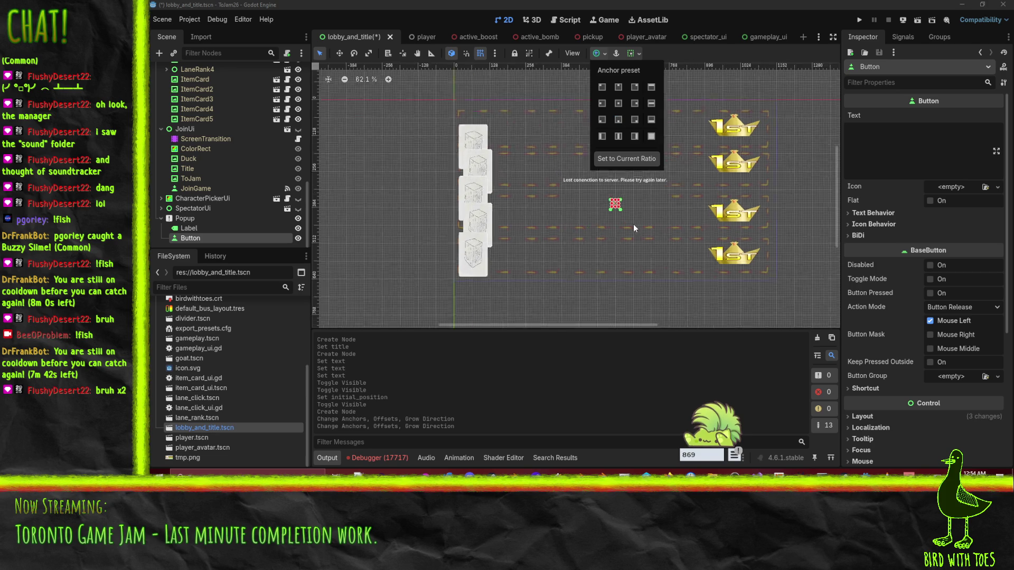
click(582, 223)
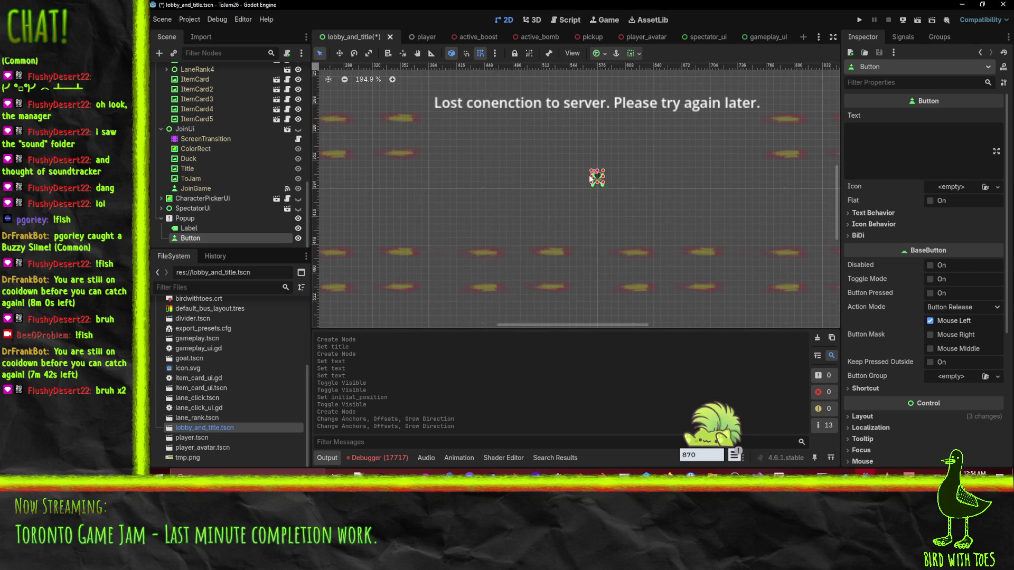
Resize the button to 128×30 below the message and set its text to OK.
drag(590, 178, 525, 176)
drag(607, 179, 655, 180)
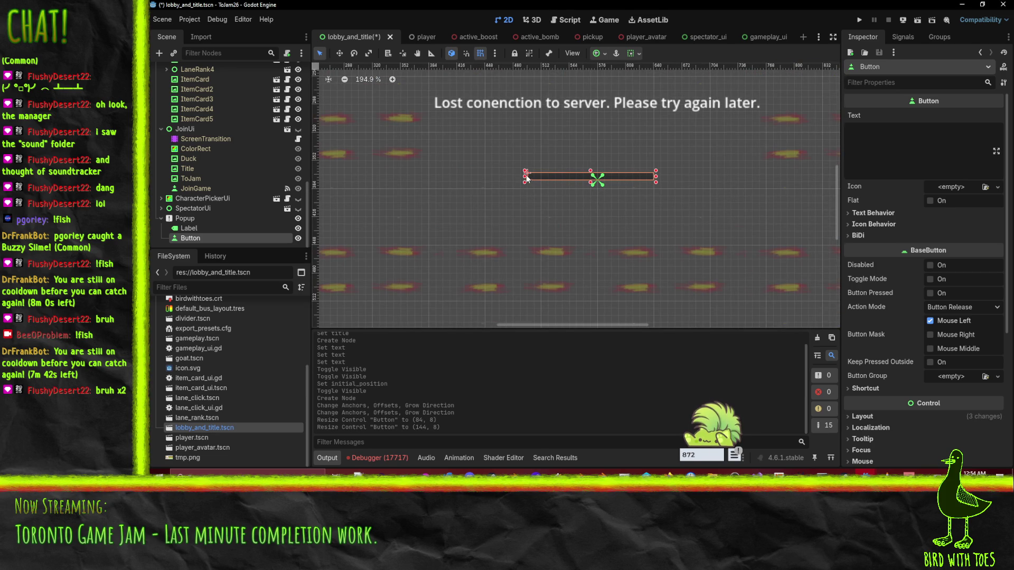
drag(525, 178, 597, 151)
click(903, 141)
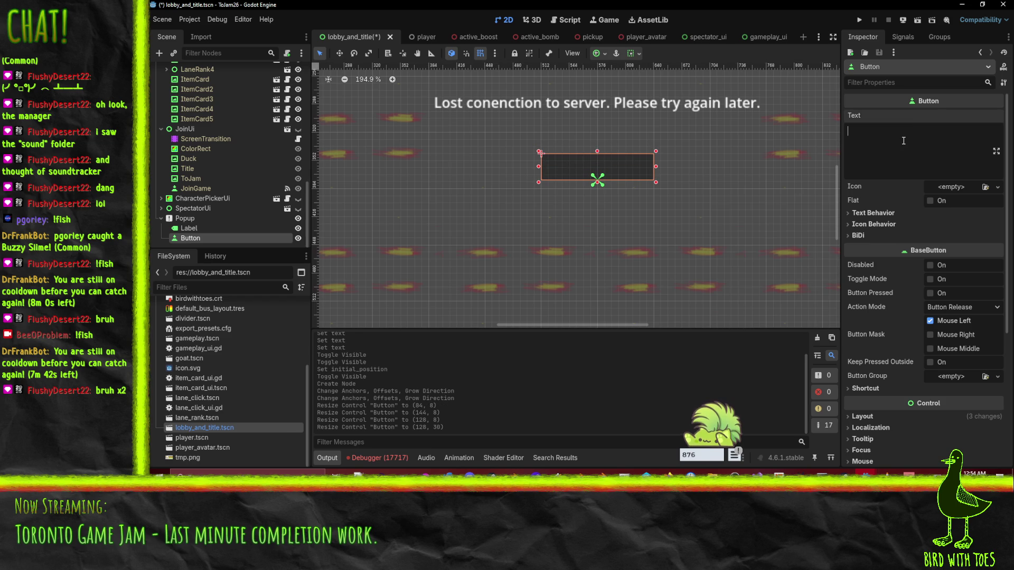
text(OK)
scroll(612, 190, down, 4)
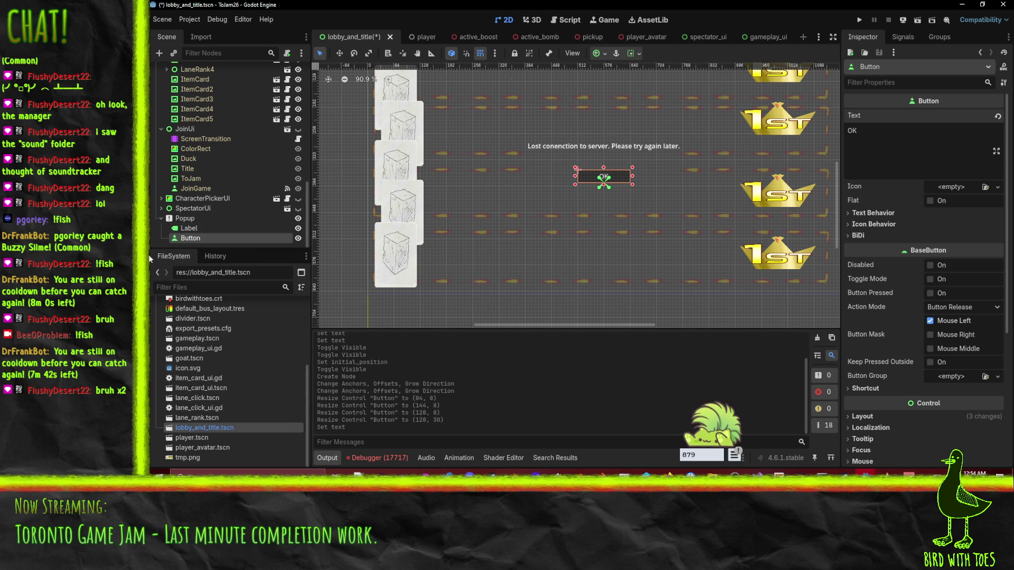
click(204, 226)
click(194, 218)
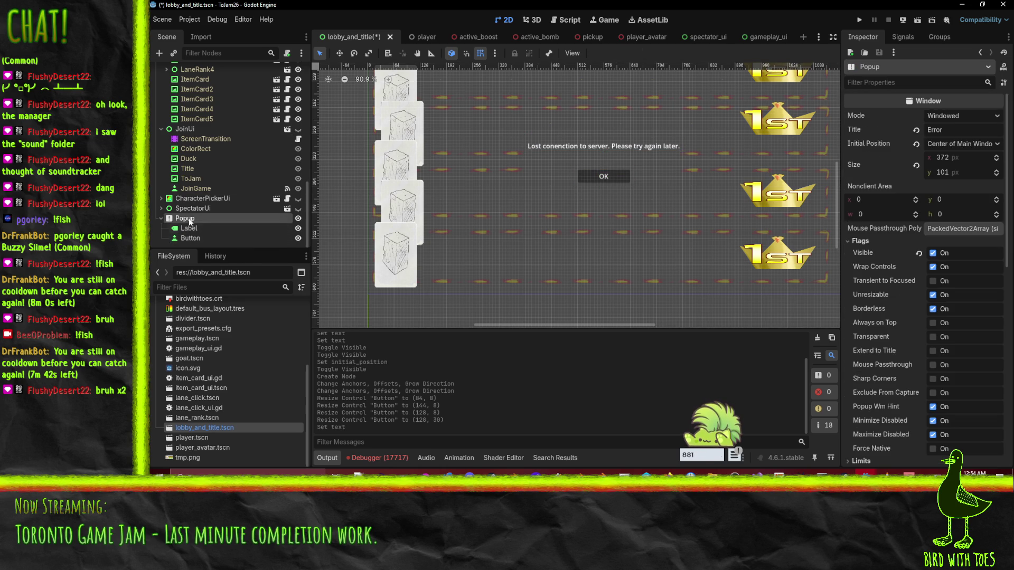
click(210, 218)
right_click(211, 223)
key(Escape)
right_click(180, 221)
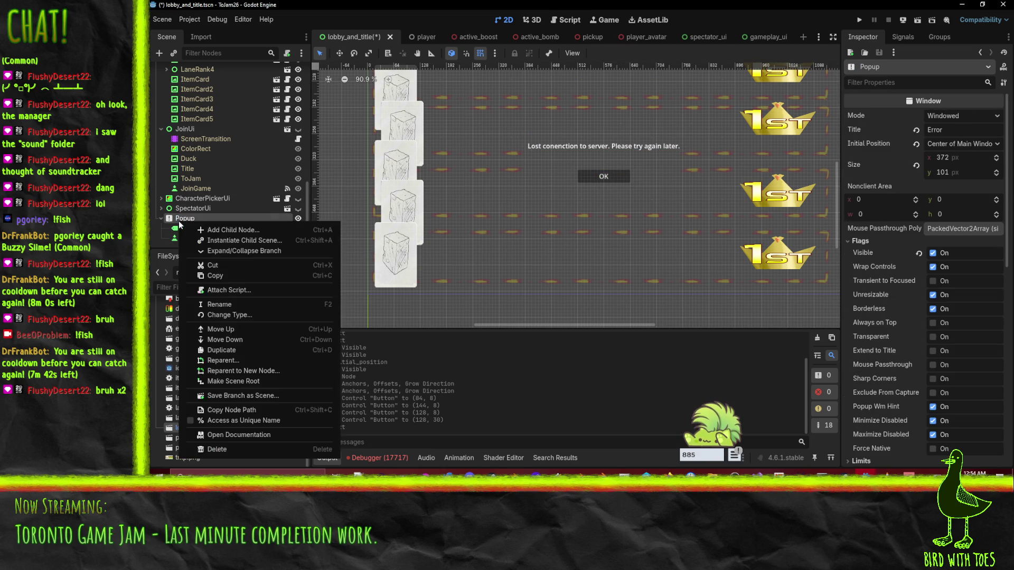
click(179, 231)
click(182, 230)
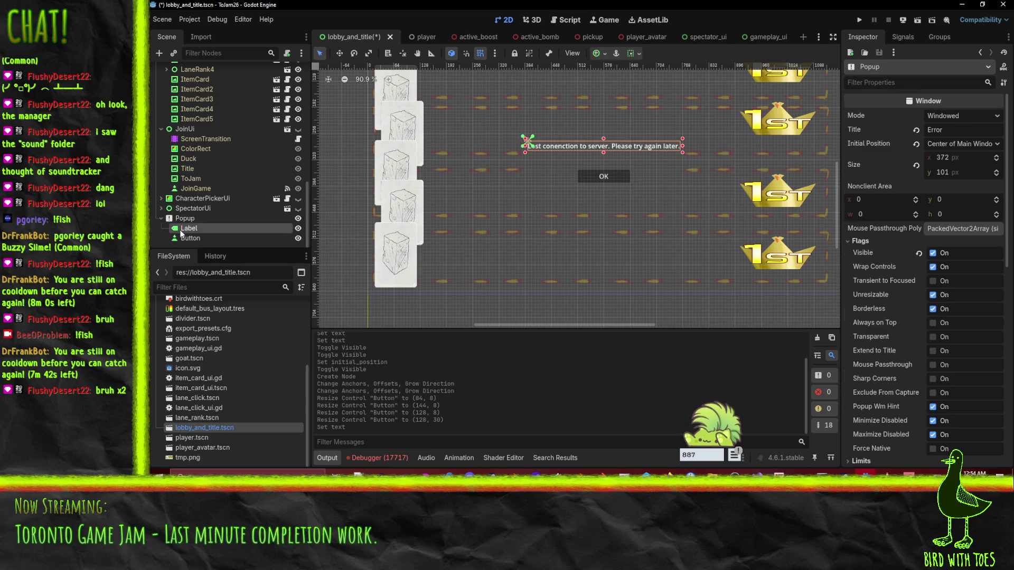
click(188, 239)
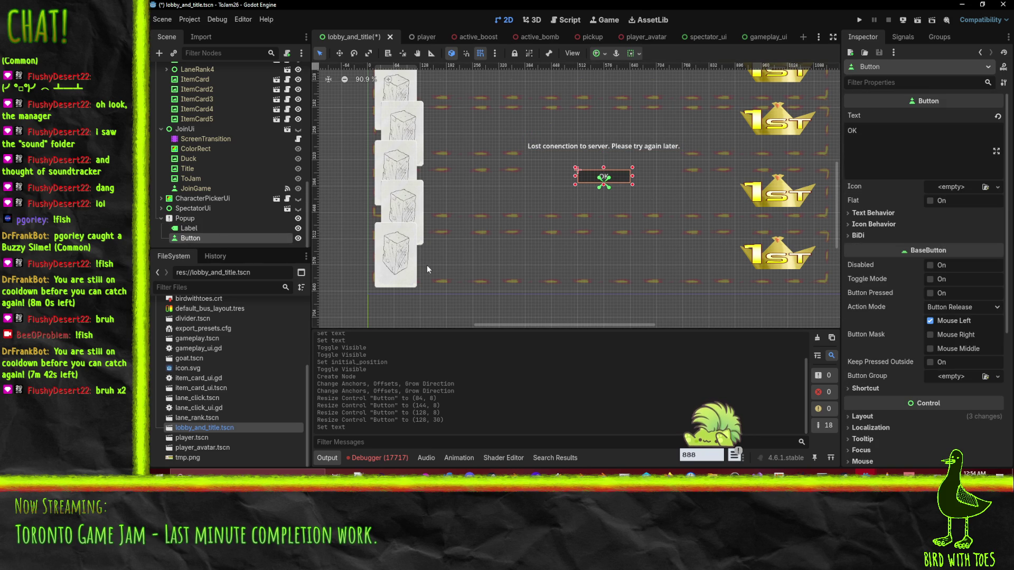
click(900, 37)
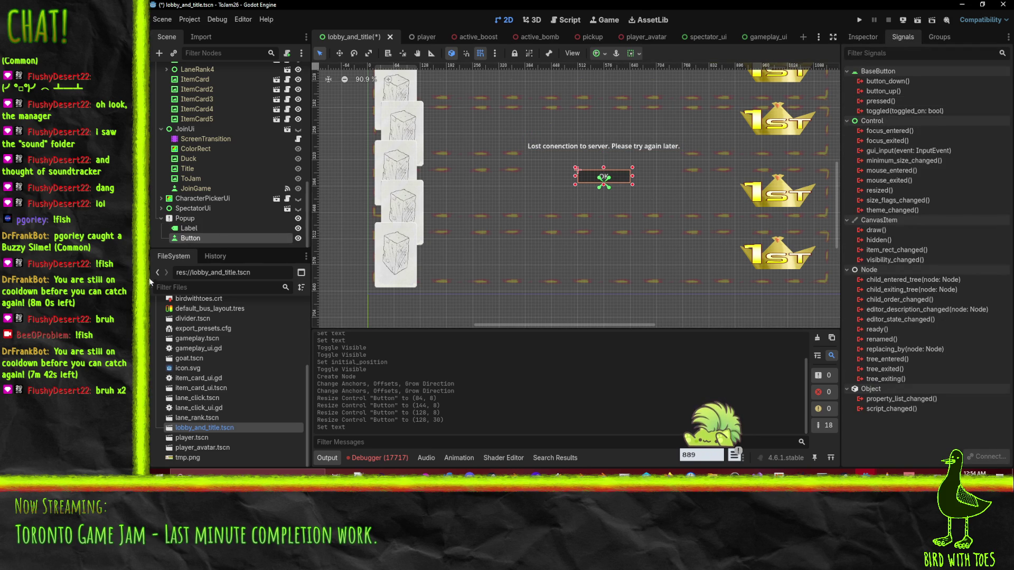
click(188, 228)
click(185, 218)
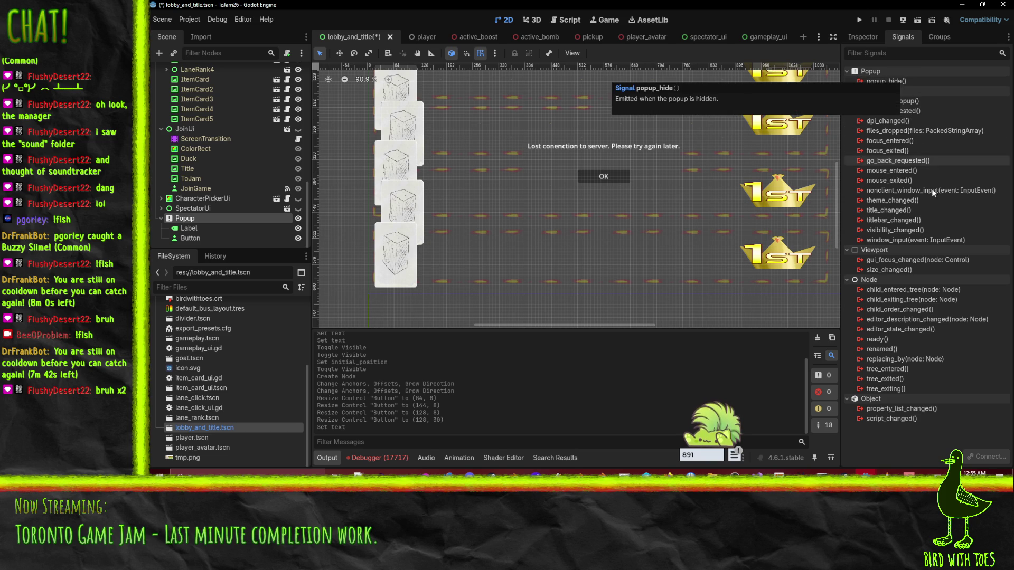
click(867, 37)
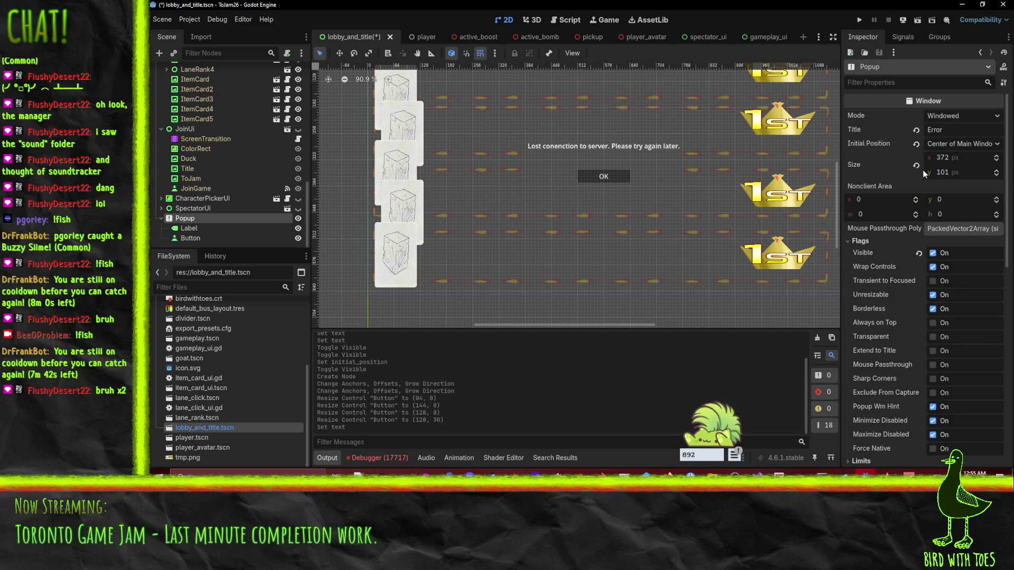
scroll(923, 170, down, 4)
scroll(923, 168, up, 4)
click(201, 237)
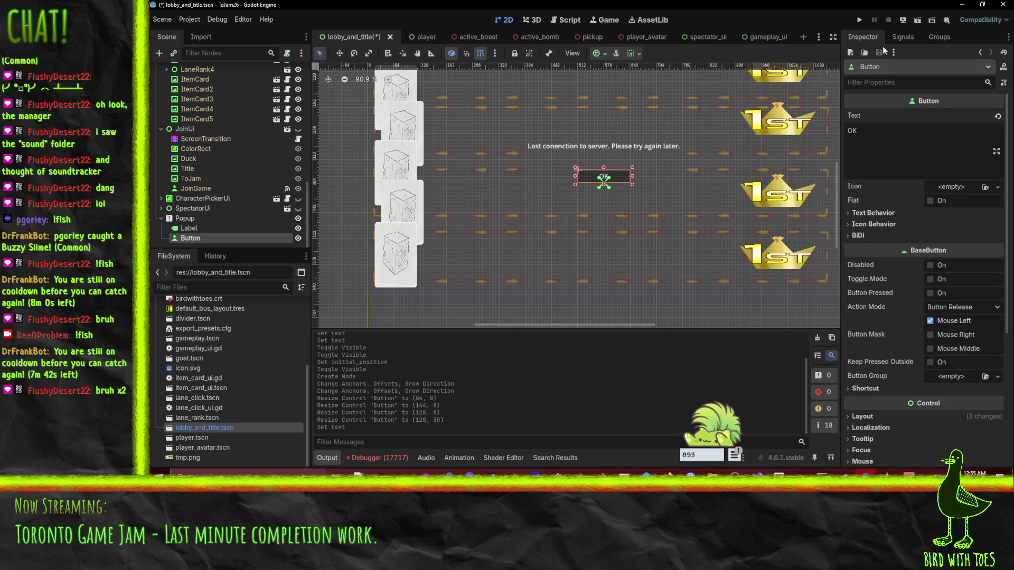
Start connecting OK's pressed signal to Popup, then cancel because no receiver method exists.
click(902, 37)
right_click(883, 100)
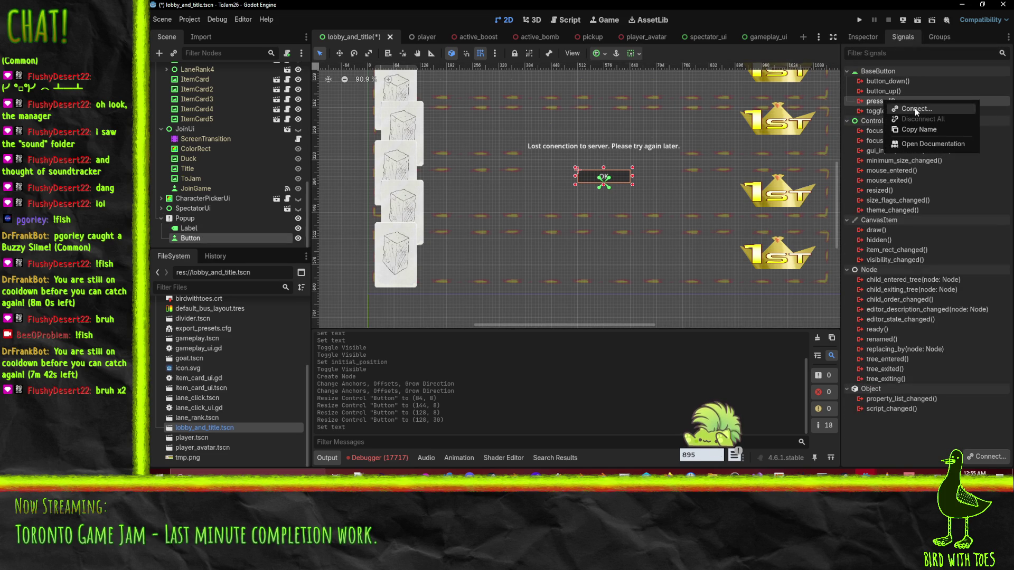
click(914, 107)
scroll(556, 256, down, 5)
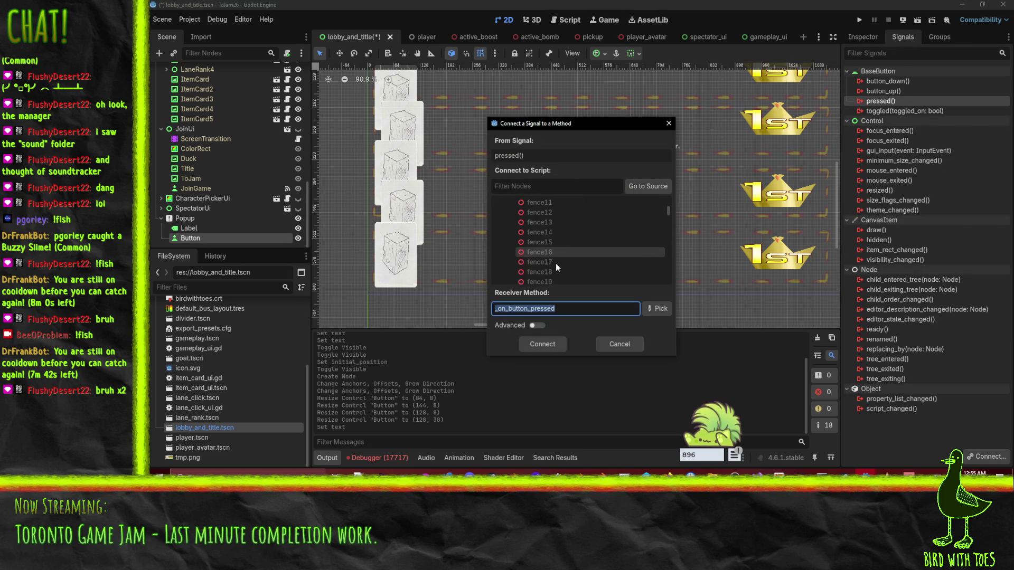
drag(666, 216, 667, 309)
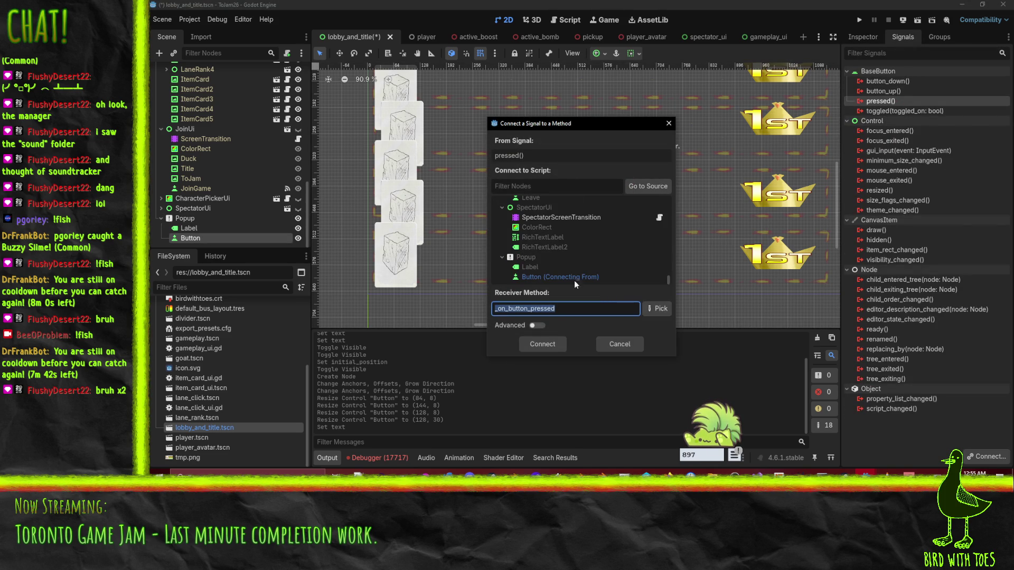
click(525, 259)
click(667, 307)
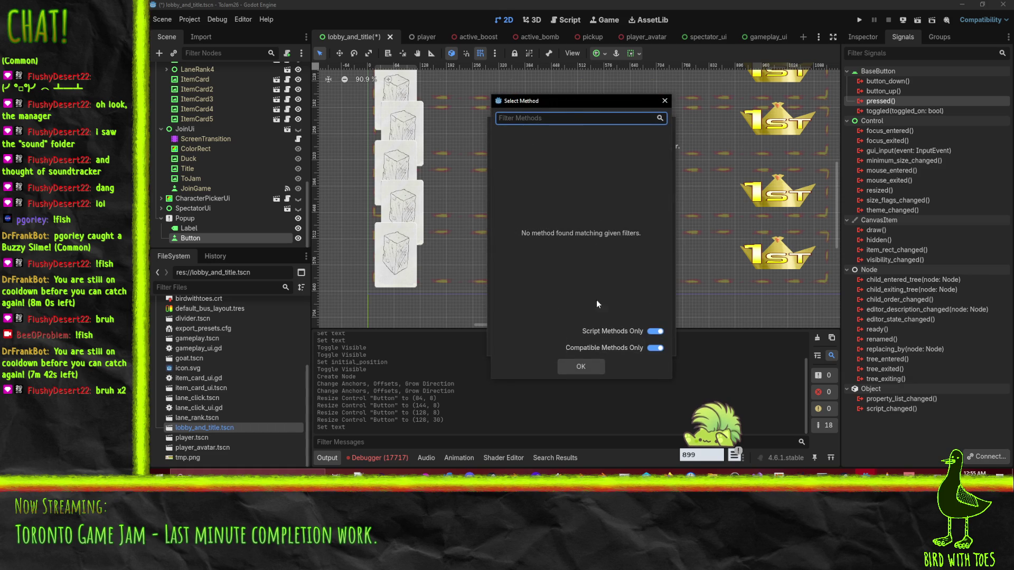
click(665, 100)
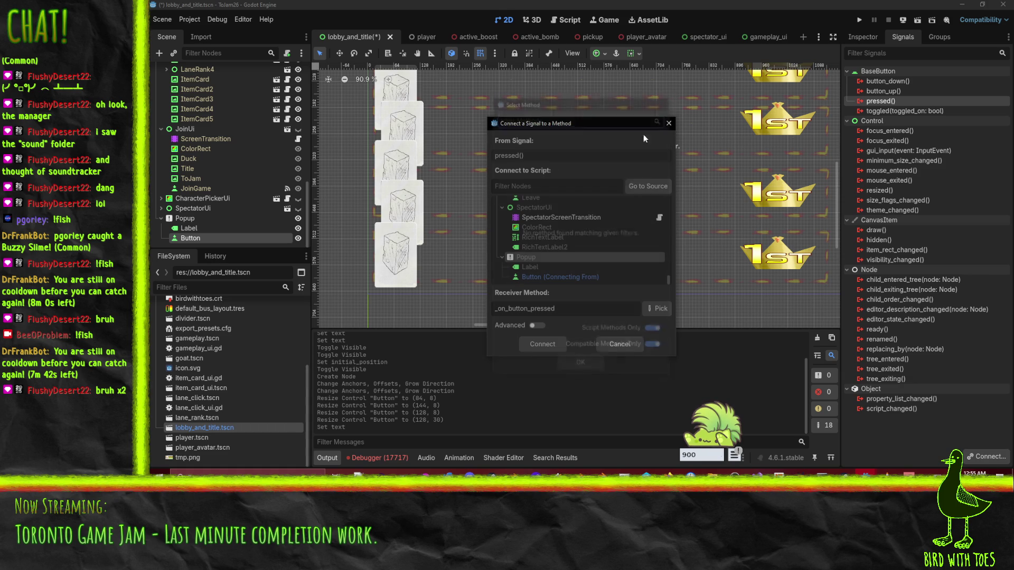
click(619, 344)
Select the Popup node and show its properties in the Inspector.
click(211, 218)
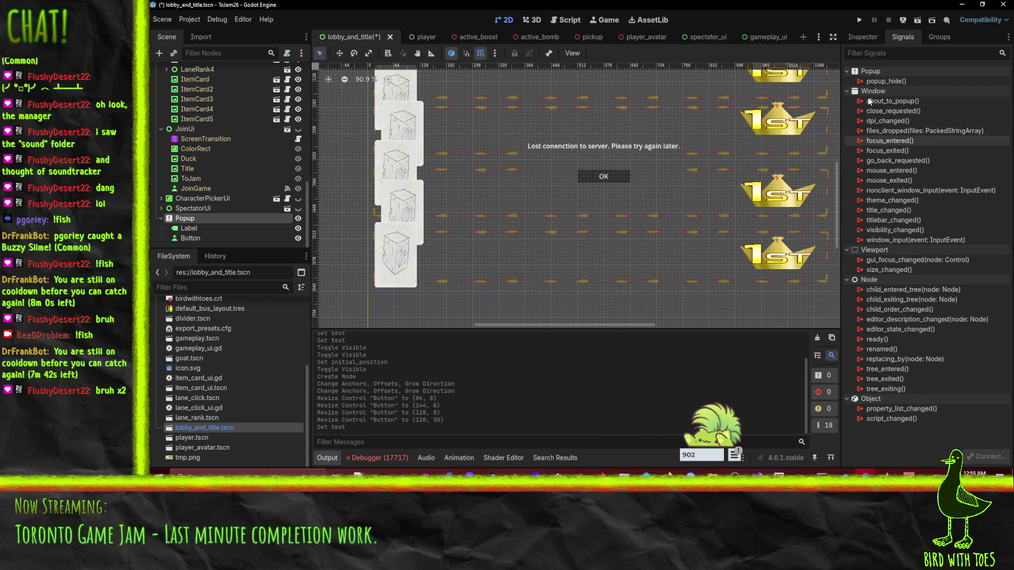
click(862, 36)
scroll(929, 370, down, 10)
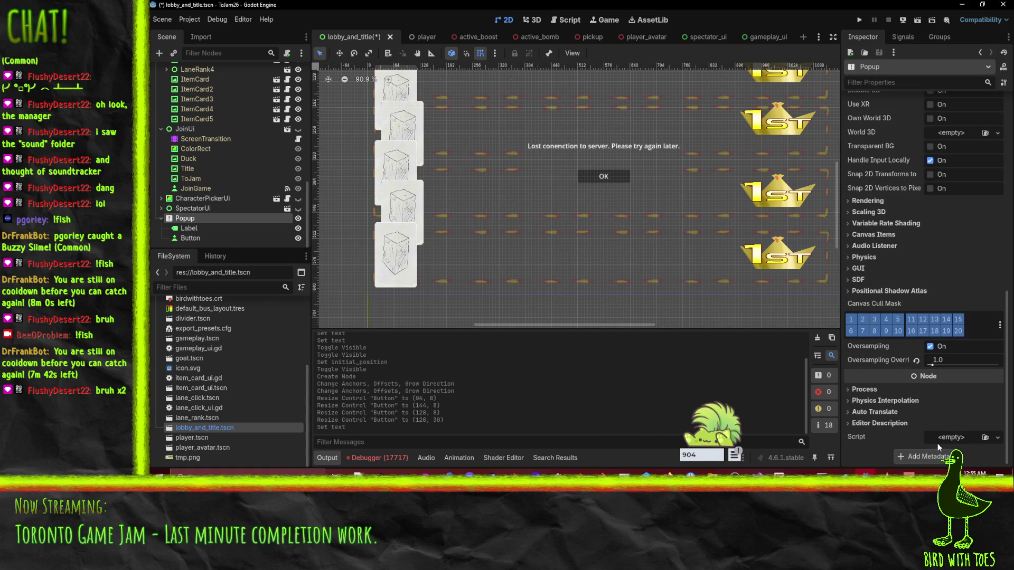
Create and attach a new script res://popup.gd to the Popup node.
click(986, 438)
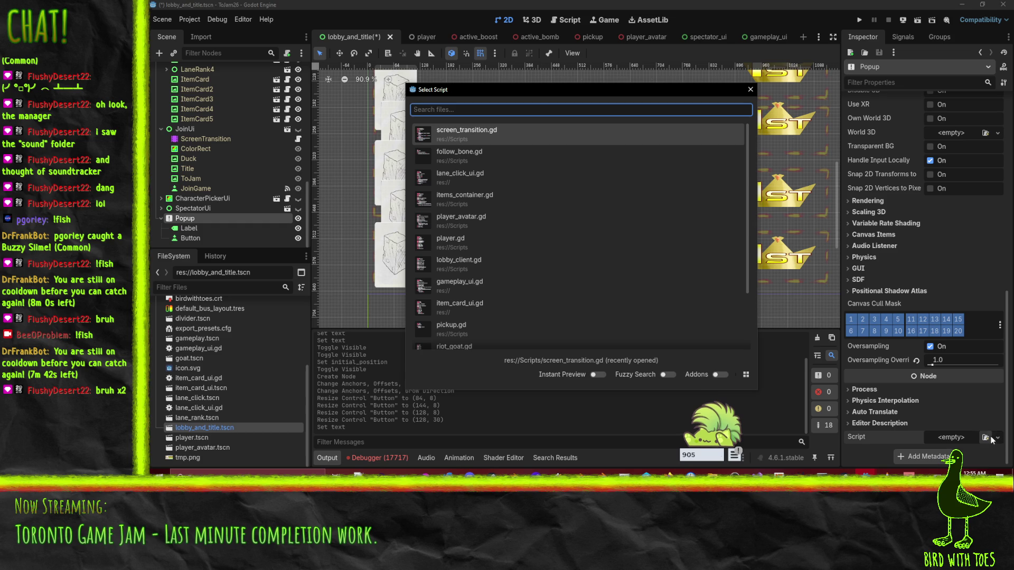
key(Escape)
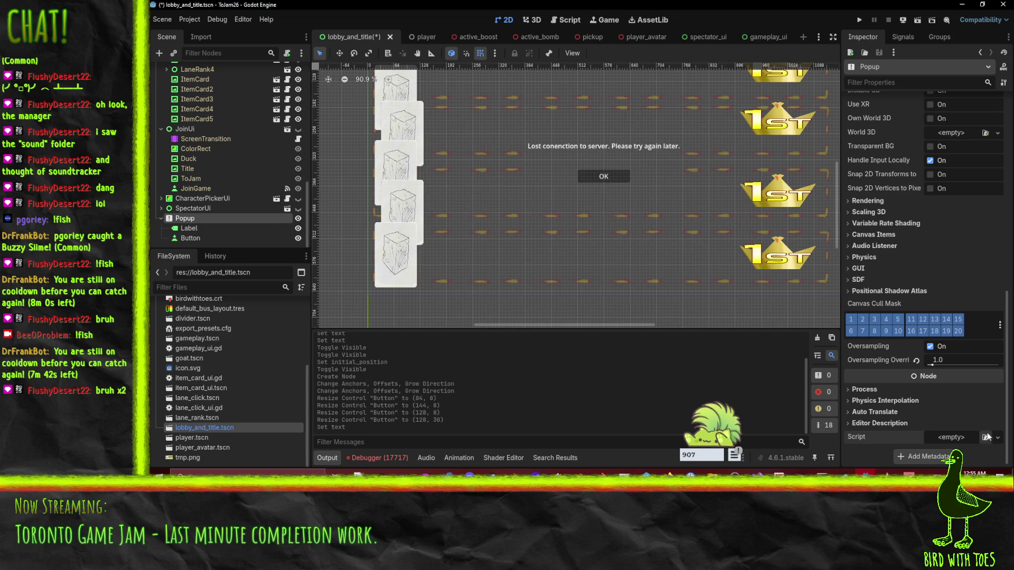
click(997, 438)
click(961, 449)
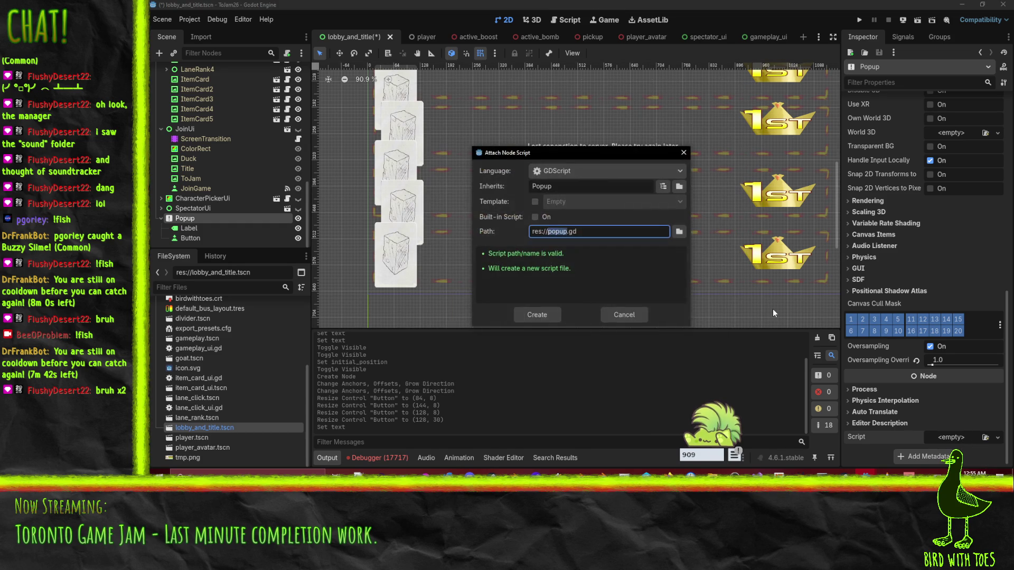
key(Return)
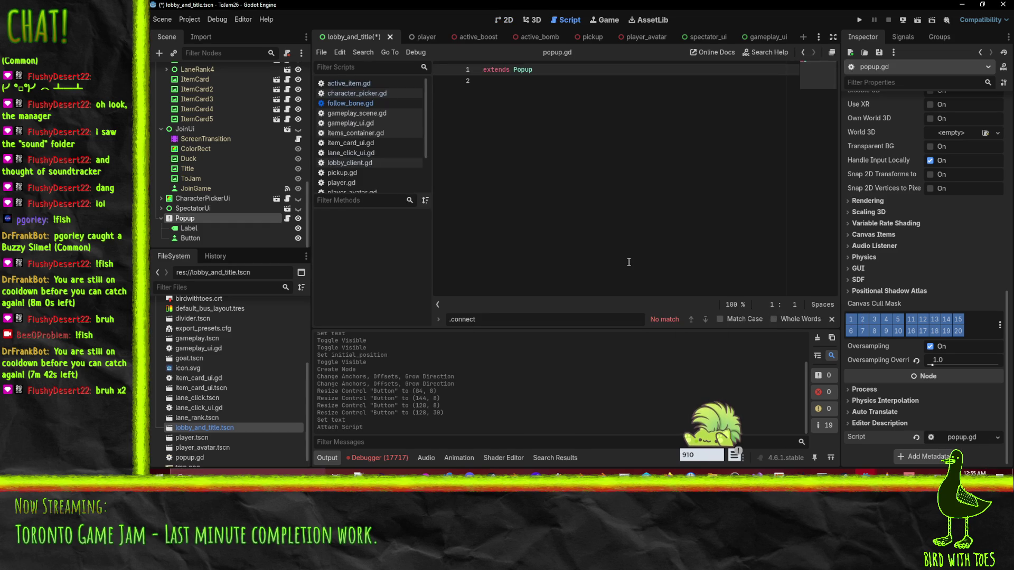
click(465, 147)
key(Return)
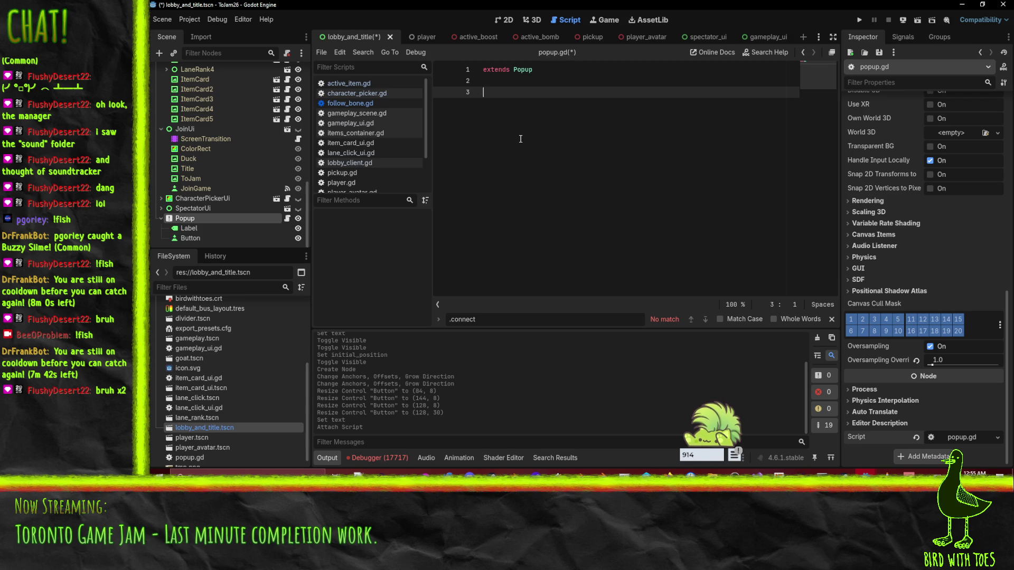
key(BackSpace)
text(port)
key(Return)
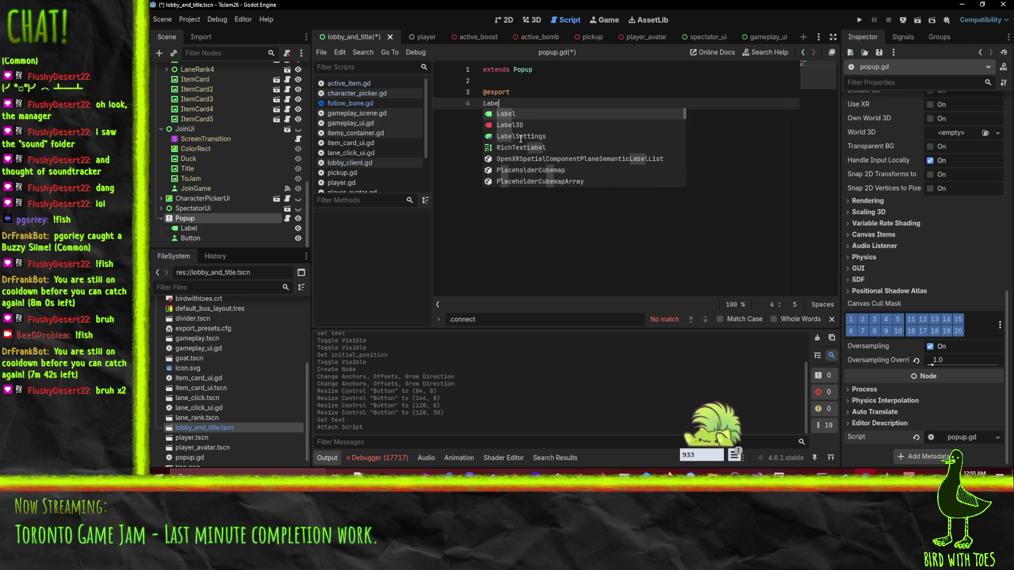
key(BackSpace)
key(BackSpace)
key(BackSpace)
text(var lable)
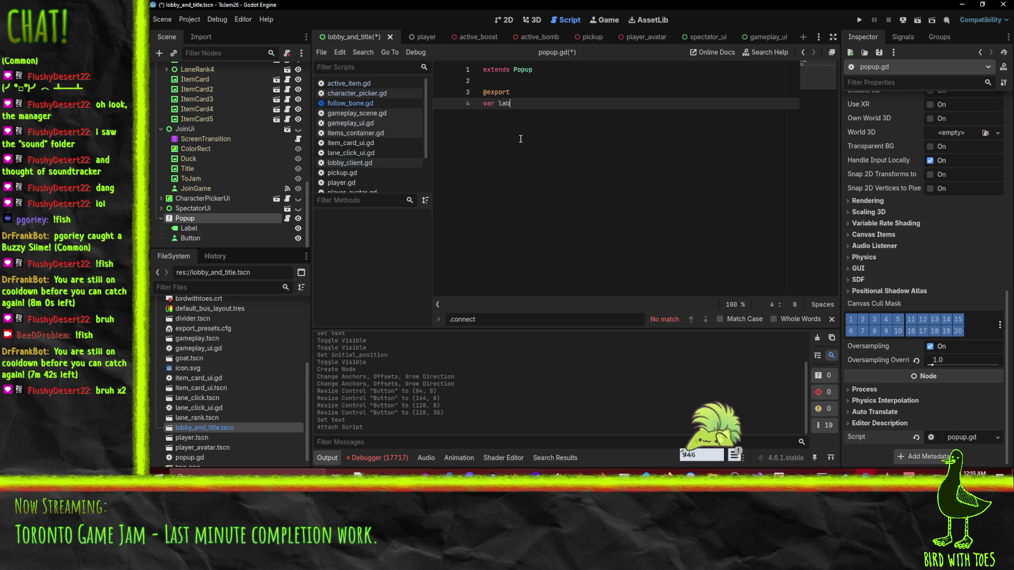
text(Label)
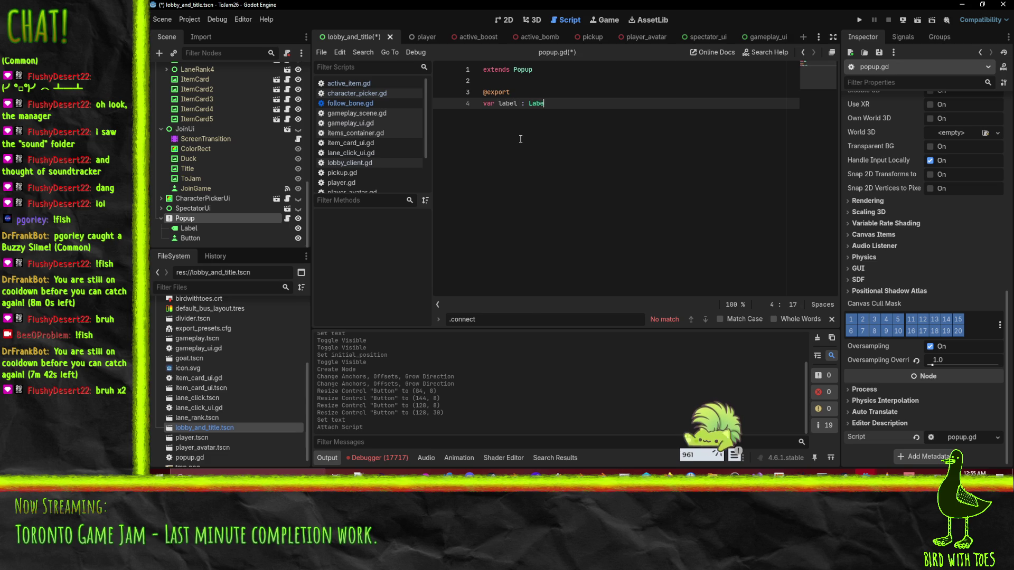
key(Return)
key(Return)
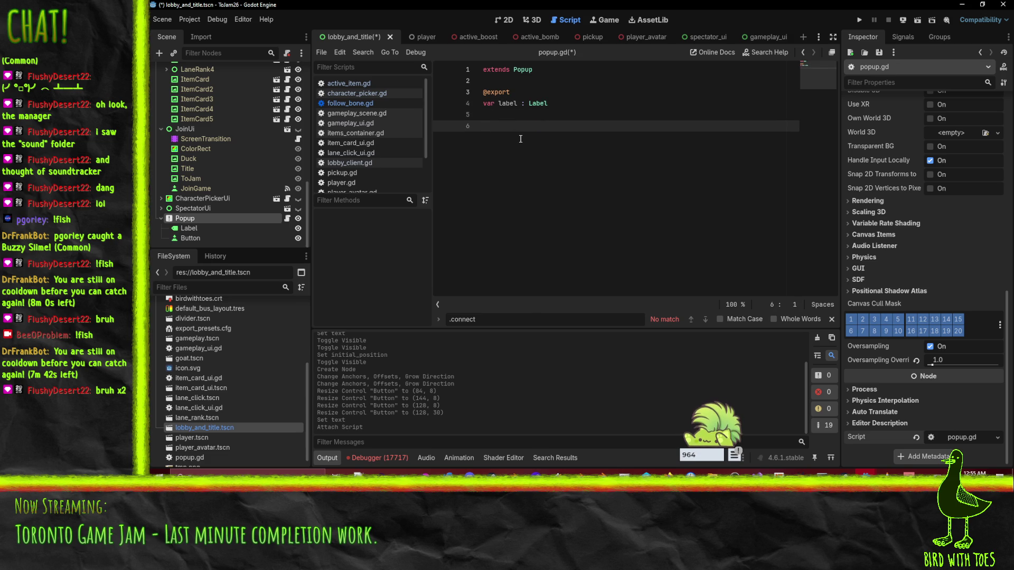
Write show_message(message) that sets the label's text to message and calls show().
text(fun)
key(BackSpace)
key(BackSpace)
key(BackSpace)
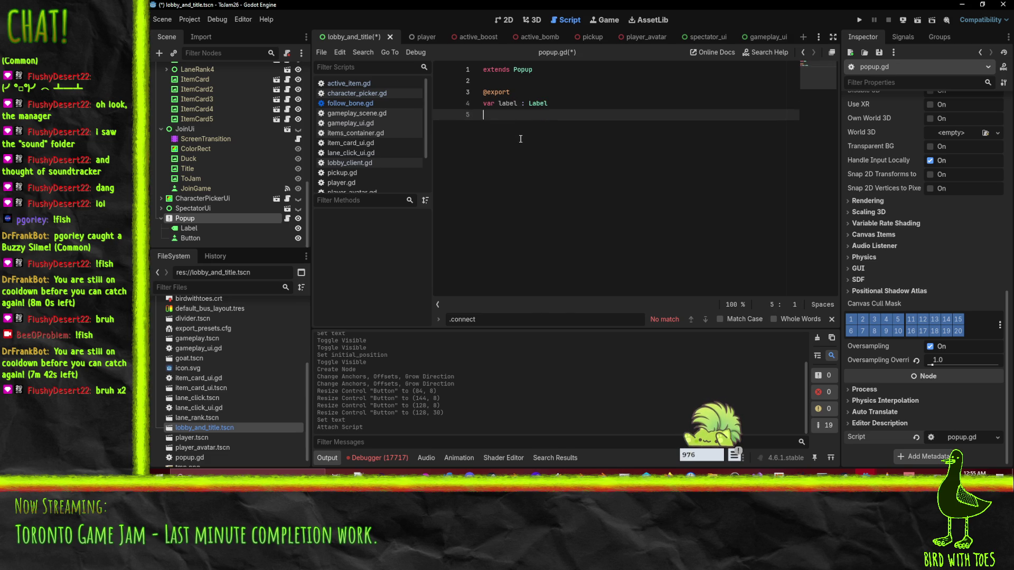
key(Return)
key(BackSpace)
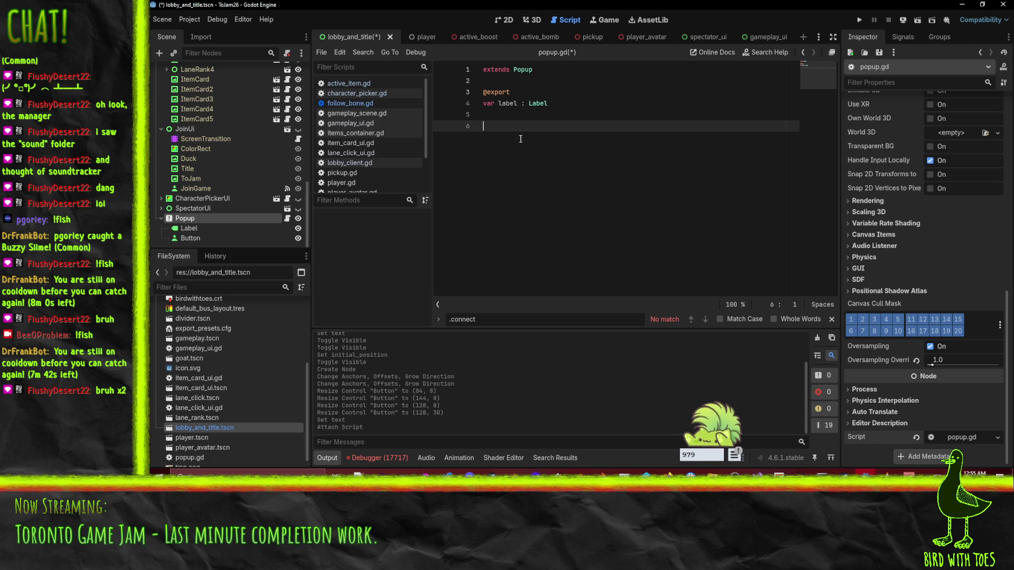
text(func show()
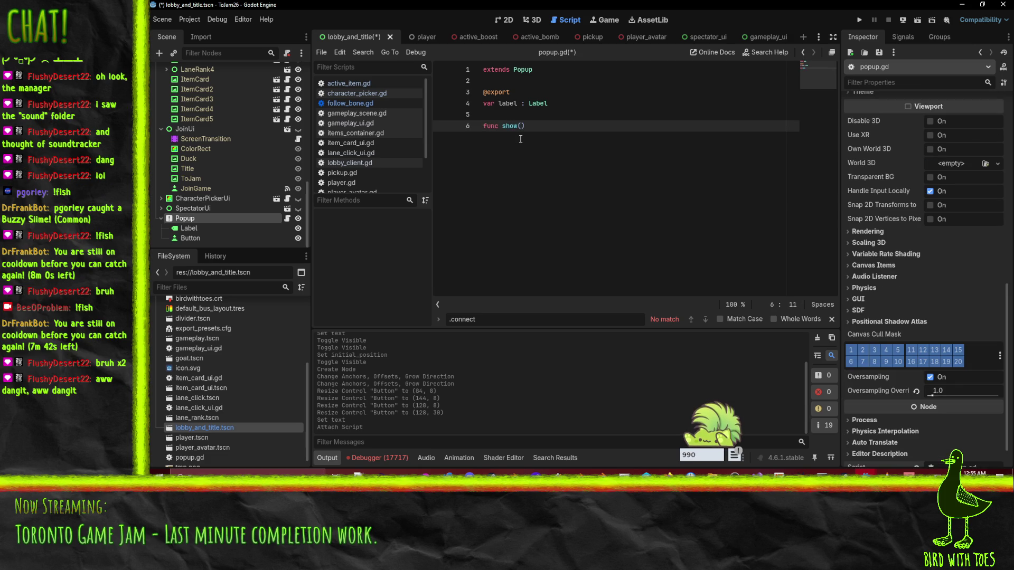
key(BackSpace)
key(BackSpace)
key(BackSpace)
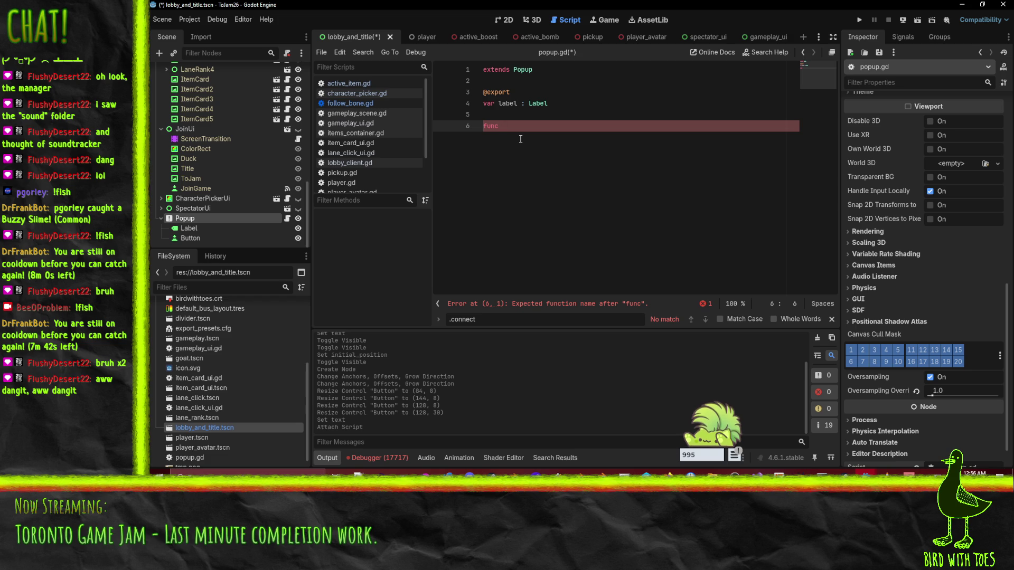
text(show_mess)
text(age(m)
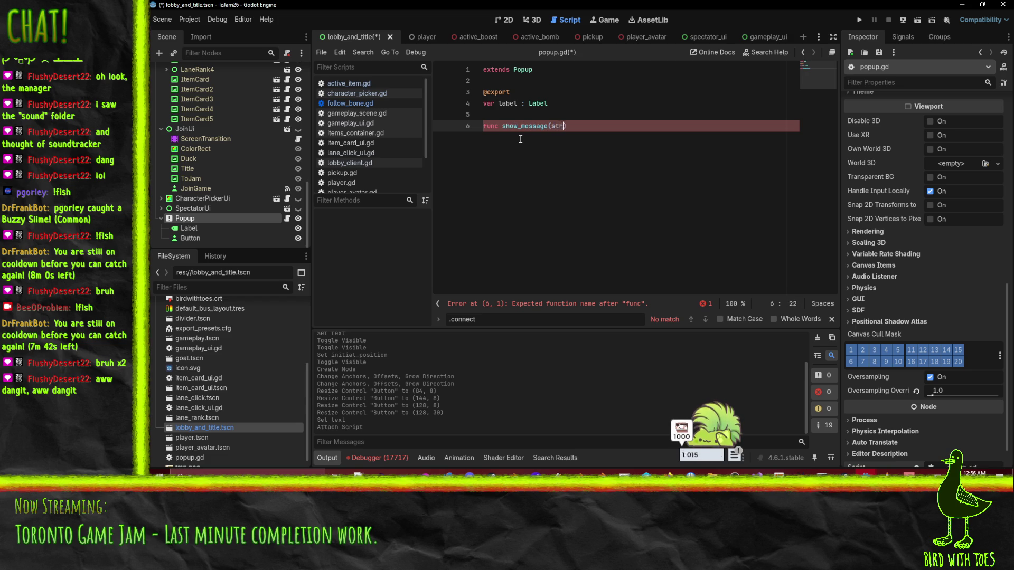
text(essage):)
key(Return)
text(label.te)
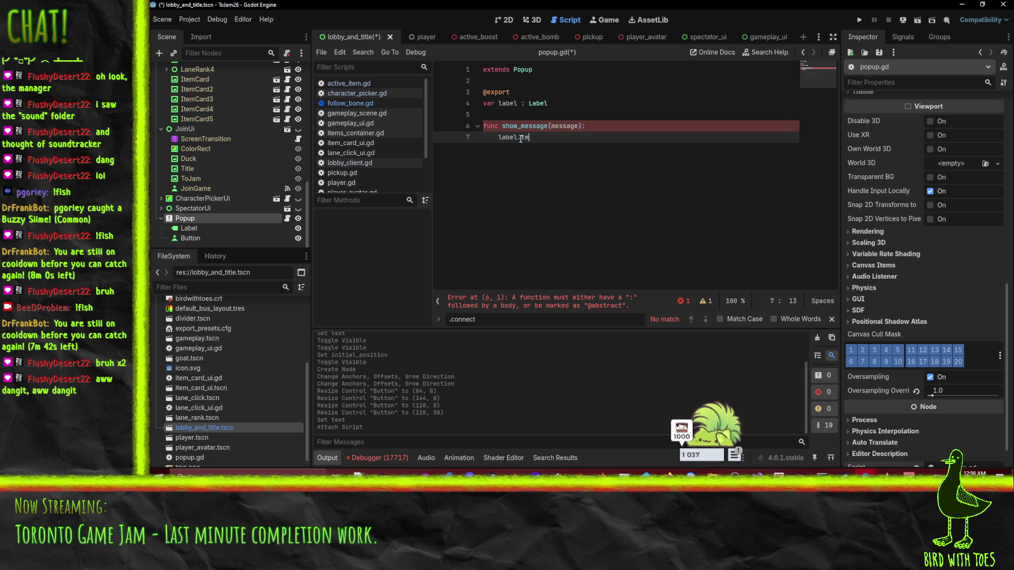
text(ssage)
key(Return)
text(show)
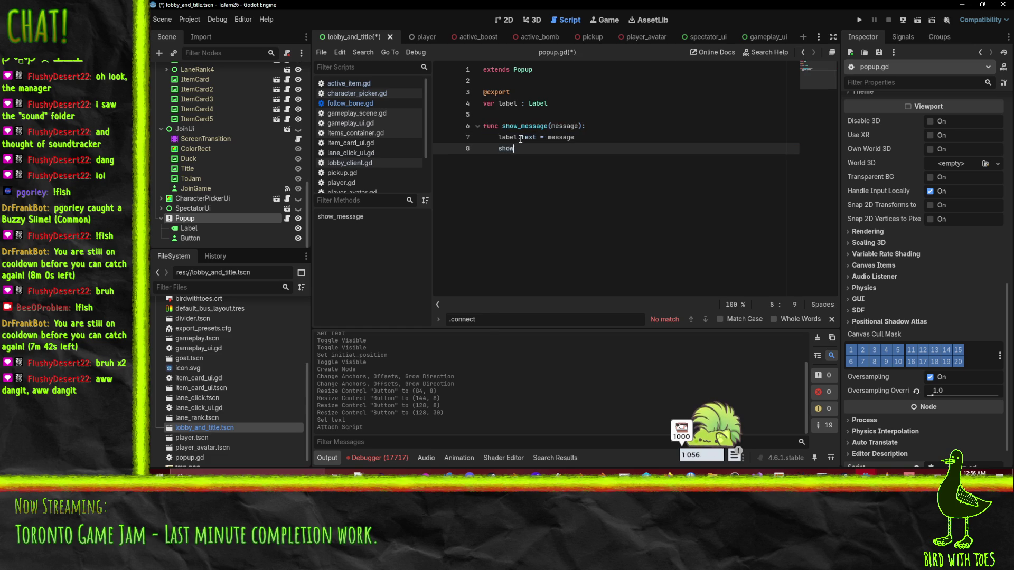
key(Return)
key(Return)
Add a _close_clicked() function that calls hide(), then save with Ctrl+S.
key(Return)
text(func _clo)
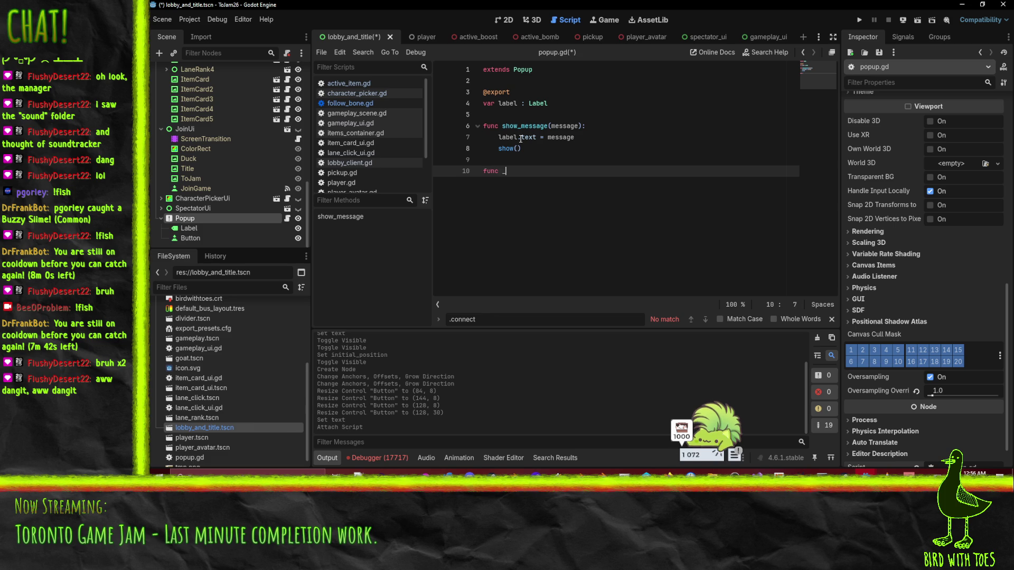
text(se_c)
text(liec)
key(BackSpace)
key(BackSpace)
text(ked():)
key(Return)
text(d)
key(Return)
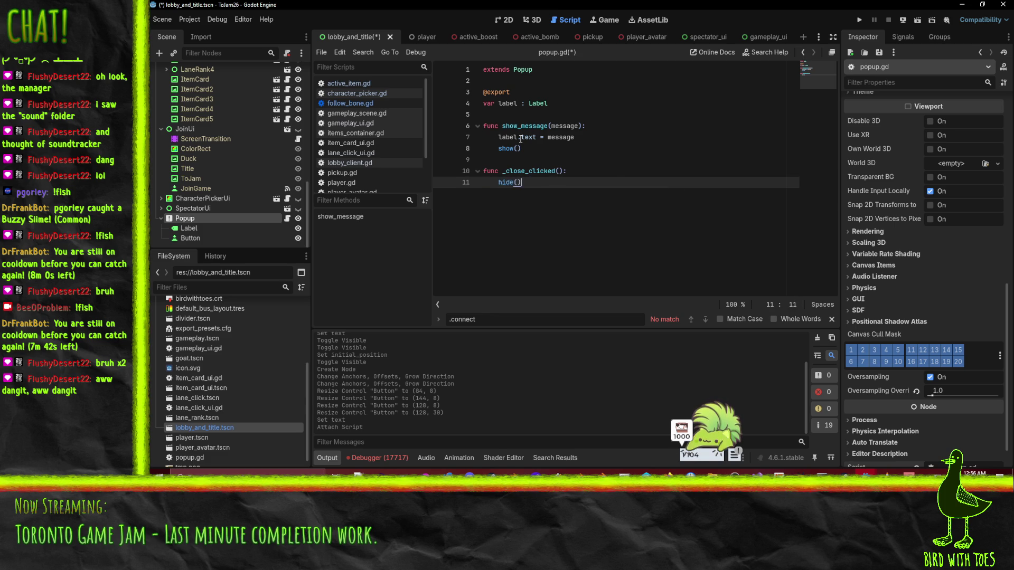
key(ctrl+s)
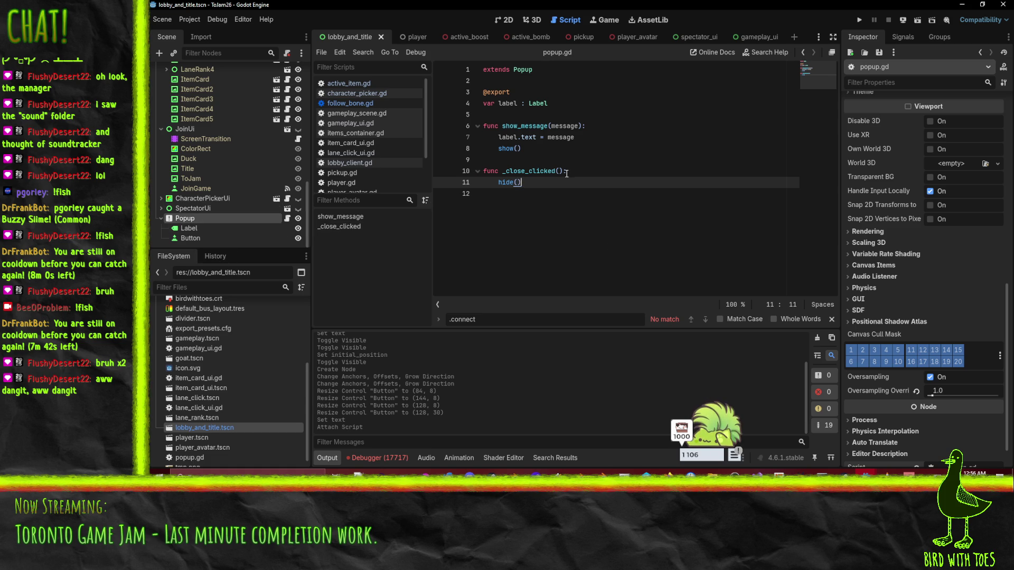
Connect the OK button's pressed signal to the Popup's _close_clicked method.
click(205, 238)
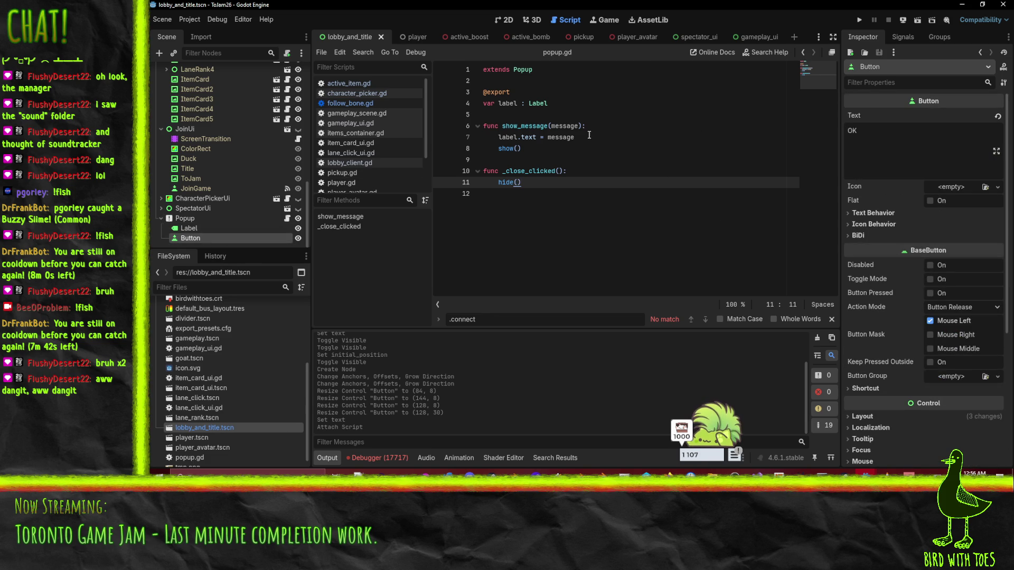
click(902, 36)
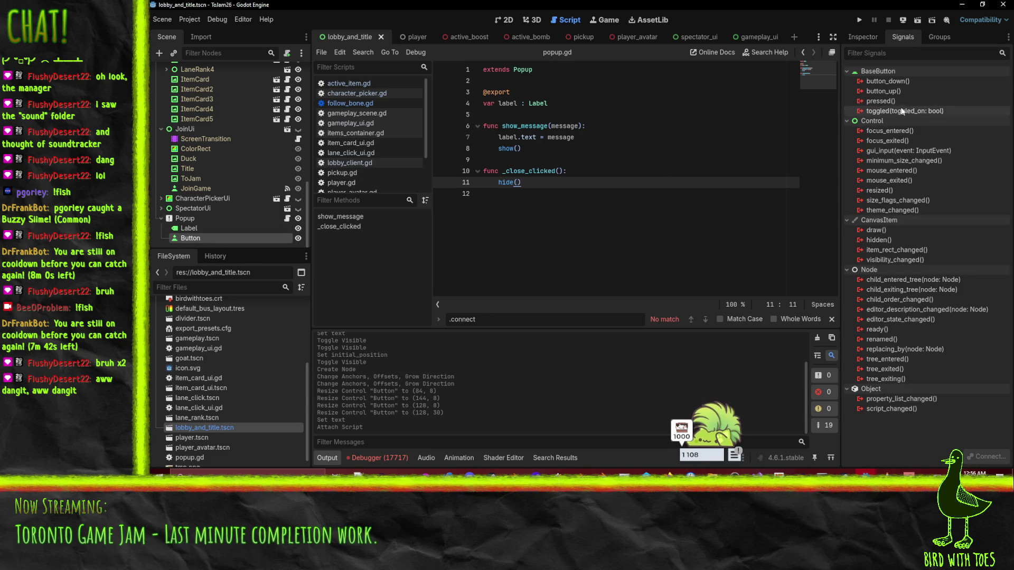
right_click(890, 105)
click(912, 112)
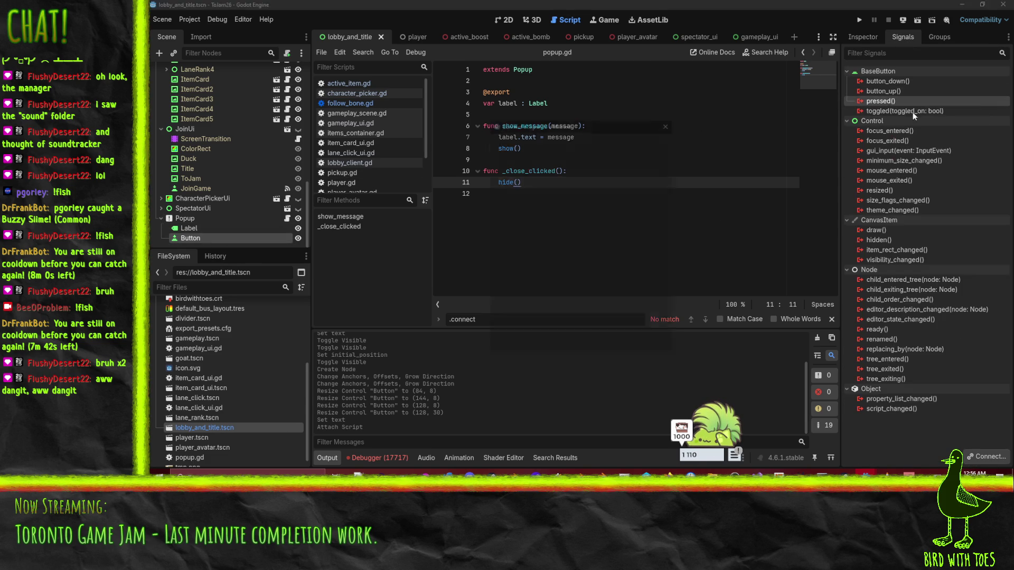
scroll(605, 257, down, 5)
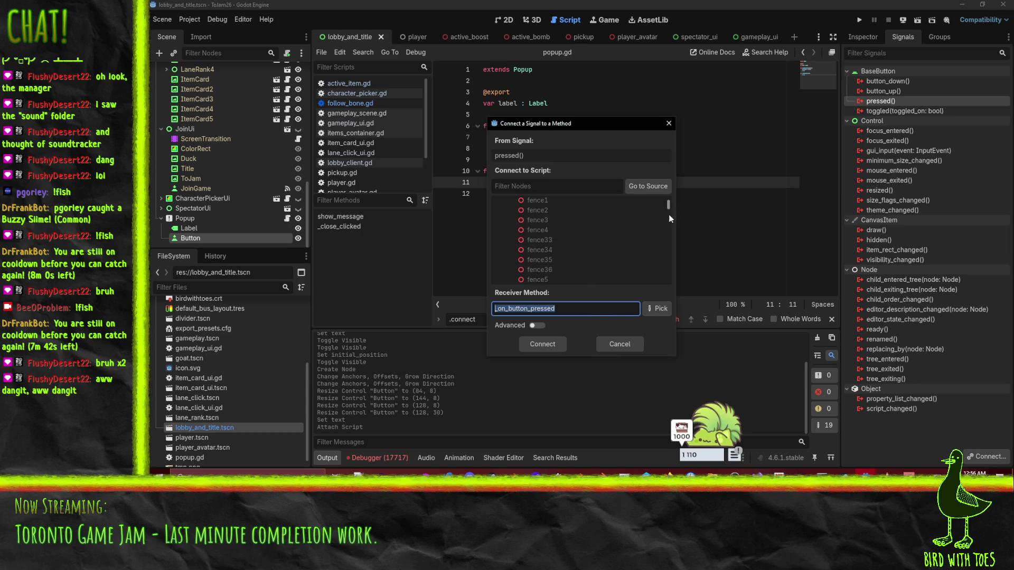
drag(666, 207, 673, 288)
click(543, 255)
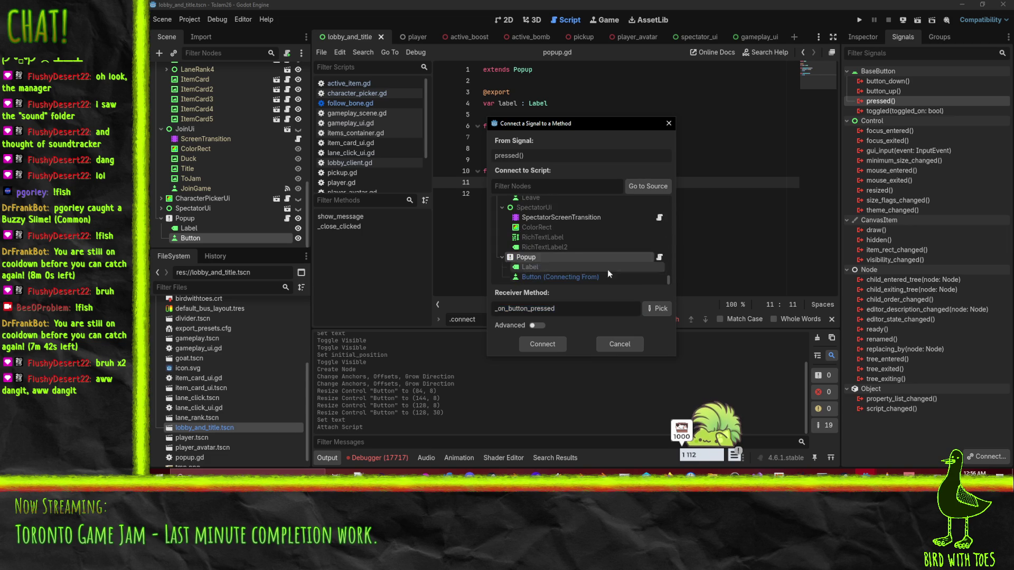
click(659, 310)
click(544, 146)
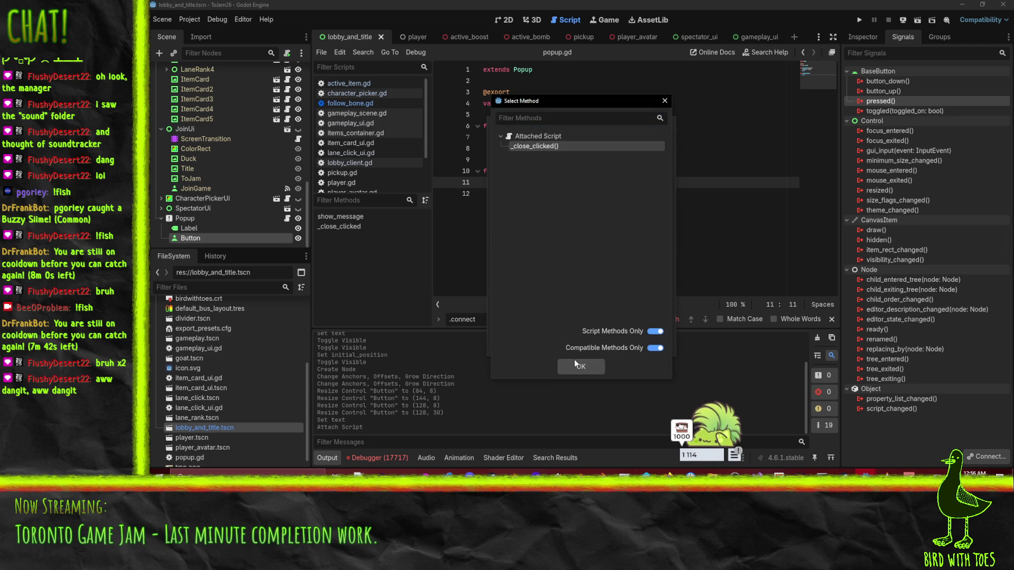
click(576, 365)
click(550, 343)
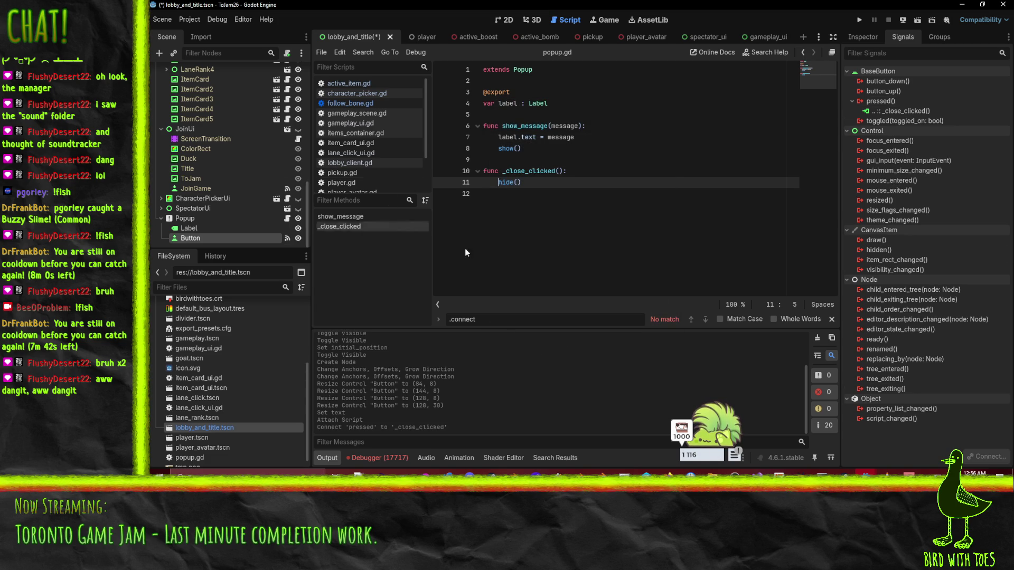
Assign the Label child node to the Popup's label property and save the scene.
click(191, 219)
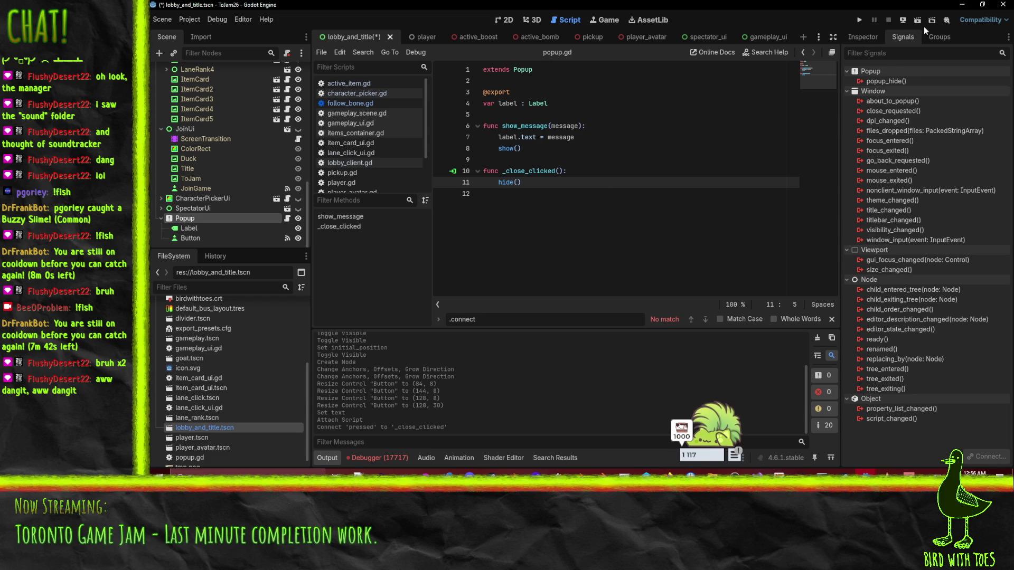
click(862, 37)
scroll(932, 158, up, 10)
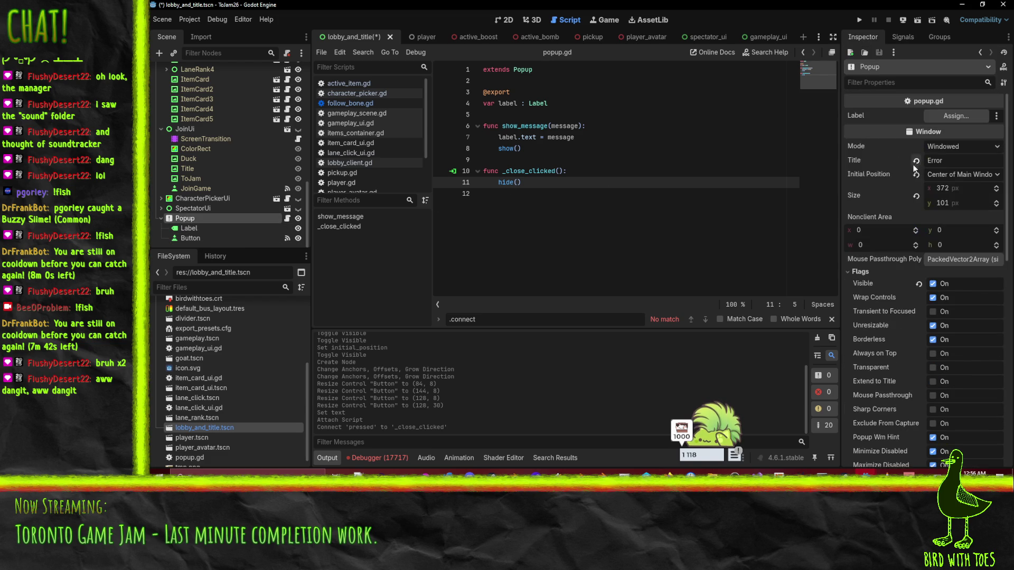
drag(194, 226, 976, 121)
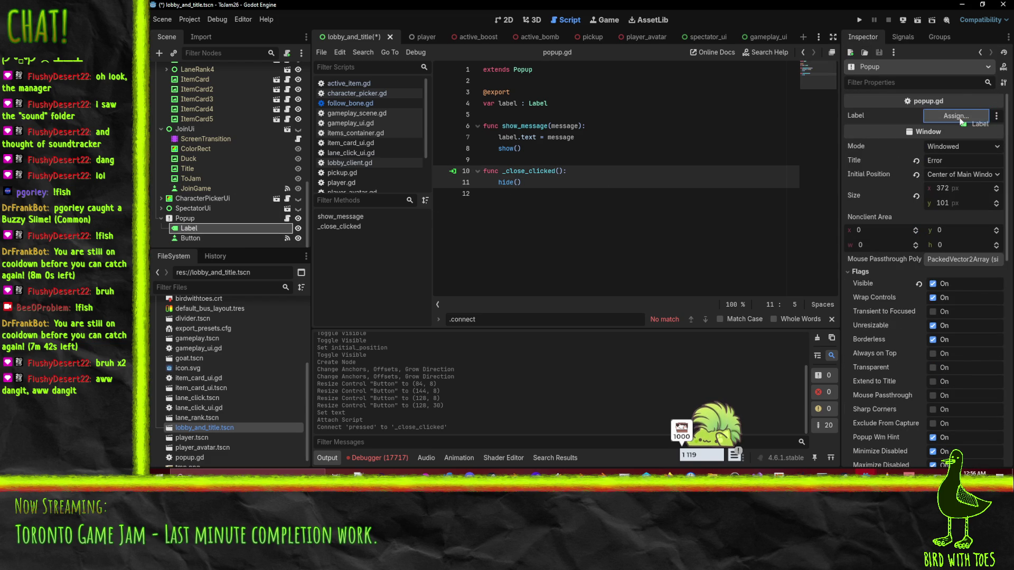
key(ctrl+s)
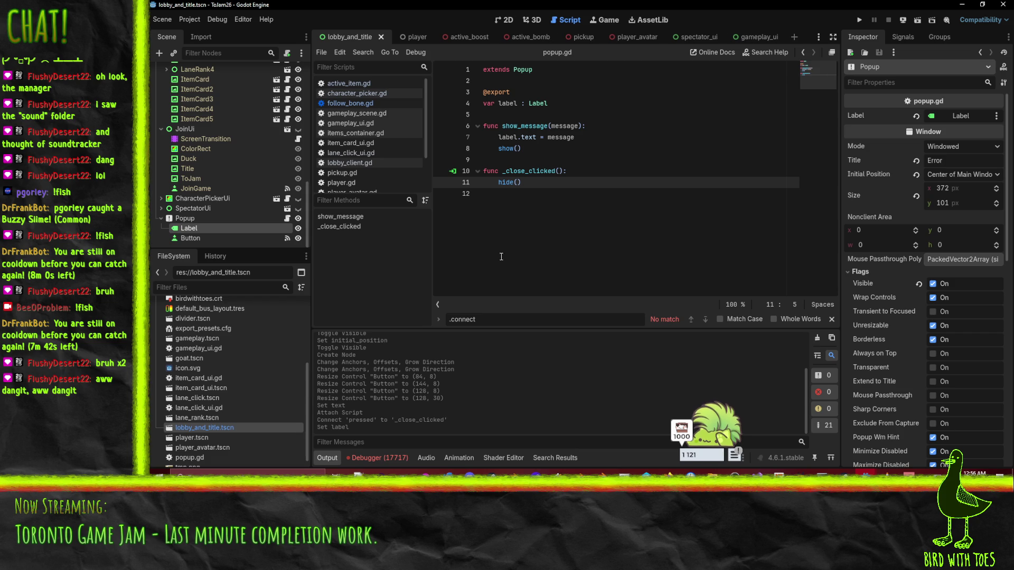
click(526, 194)
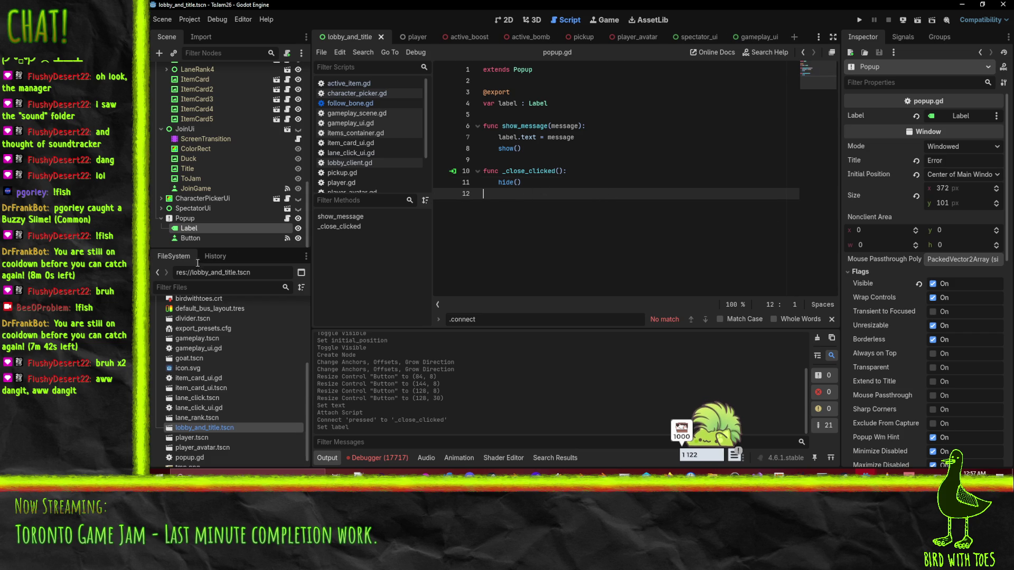
click(161, 218)
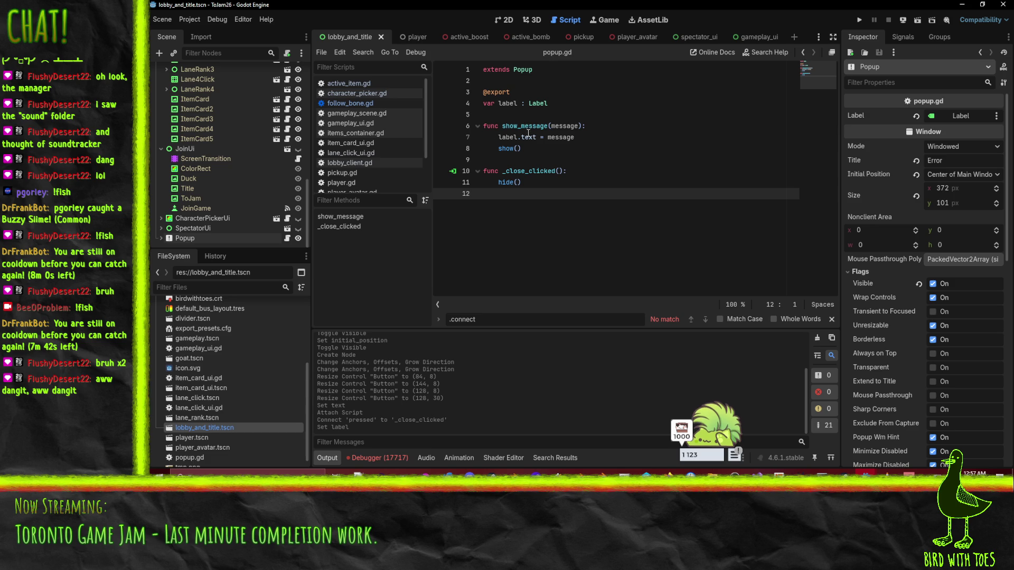
scroll(209, 96, up, 5)
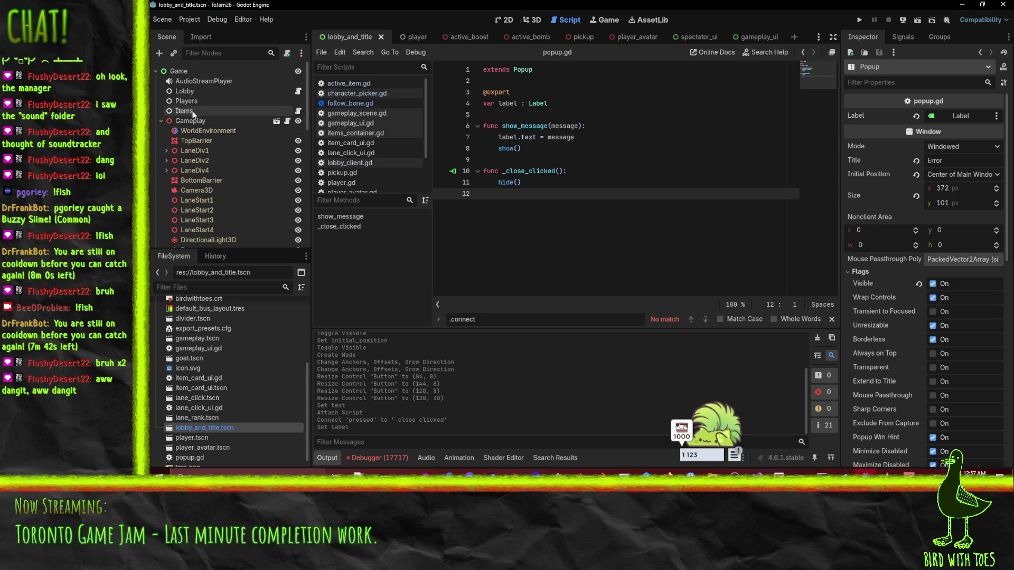
click(185, 93)
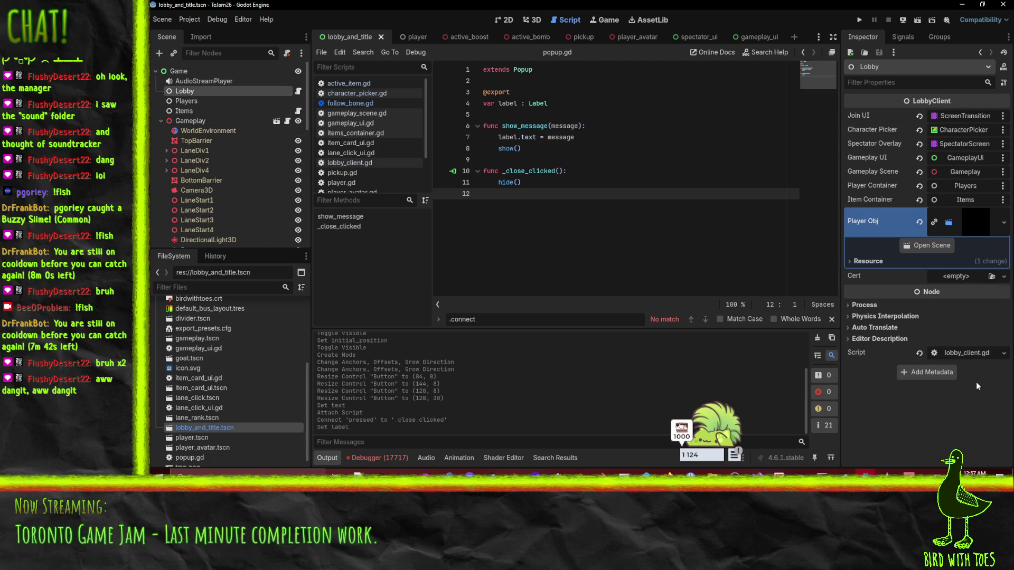
click(973, 355)
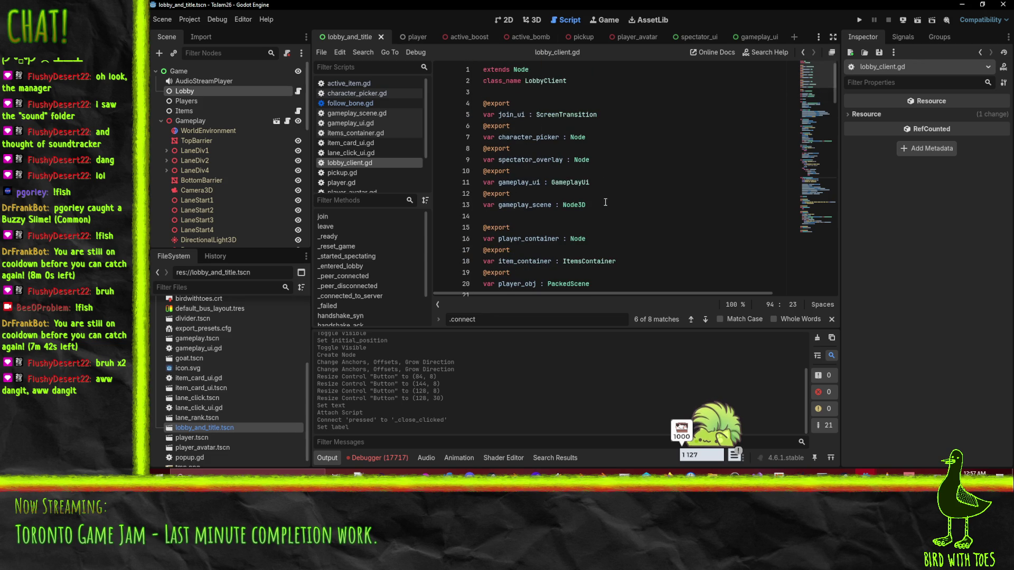
click(487, 95)
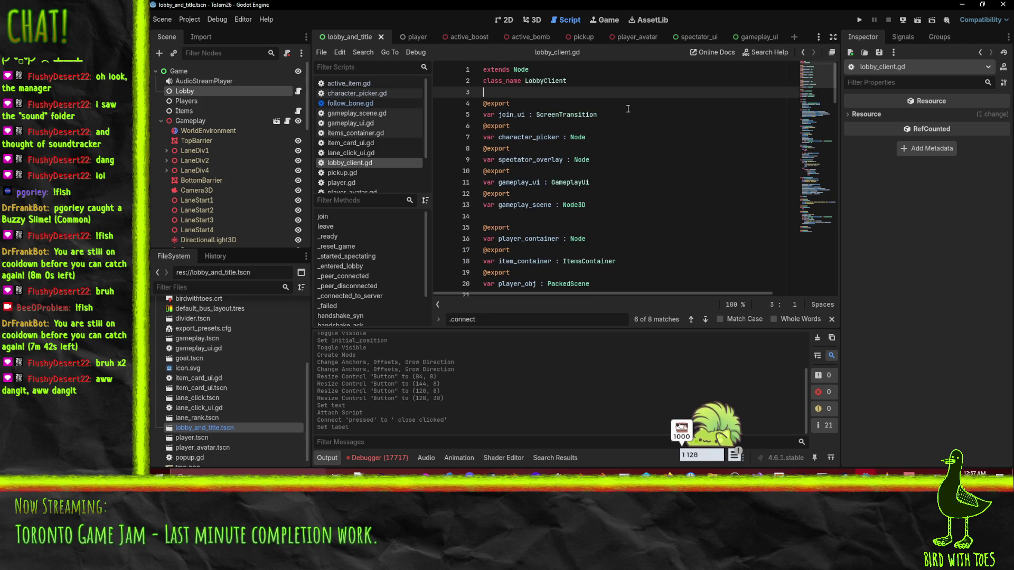
key(Return)
text(export)
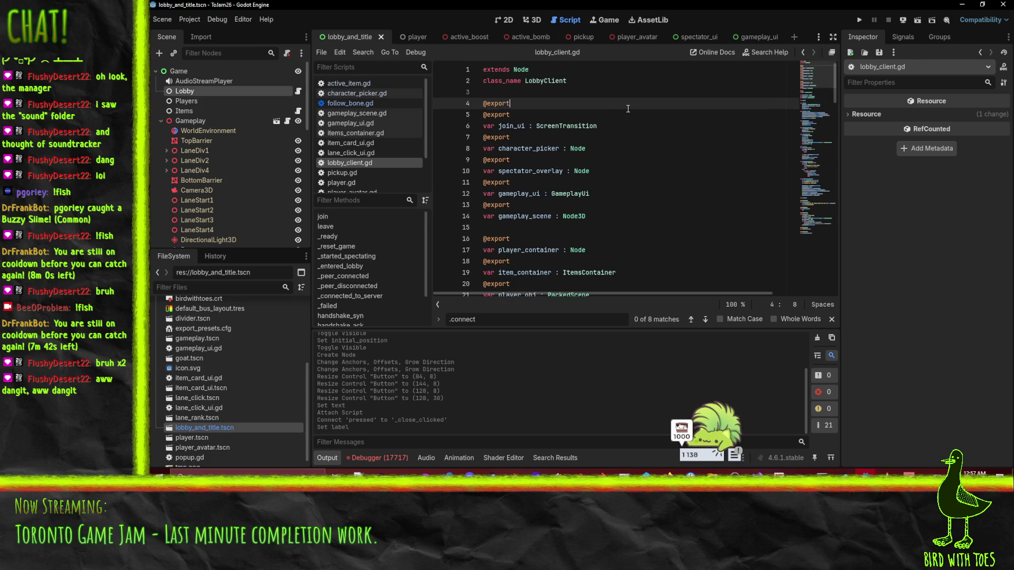
key(Escape)
key(Return)
text(var popup : )
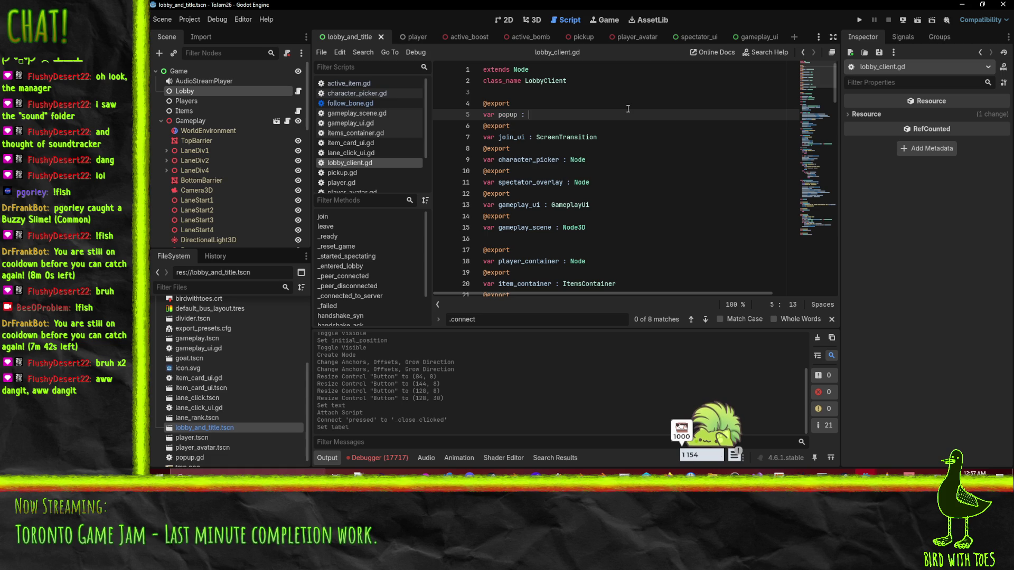
text(Pop)
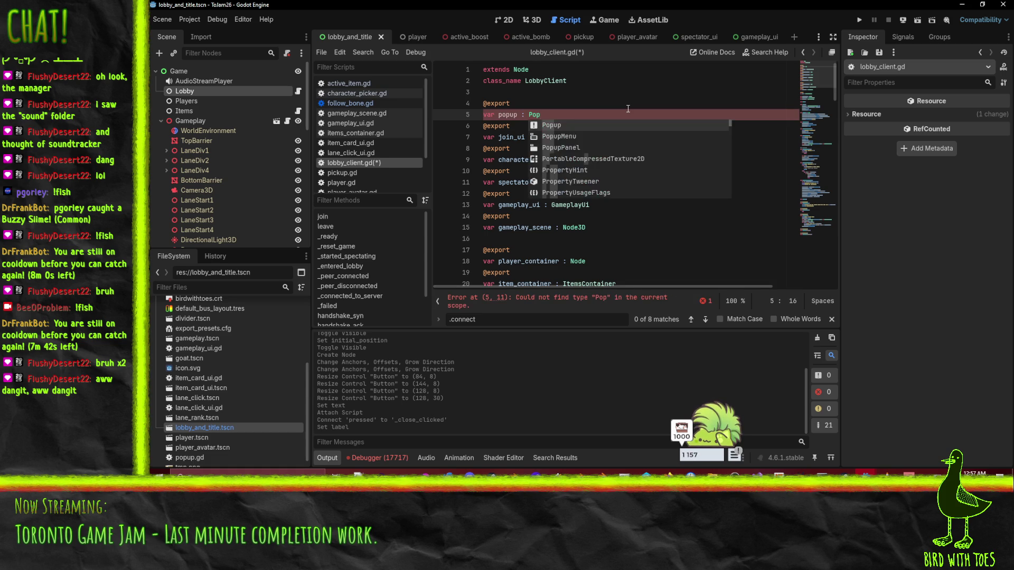
key(BackSpace)
key(BackSpace)
key(BackSpace)
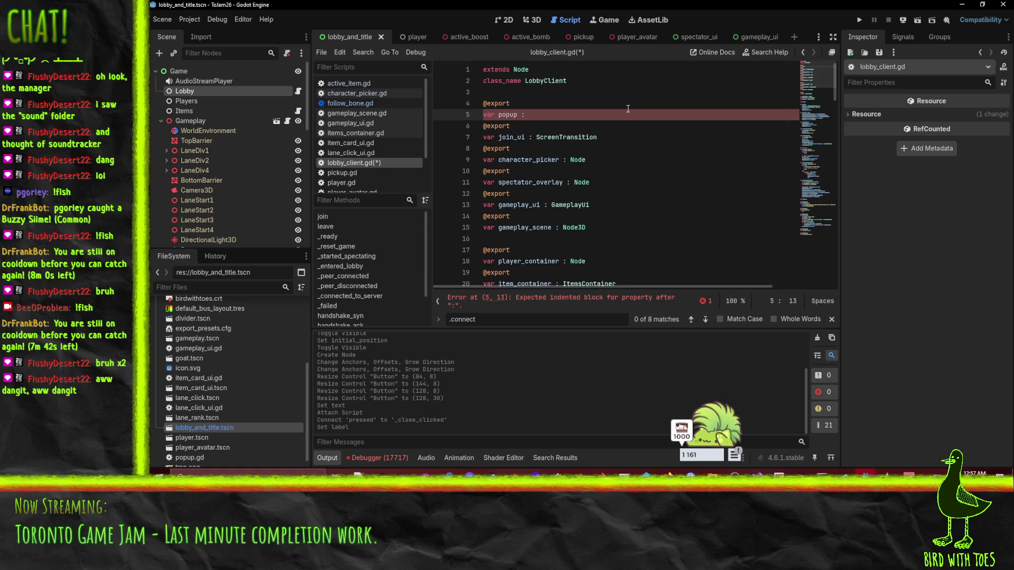
double_click(498, 114)
In _peer_disconnected's server-lost branch, call popup.show_message("Lost connection to server").
scroll(625, 135, down, 15)
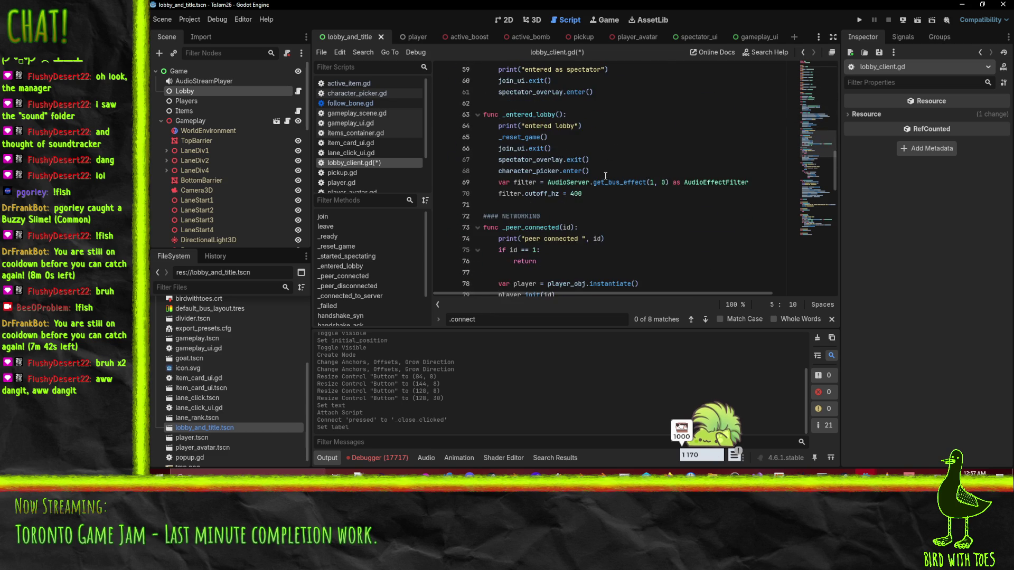
scroll(605, 176, down, 4)
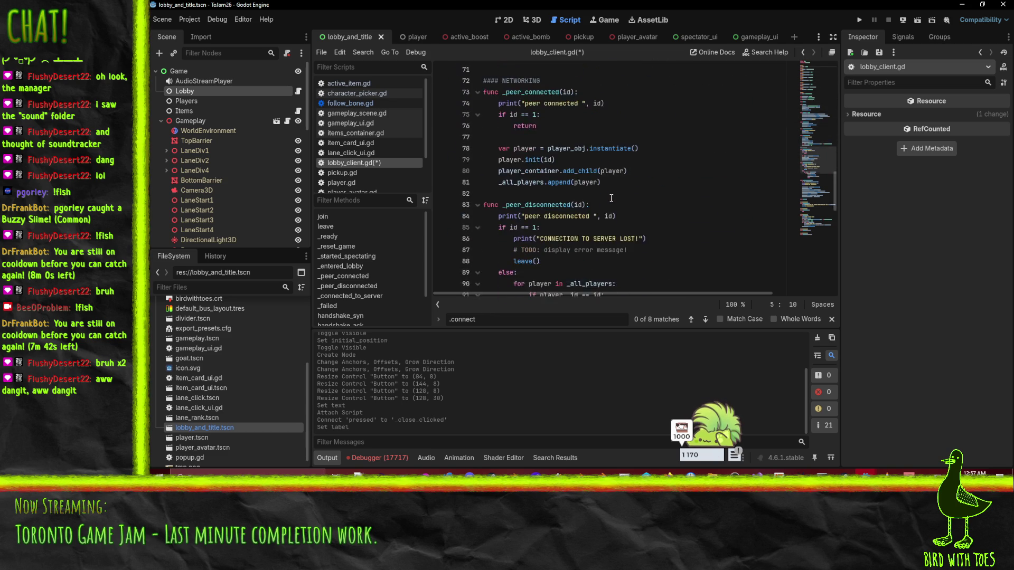
scroll(611, 198, down, 3)
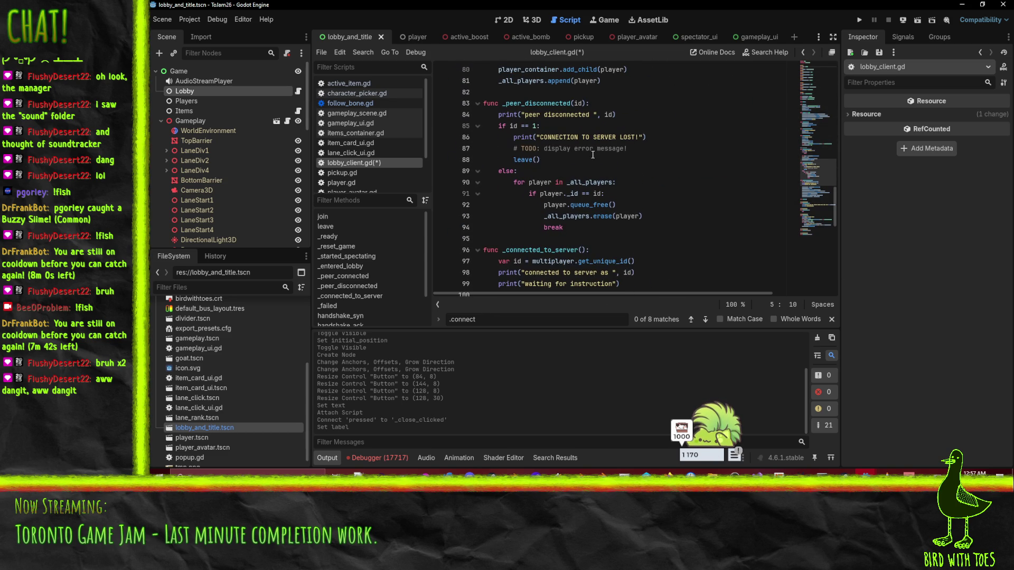
click(593, 155)
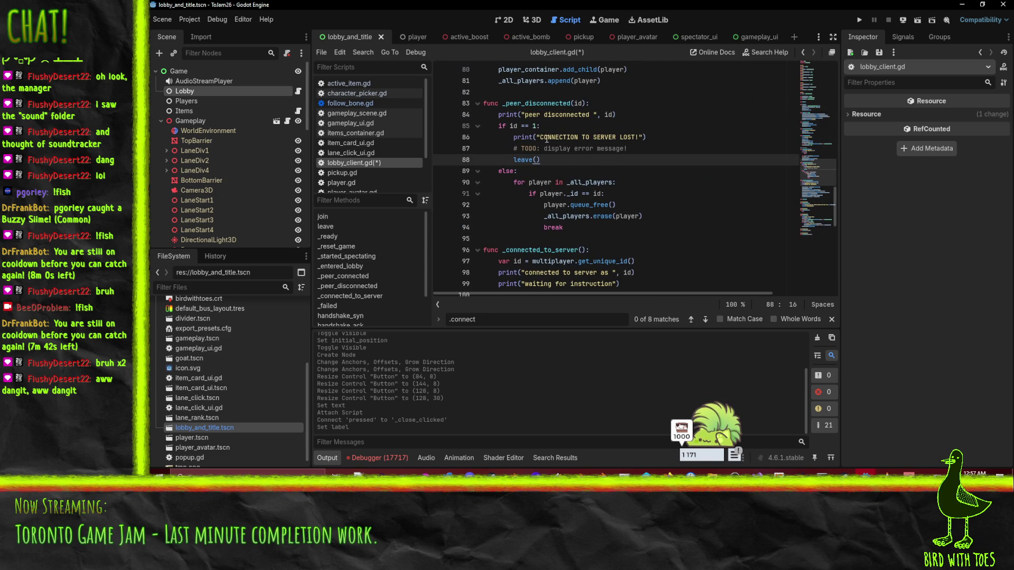
click(640, 137)
key(Return)
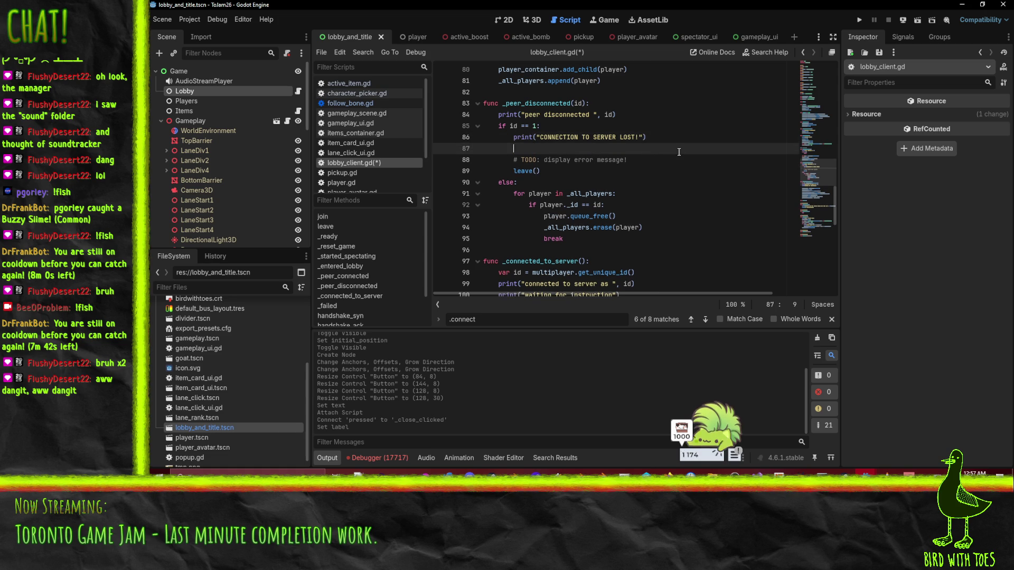
text(popup.show_)
text(message(")
text(Lost connection t)
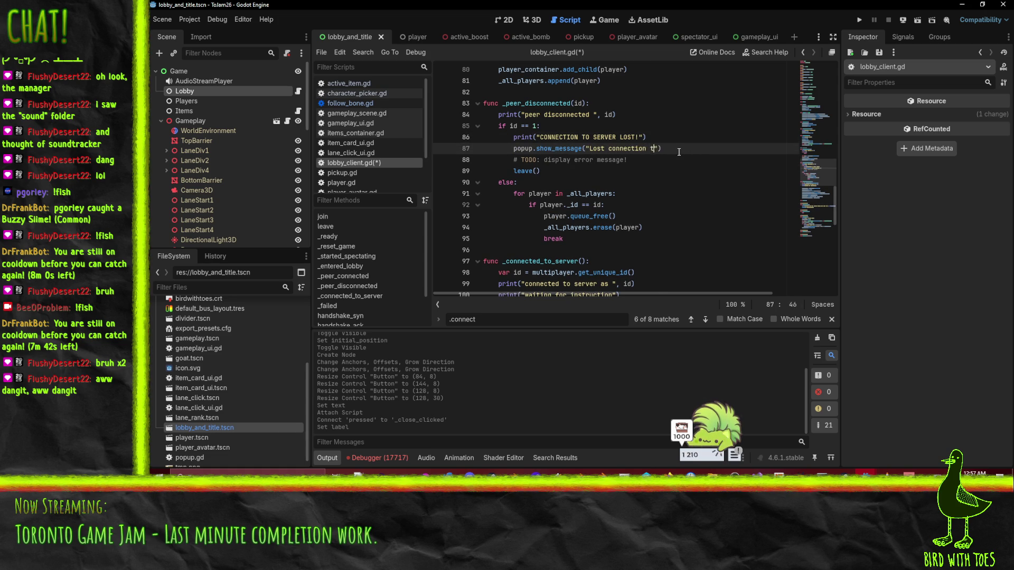
text(o server)
text(. Try)
key(BackSpace)
key(BackSpace)
key(BackSpace)
Paste the popup.show_message call into the _failed function and fix its indentation.
scroll(650, 140, down, 8)
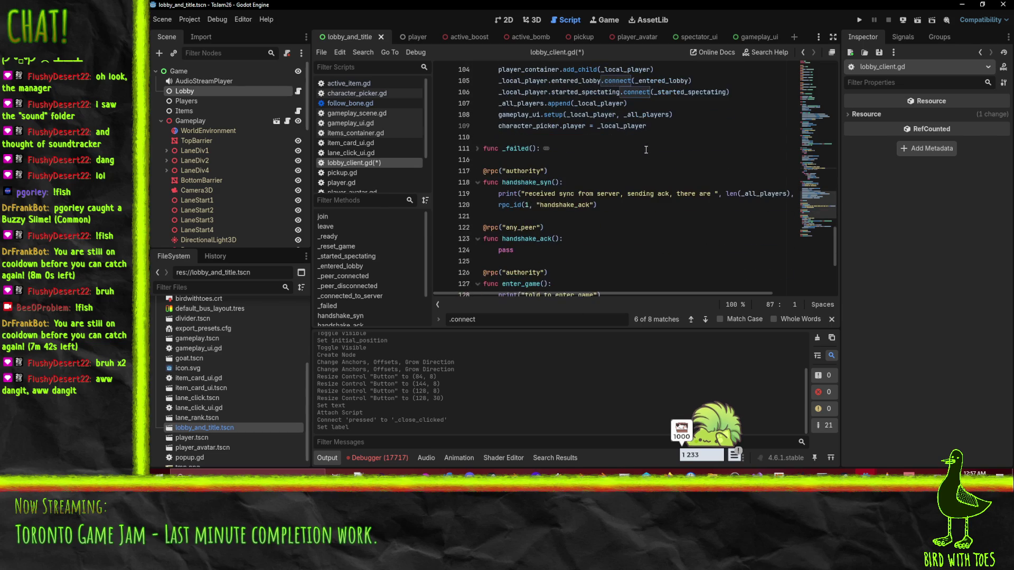
scroll(584, 191, down, 5)
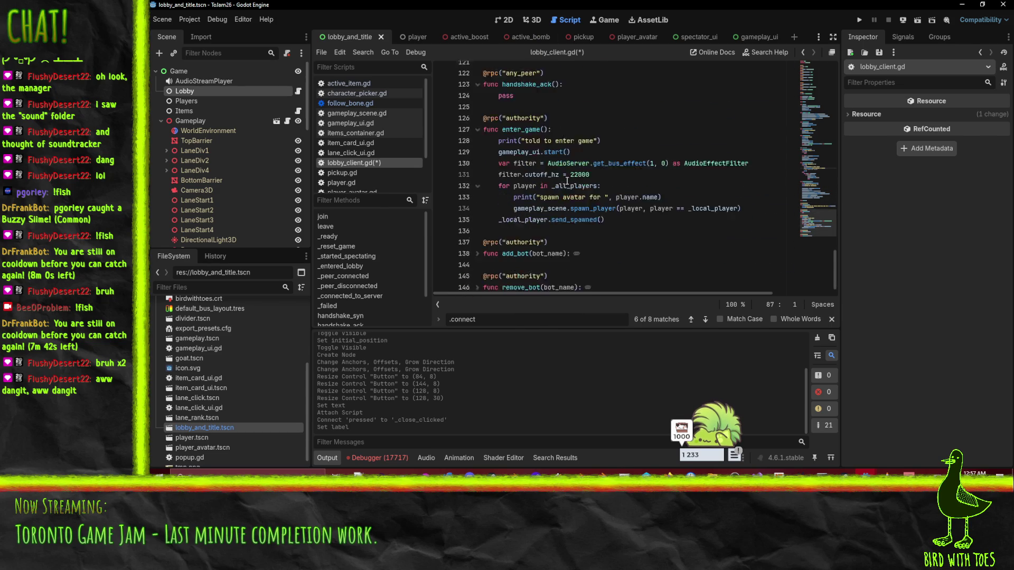
scroll(567, 181, up, 19)
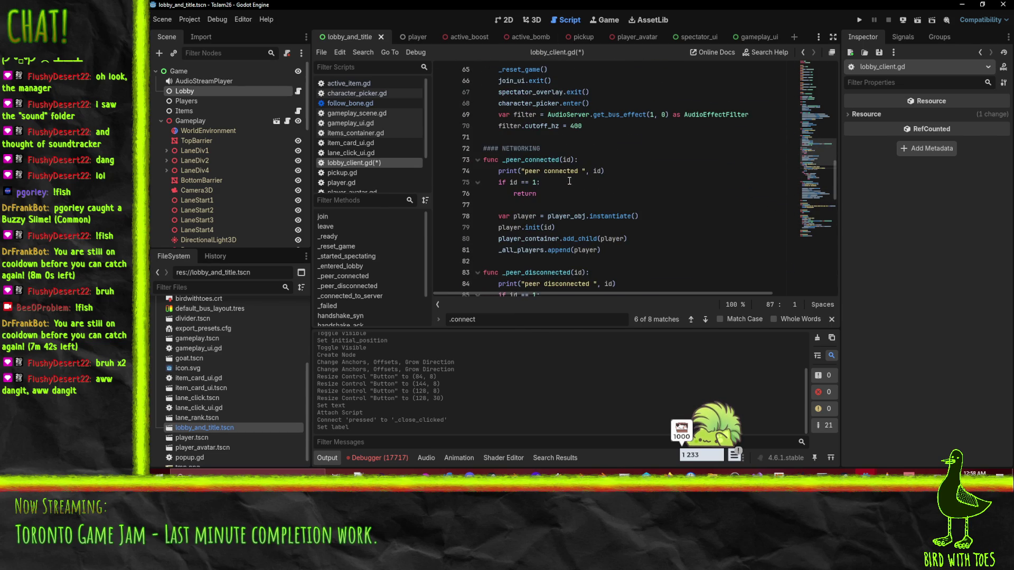
scroll(549, 114, up, 4)
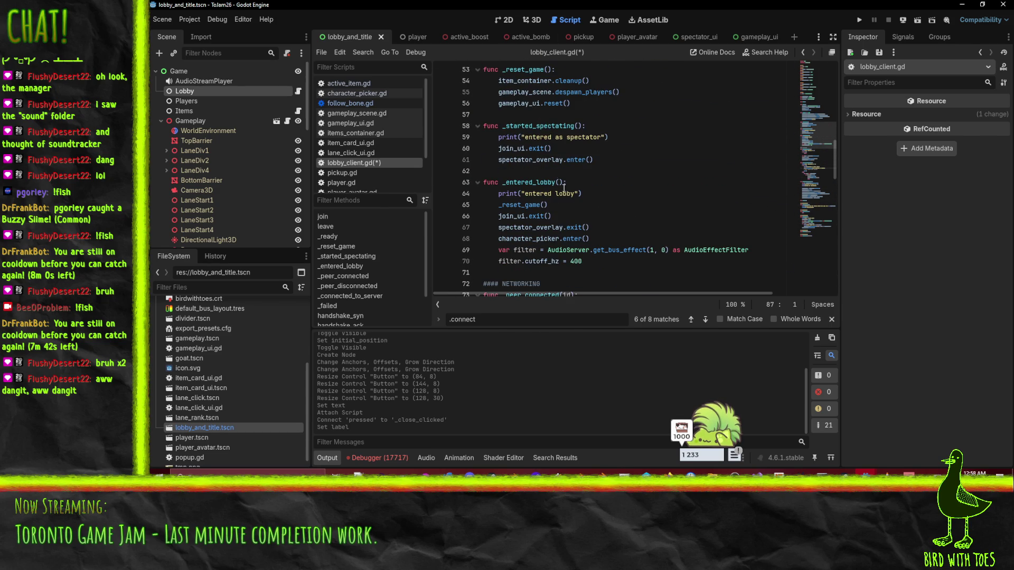
scroll(588, 207, down, 1)
scroll(589, 212, down, 11)
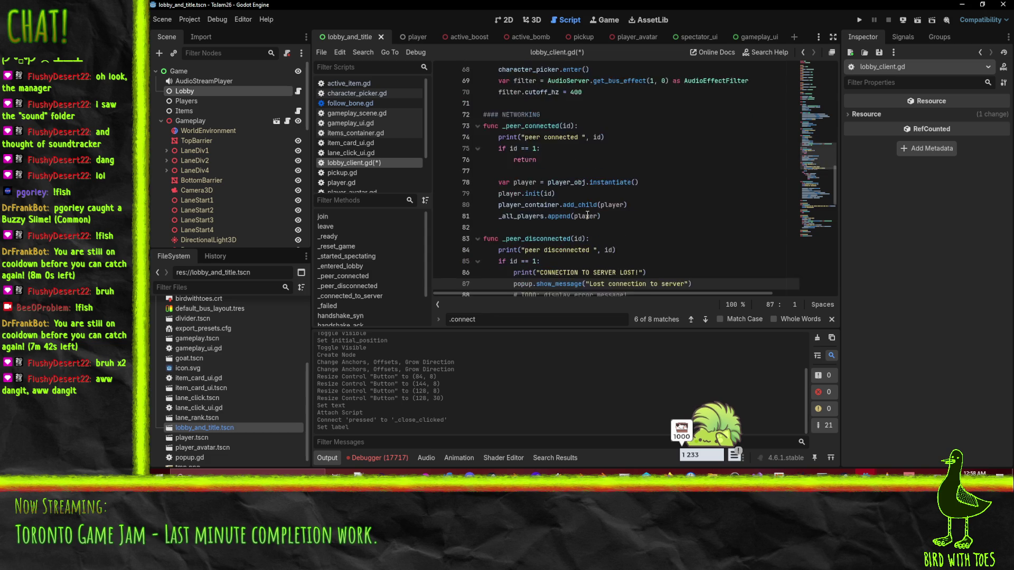
scroll(586, 219, down, 3)
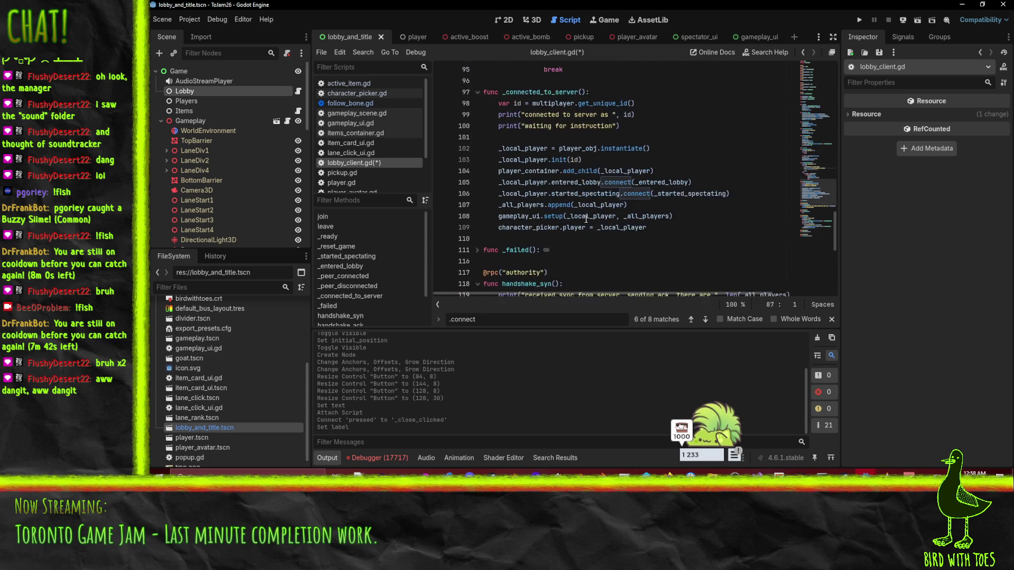
scroll(486, 217, down, 2)
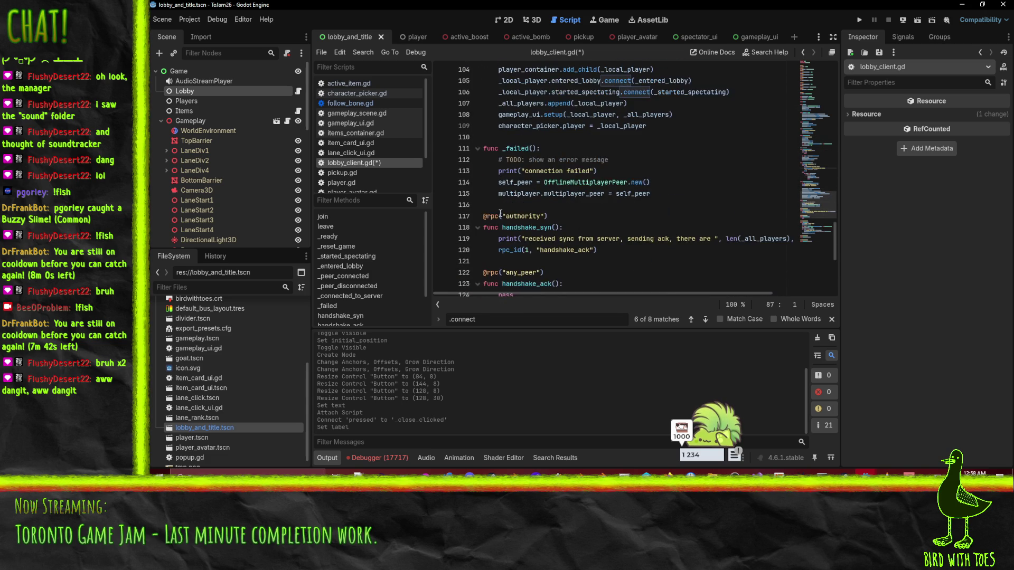
click(505, 191)
click(586, 205)
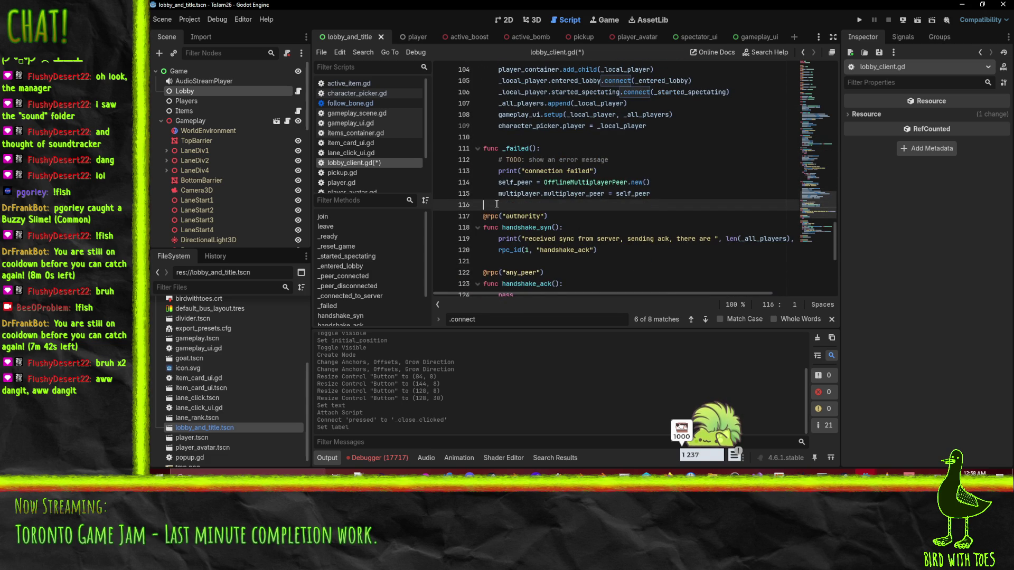
text(popup.show_message("Lost connection to server"))
key(shift+Up)
key(shift+Tab)
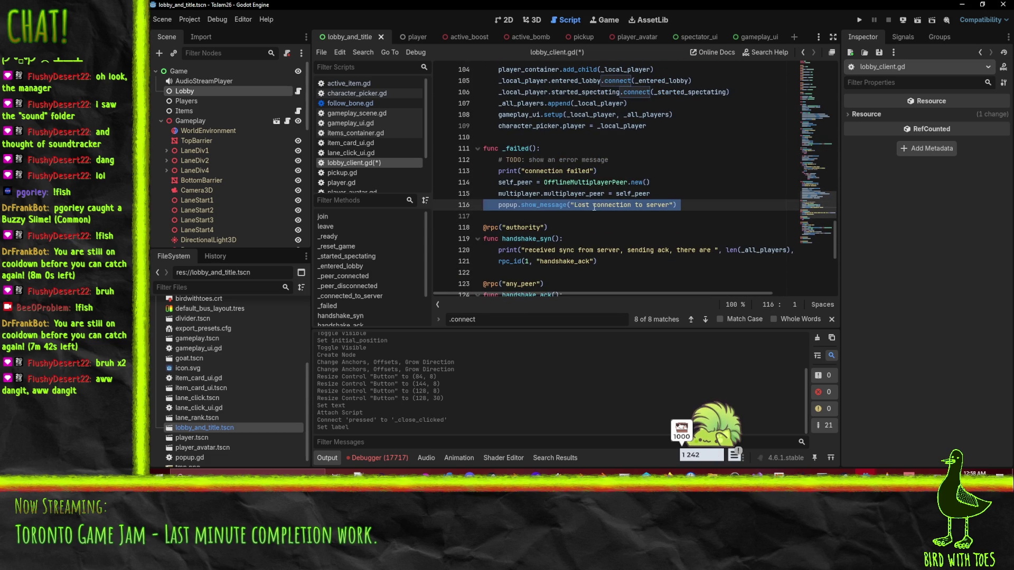
Change the message to "Unable to connect to server. Try again later." and save the script.
drag(575, 205, 669, 205)
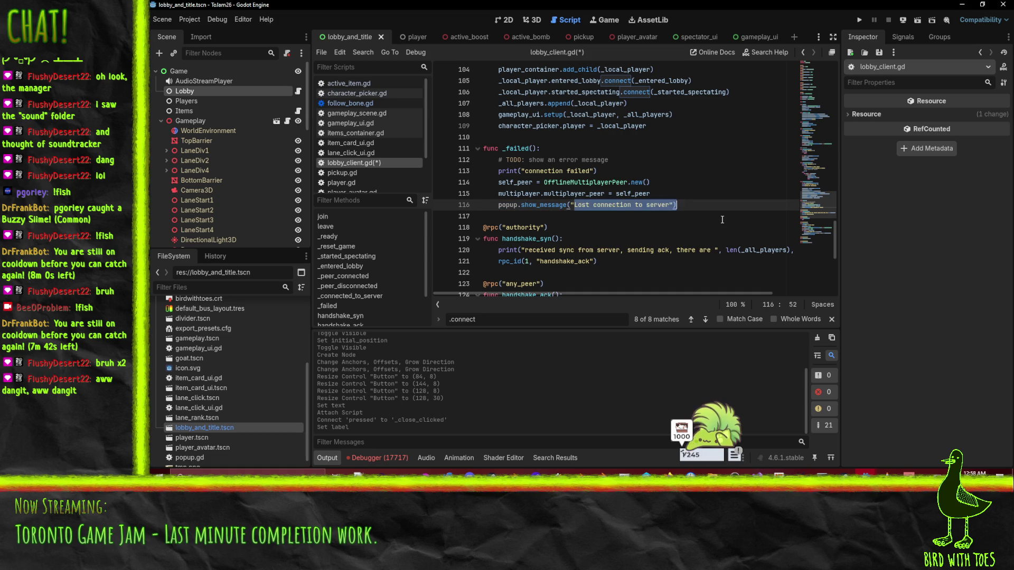
text(Unable t)
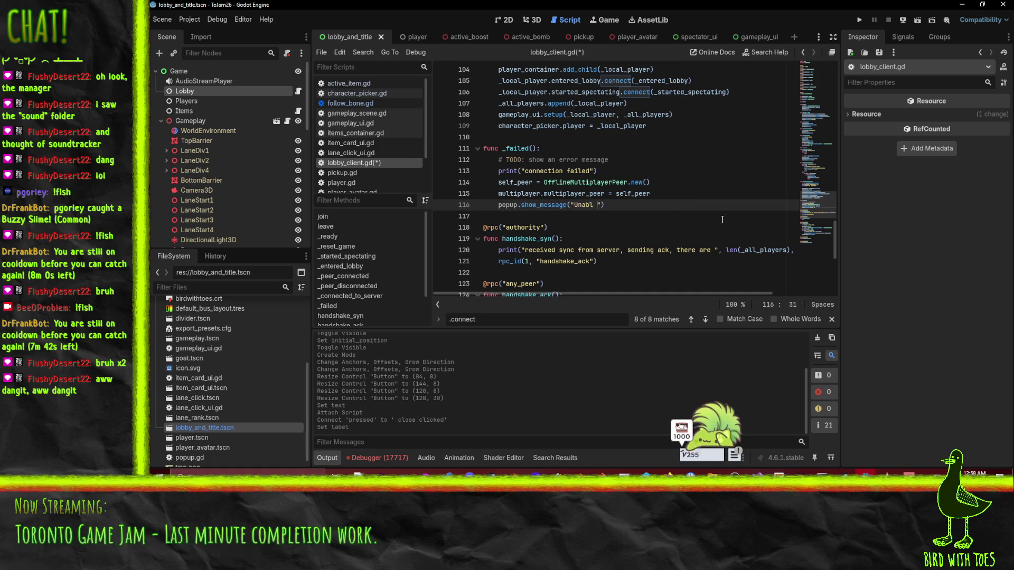
text(o connect to )
text(server. Tr)
text(y again lae)
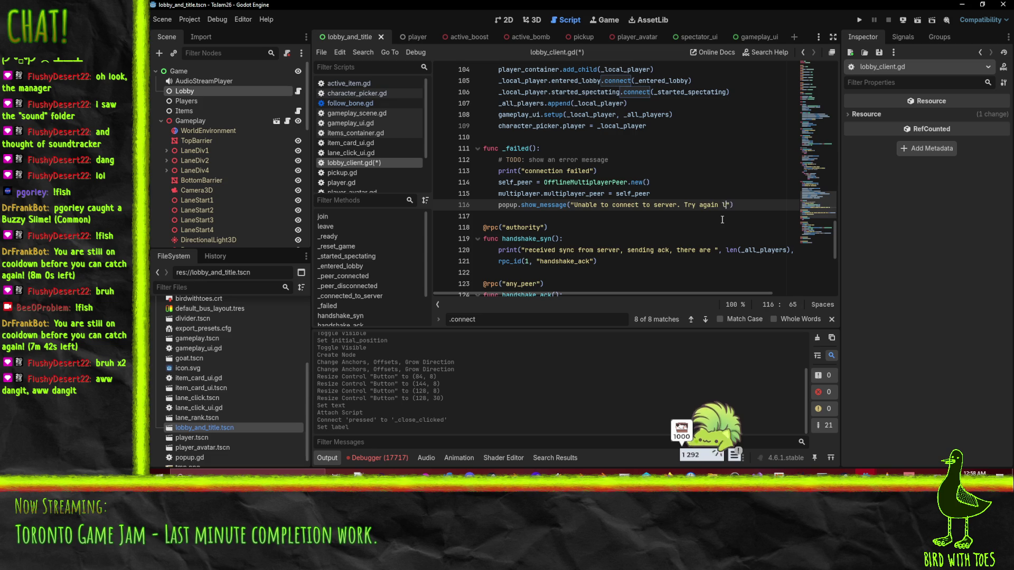
key(BackSpace)
text(ter.)
key(ctrl+s)
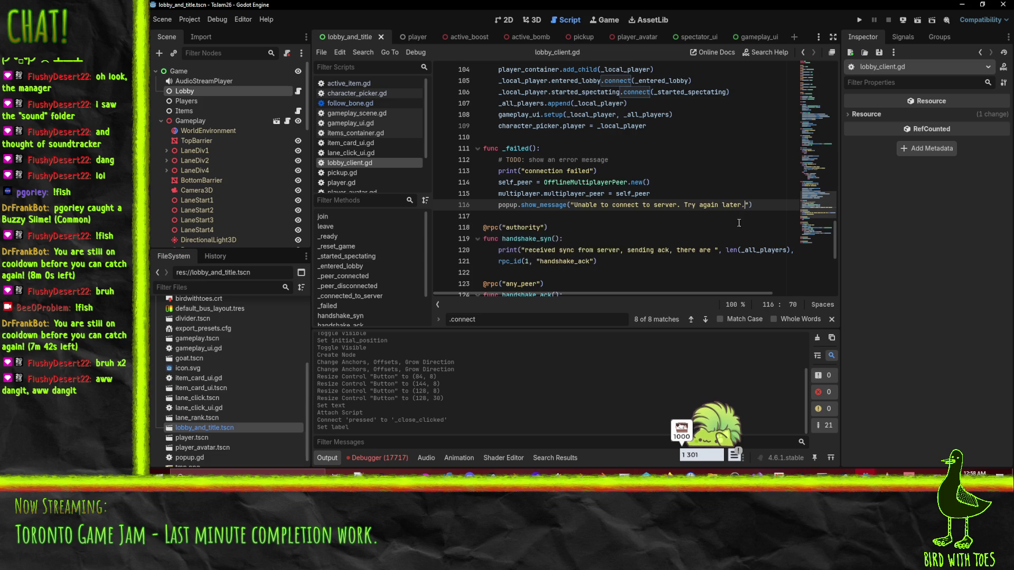
key(Up)
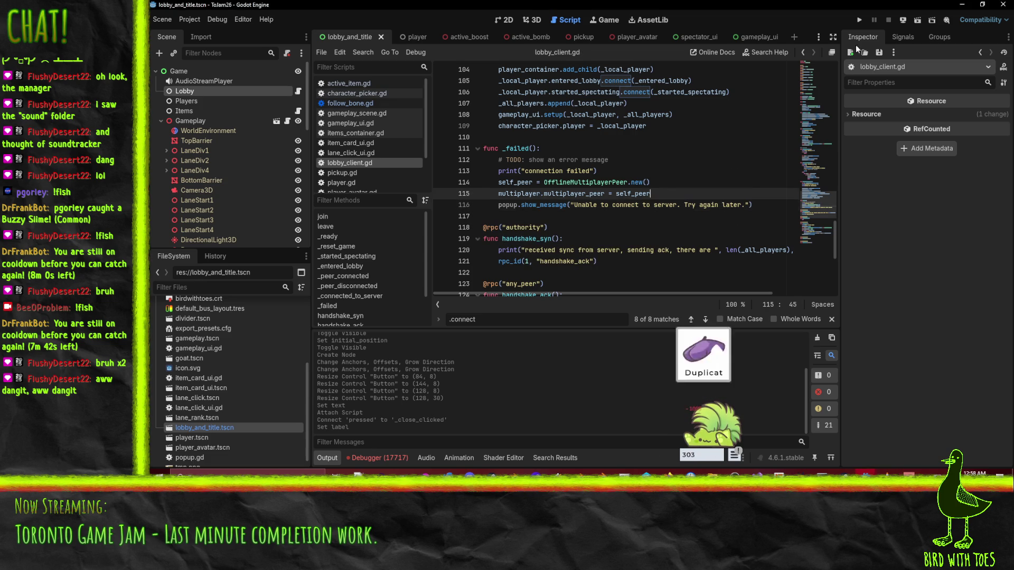
Run the project, observe the null popup error at line 116, then stop the game.
click(860, 21)
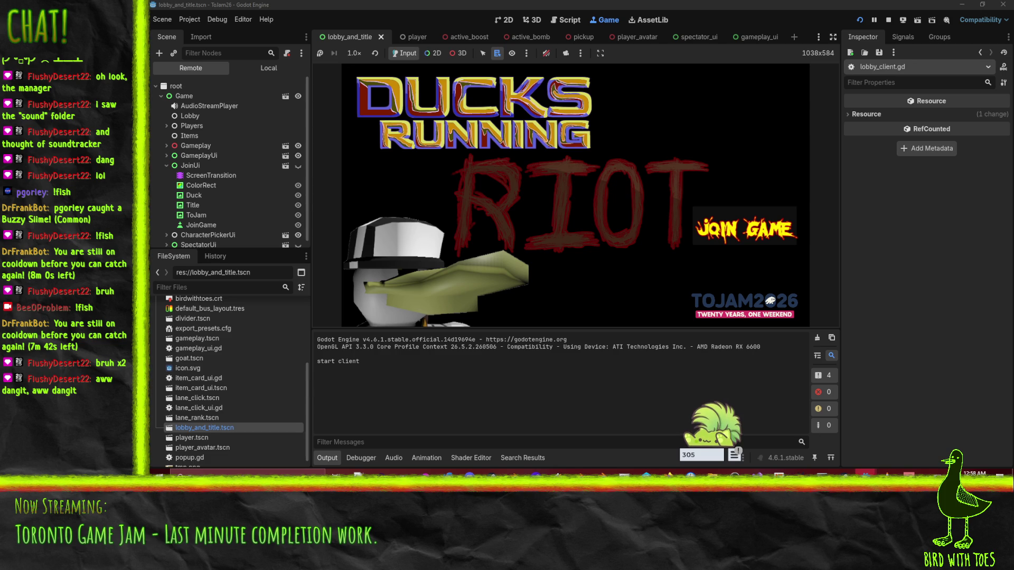
mouse_move(866, 472)
click(919, 461)
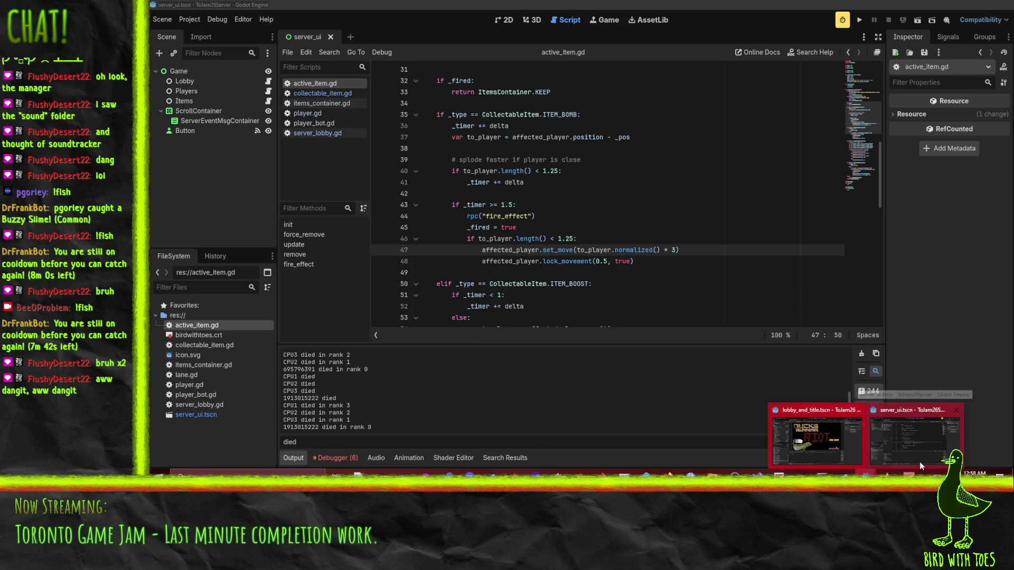
click(815, 439)
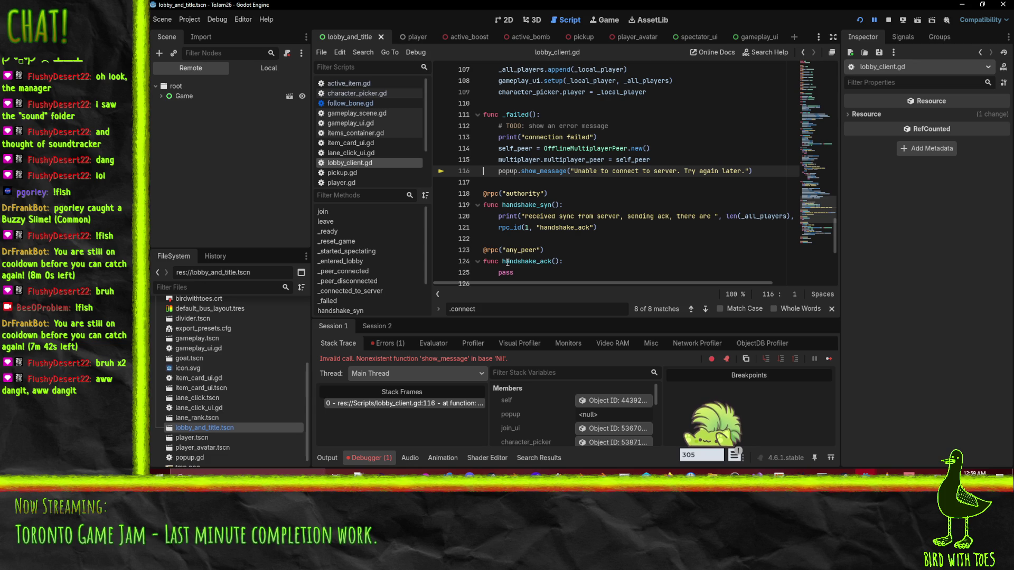
click(888, 20)
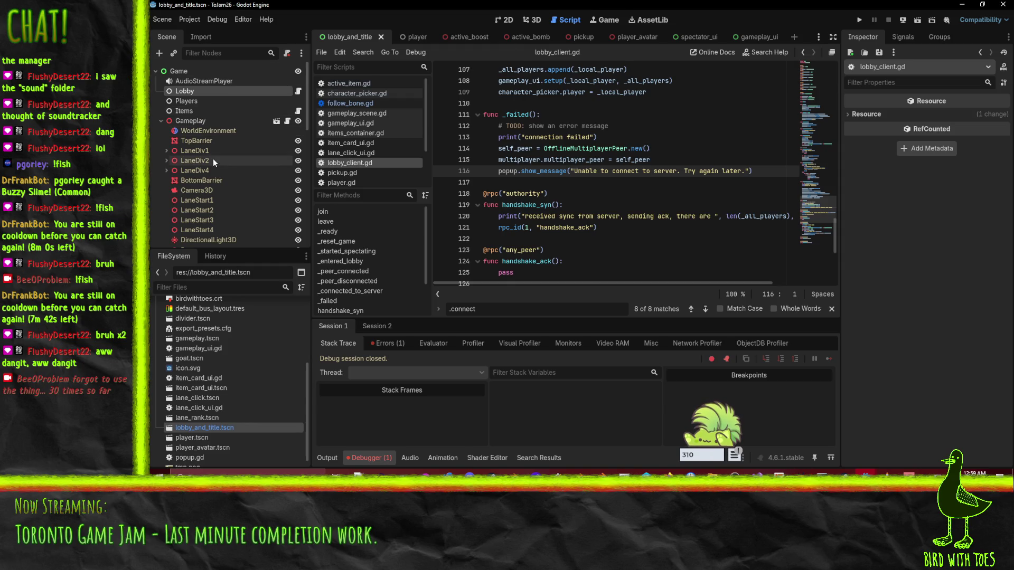
Assign the Popup node to the Lobby node's Popup property and rerun the game.
click(186, 93)
scroll(210, 228, down, 5)
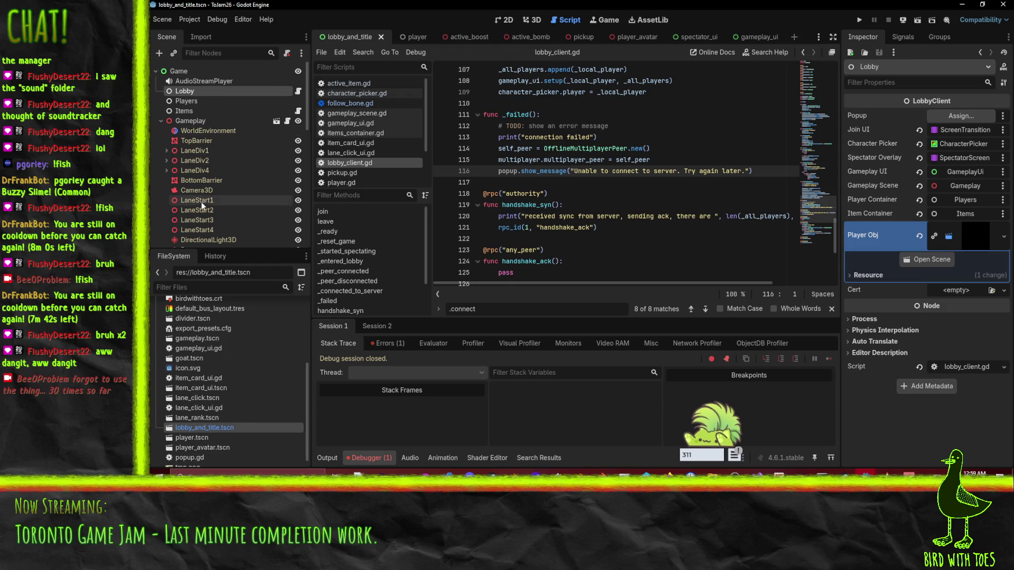
scroll(210, 228, down, 2)
mouse_move(186, 238)
mouse_down()
mouse_move(607, 180)
mouse_move(967, 103)
mouse_move(973, 114)
mouse_up()
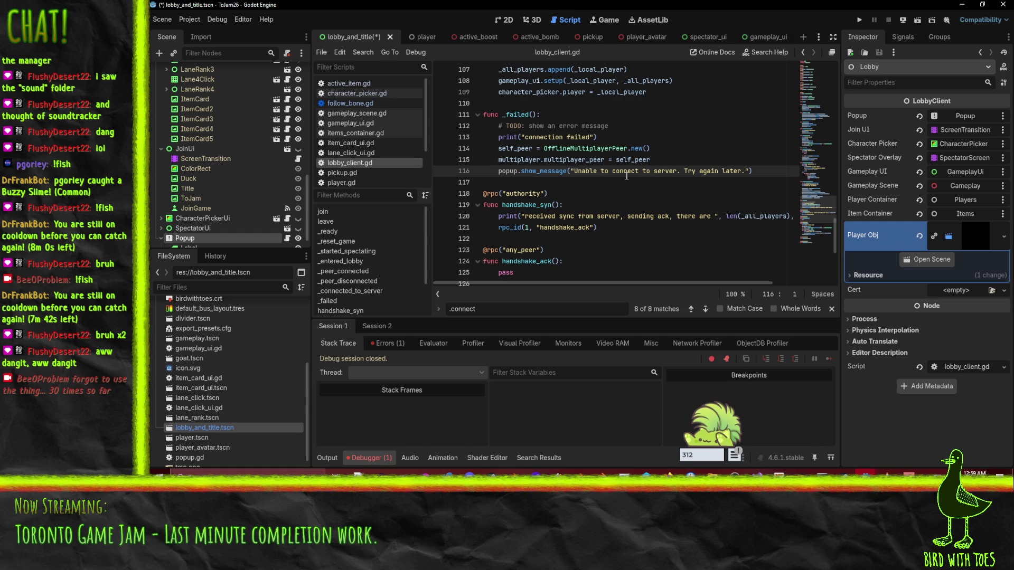
click(859, 19)
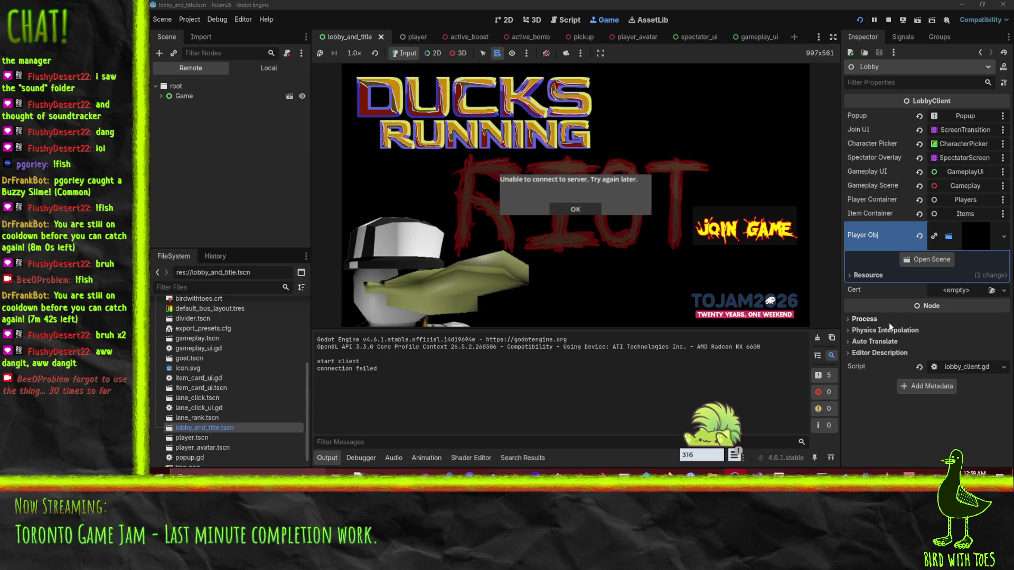
Dismiss the connection-failed popup, then run the server_ui project and start it listening.
click(581, 211)
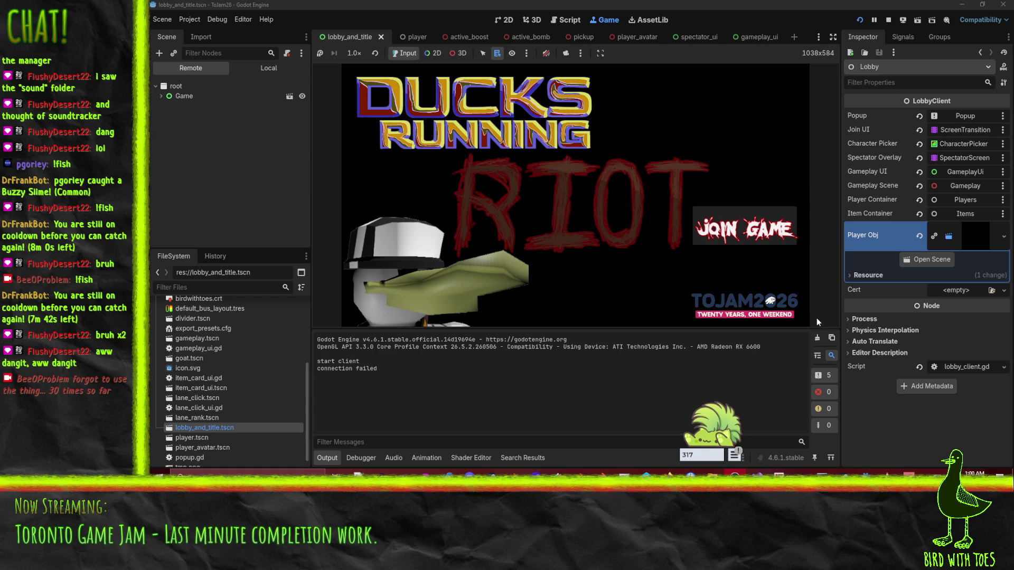
mouse_move(866, 472)
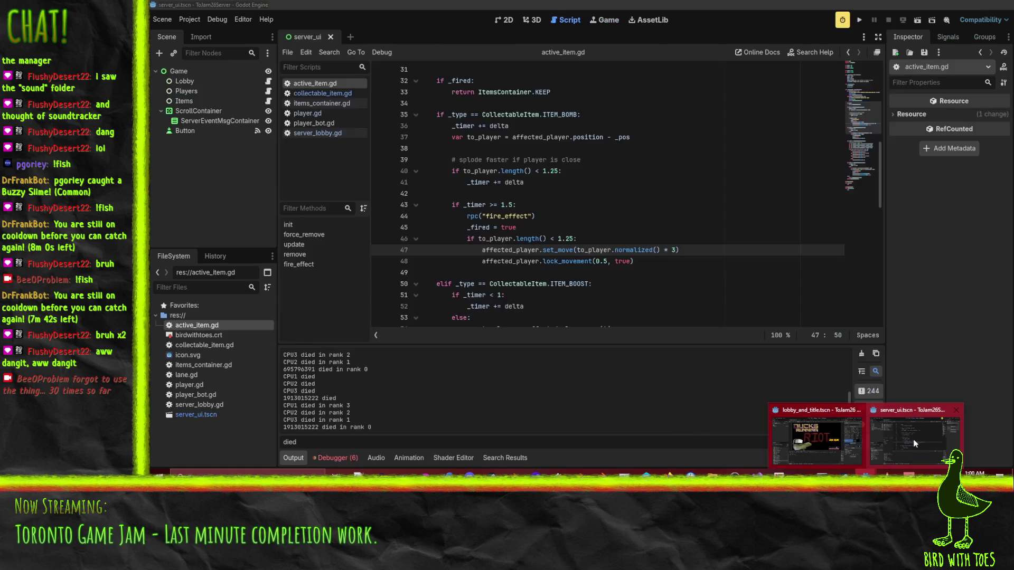
click(915, 444)
click(858, 21)
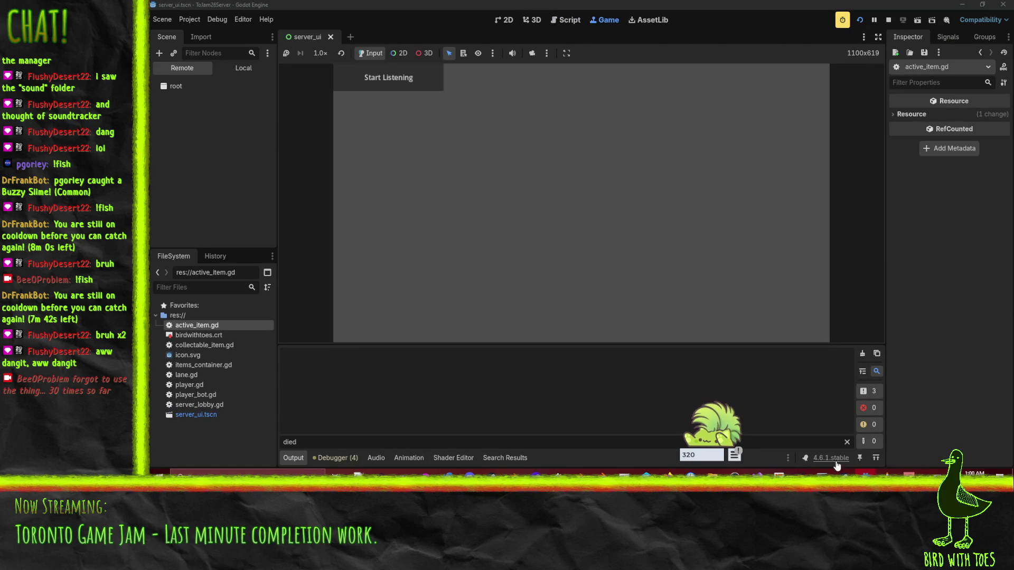
click(403, 80)
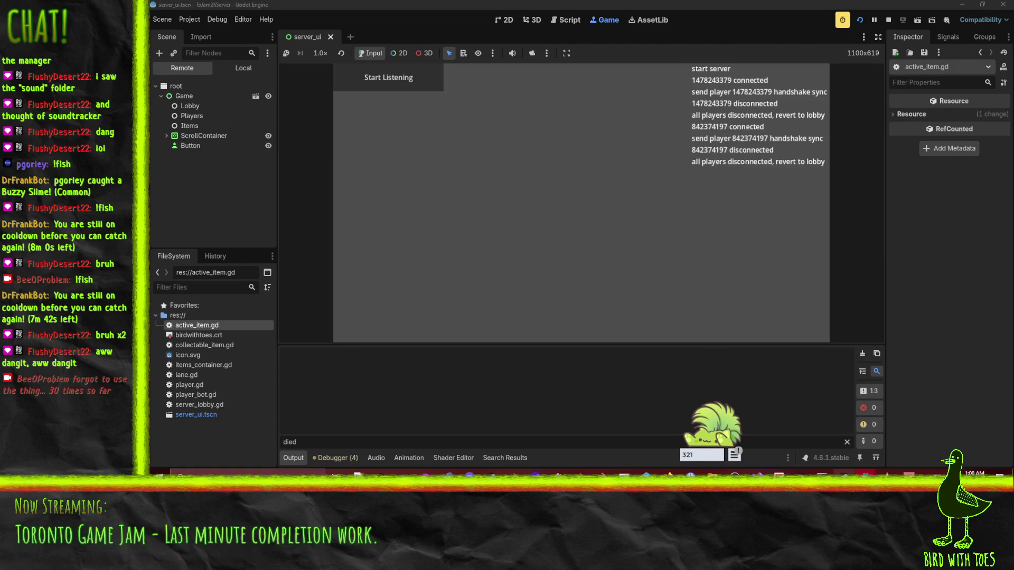
mouse_move(866, 471)
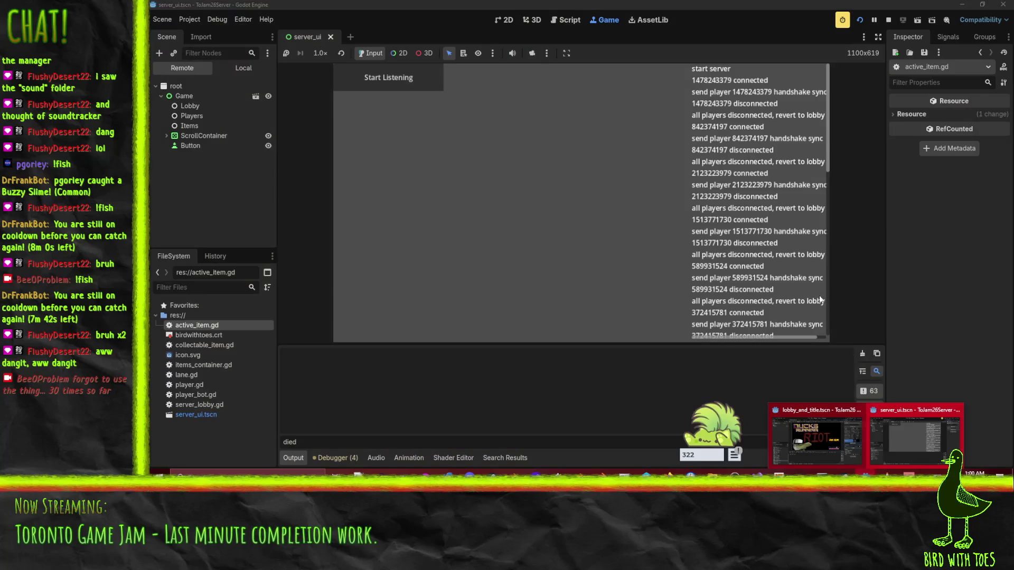
drag(827, 159, 847, 331)
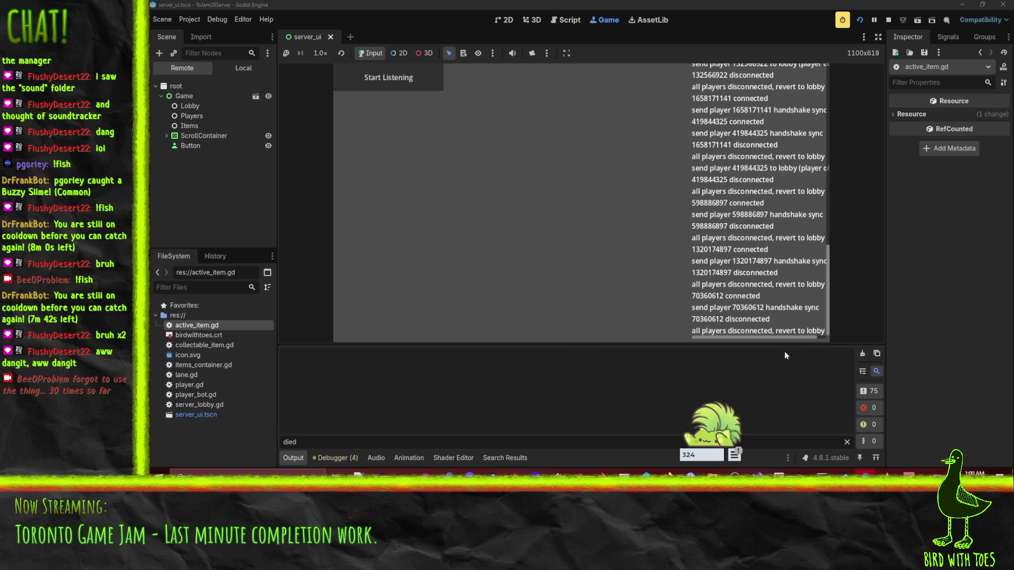
Join the game from the client's title screen.
mouse_move(865, 475)
click(818, 438)
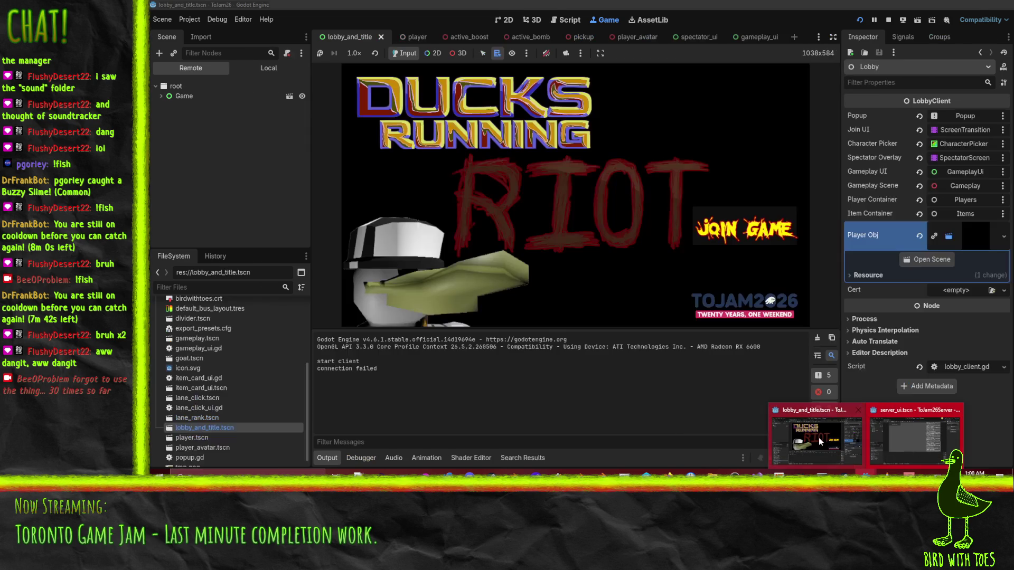
click(818, 437)
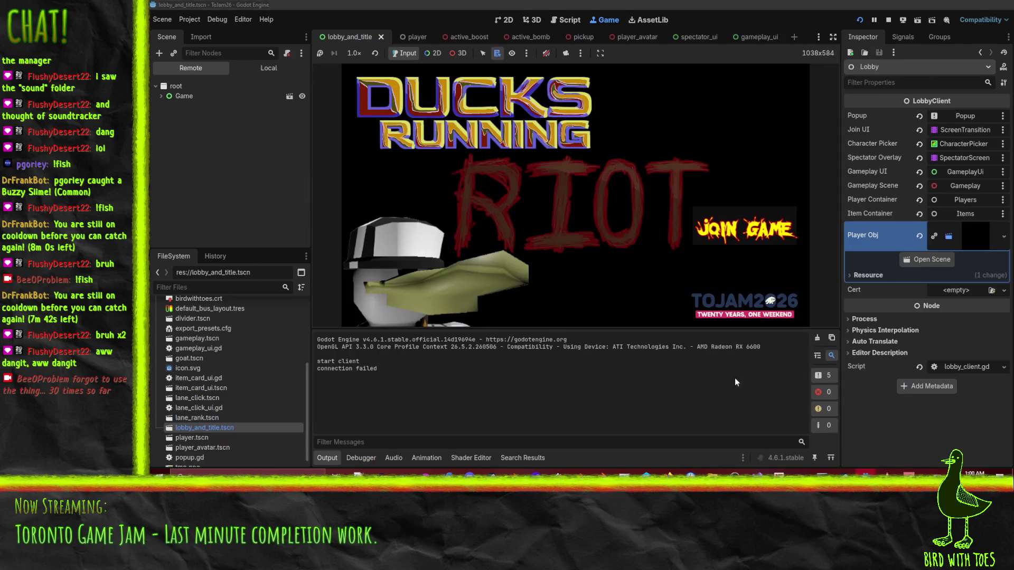
click(751, 233)
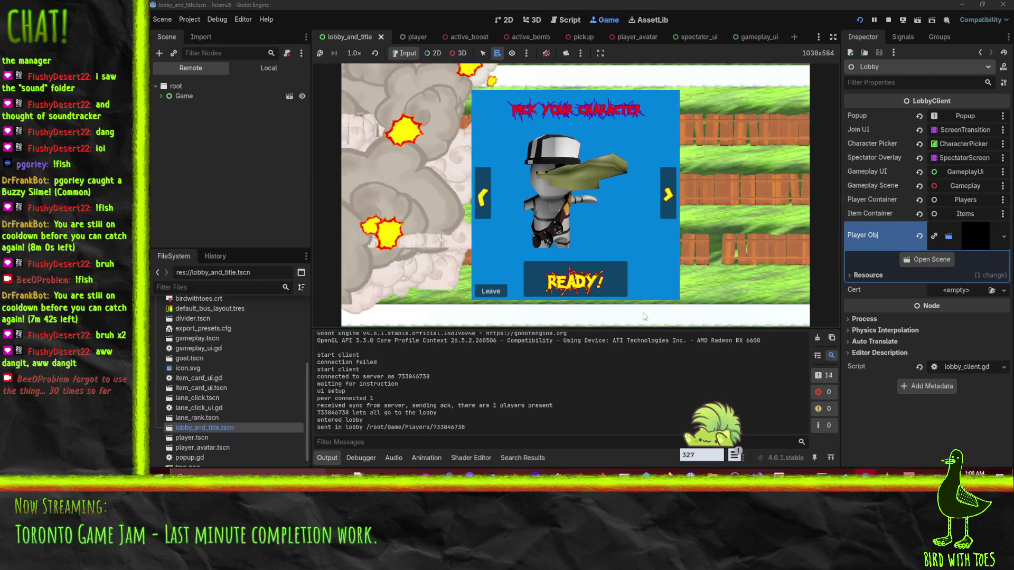
Stop the server to simulate a lost connection, stop the client run, and open the Popup node's context menu.
mouse_move(865, 475)
click(928, 438)
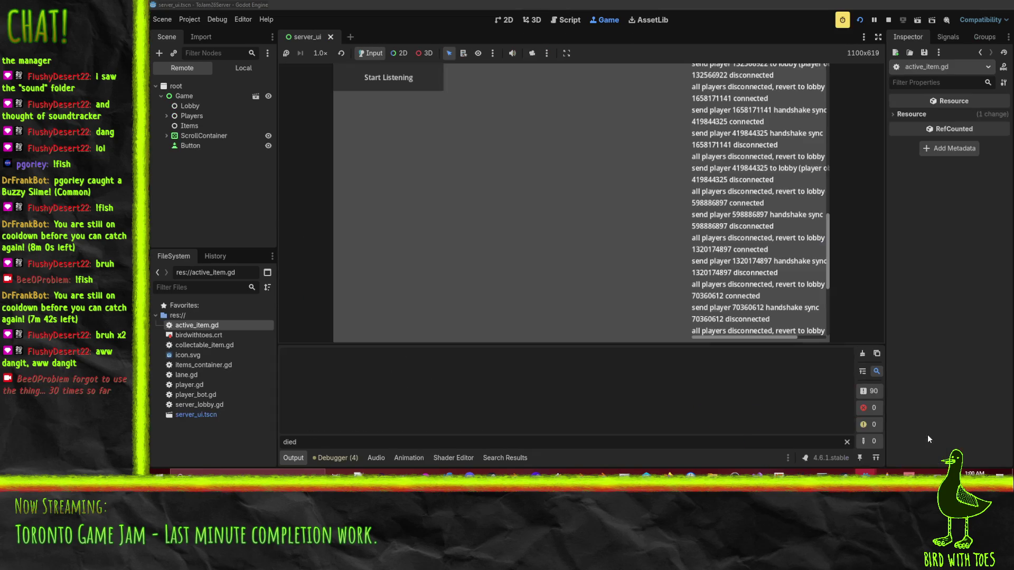
click(890, 21)
mouse_move(866, 475)
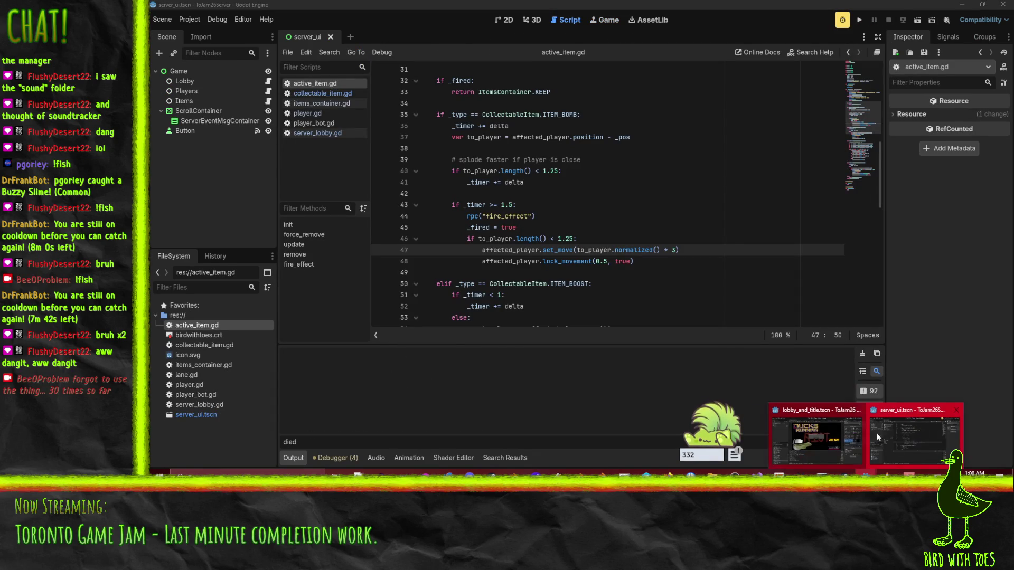
click(825, 436)
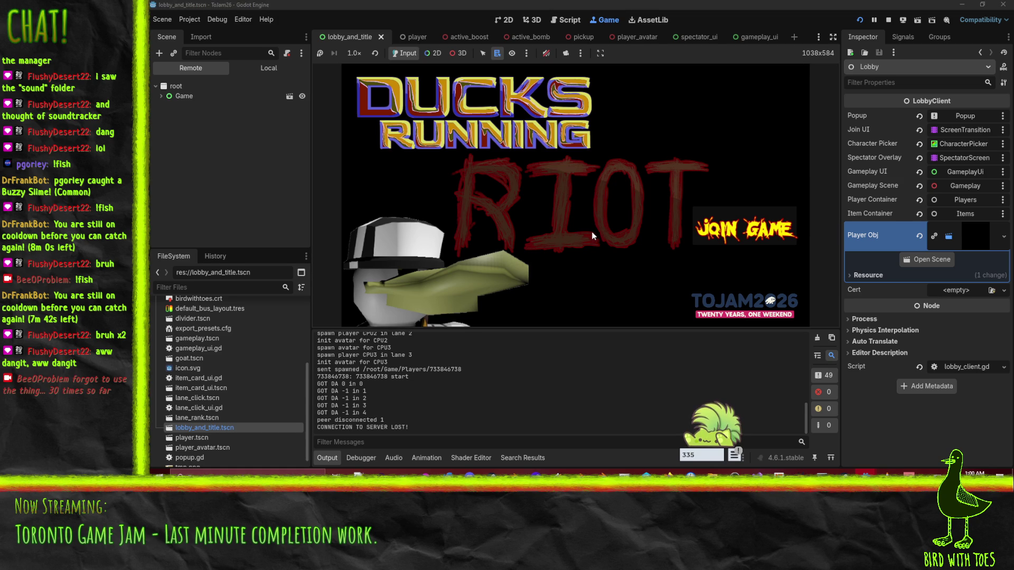
click(888, 21)
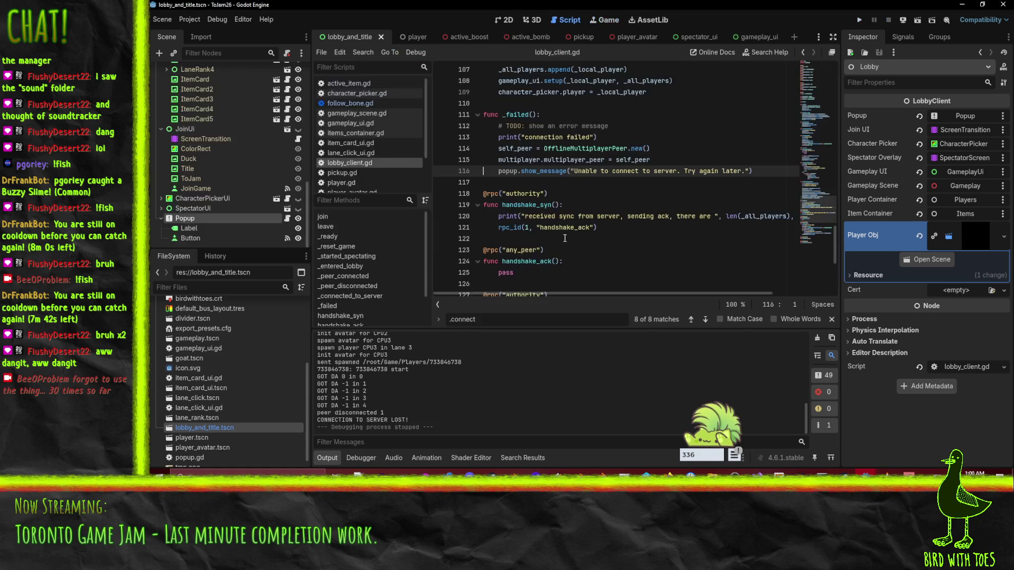
right_click(188, 217)
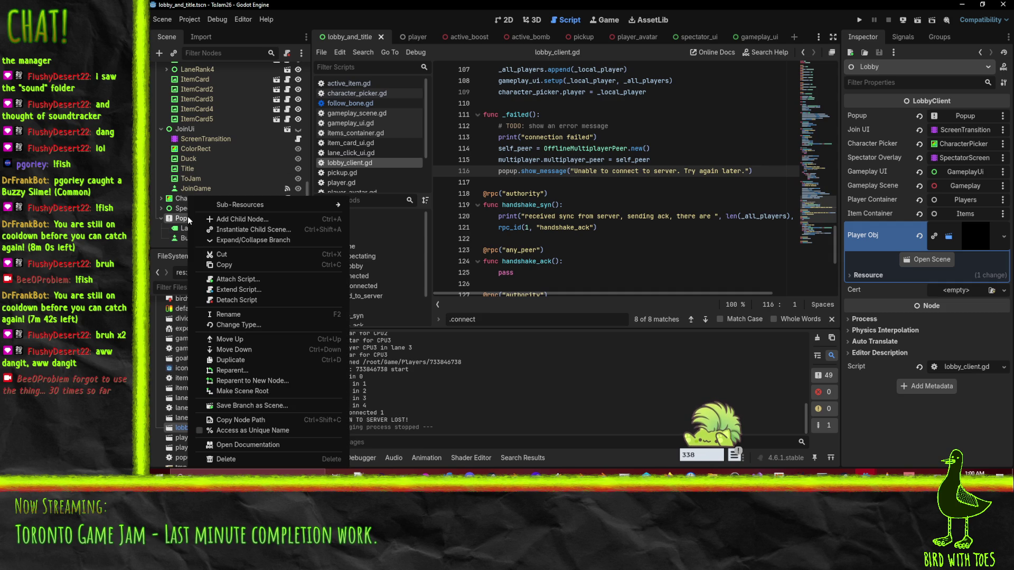
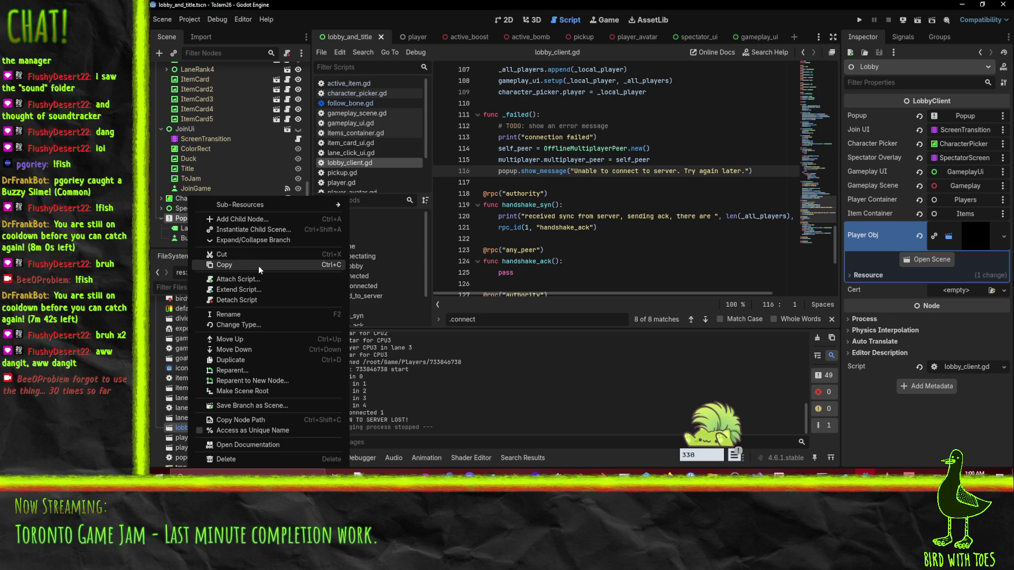
Change the Popup node's type to ColorRect, keeping popup.gd as its script.
click(256, 323)
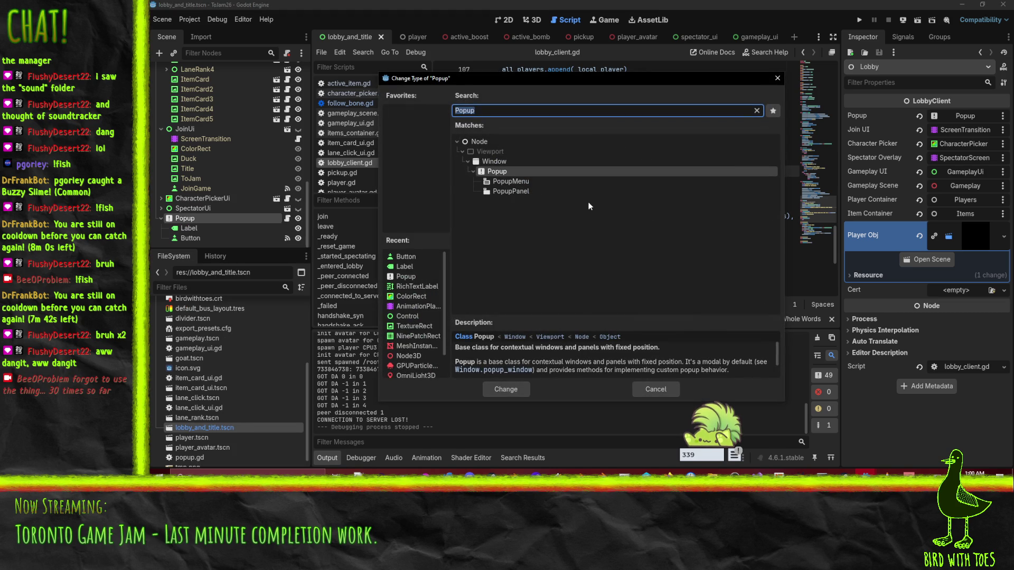
text(control)
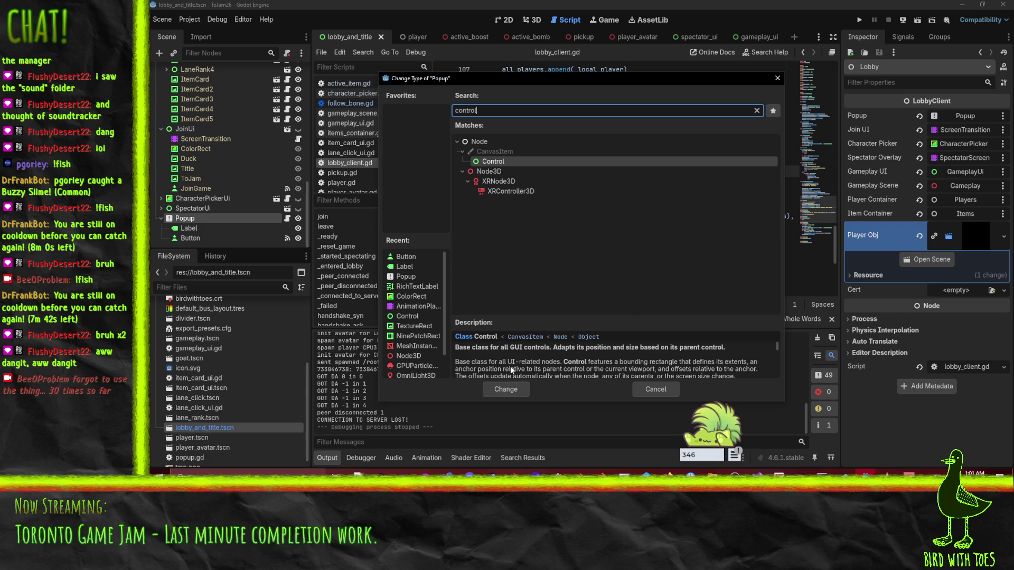
key(ctrl+a)
text(color)
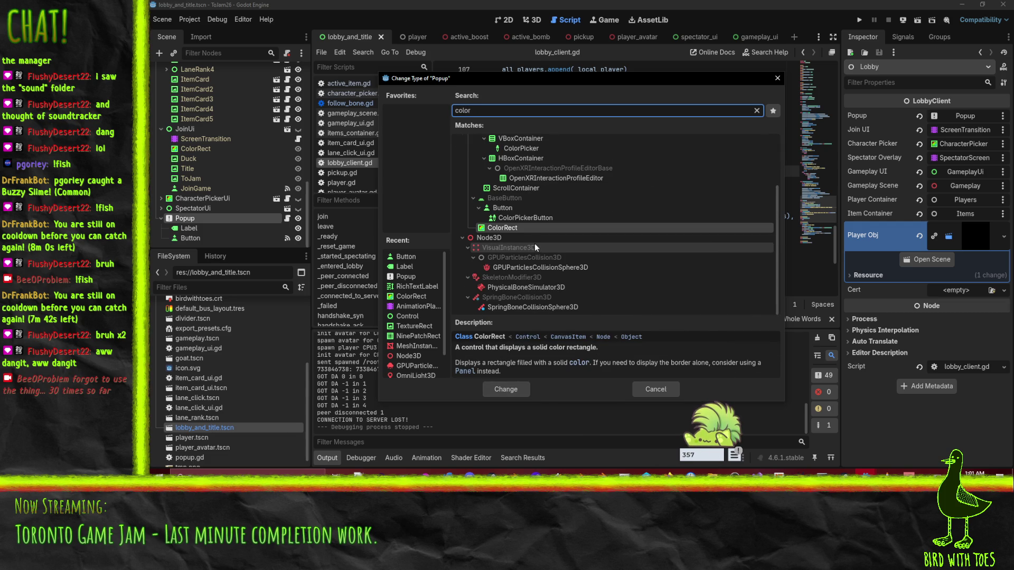
click(518, 387)
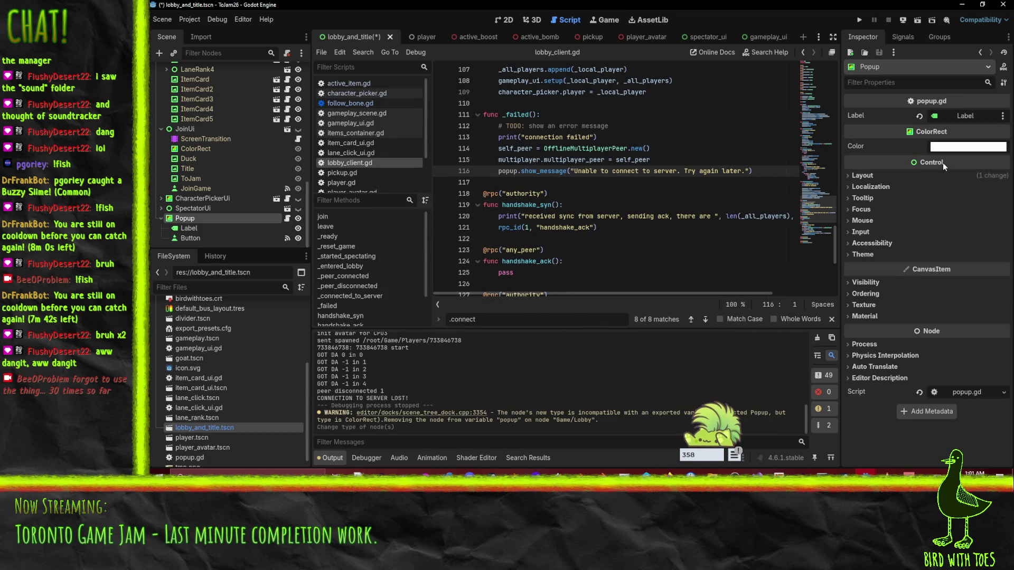
Set the Popup rectangle's colour to a translucent dark red with full saturation.
click(976, 147)
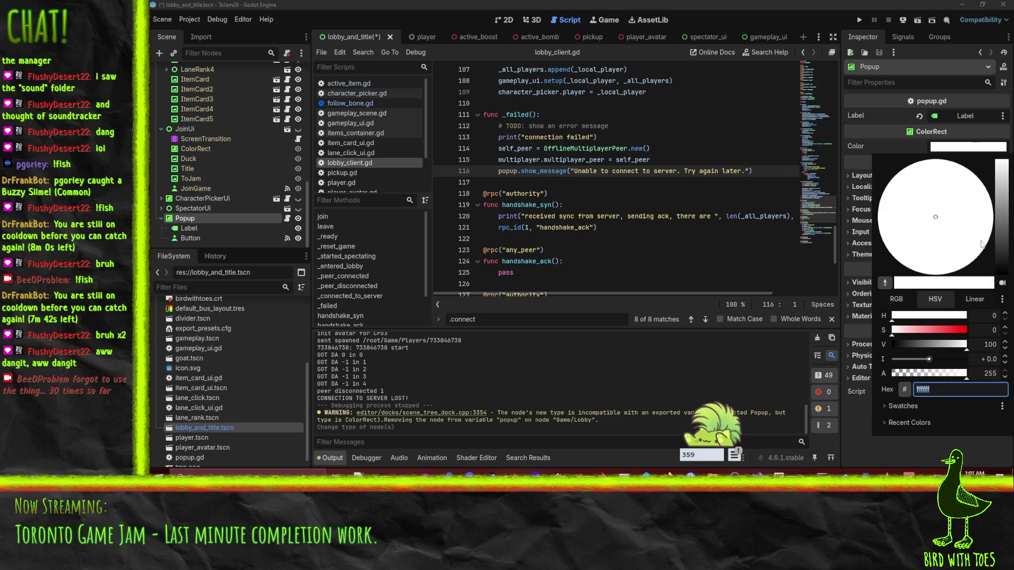
key(shift+Tab)
drag(1001, 227, 1005, 293)
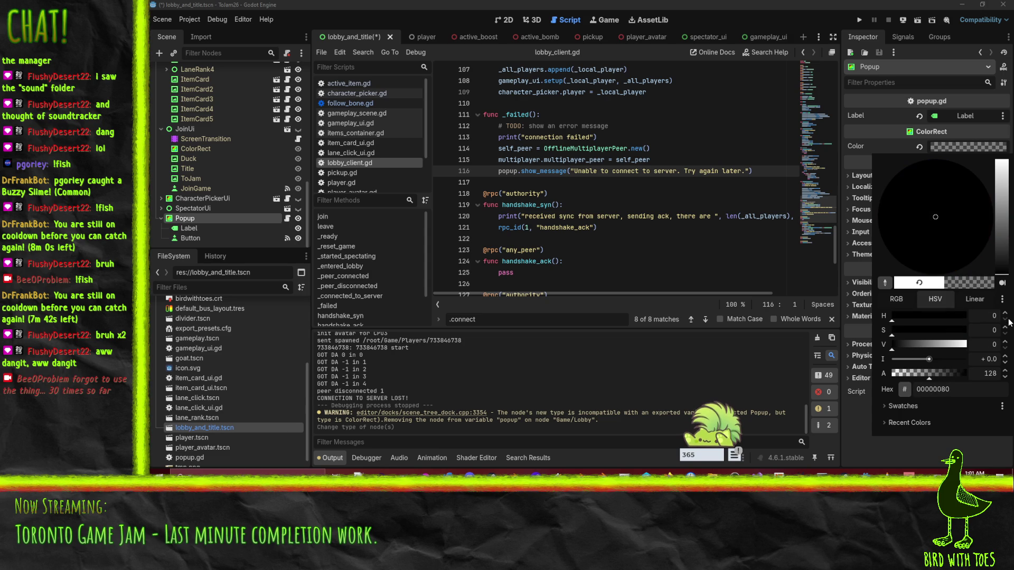
drag(896, 331, 973, 338)
drag(898, 343, 905, 350)
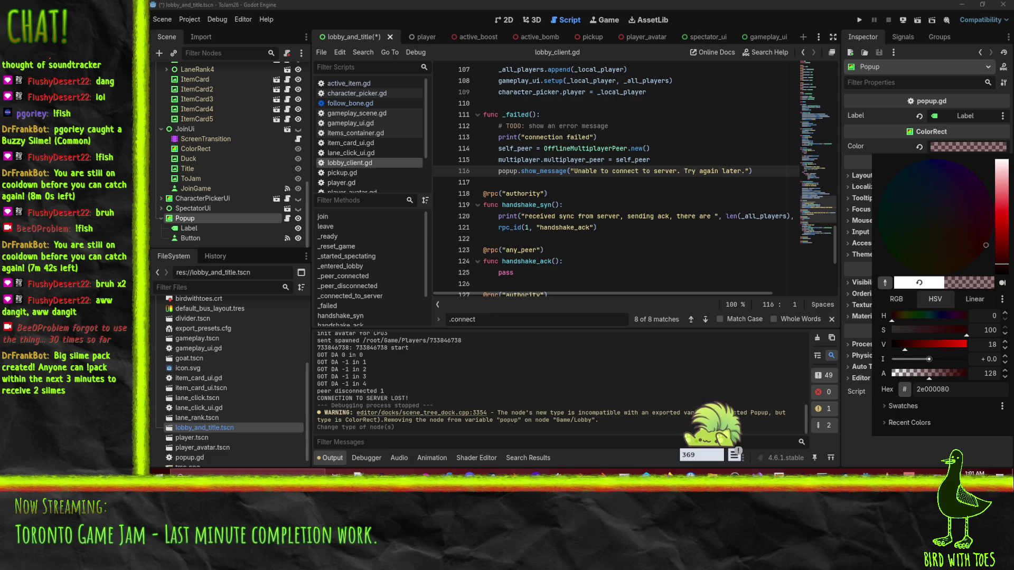
key(Escape)
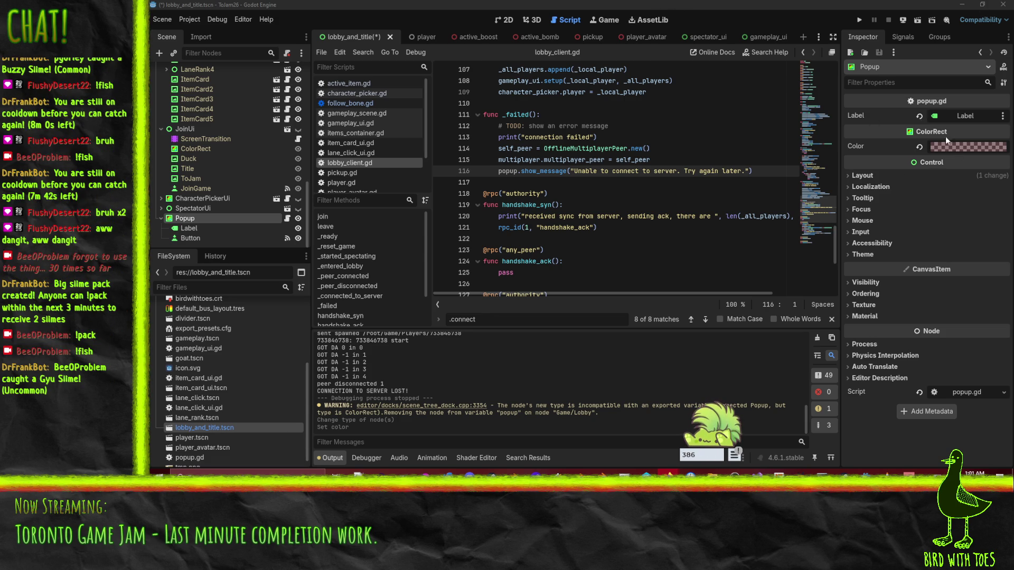
Raise the rectangle colour's alpha to 180, giving hex 2e0000b4.
click(968, 148)
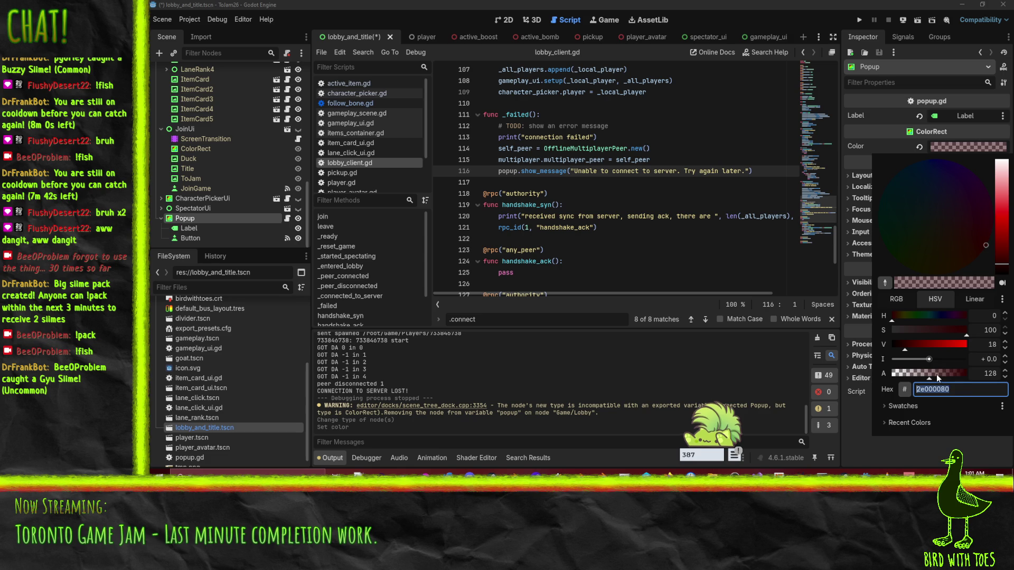
drag(936, 374, 945, 376)
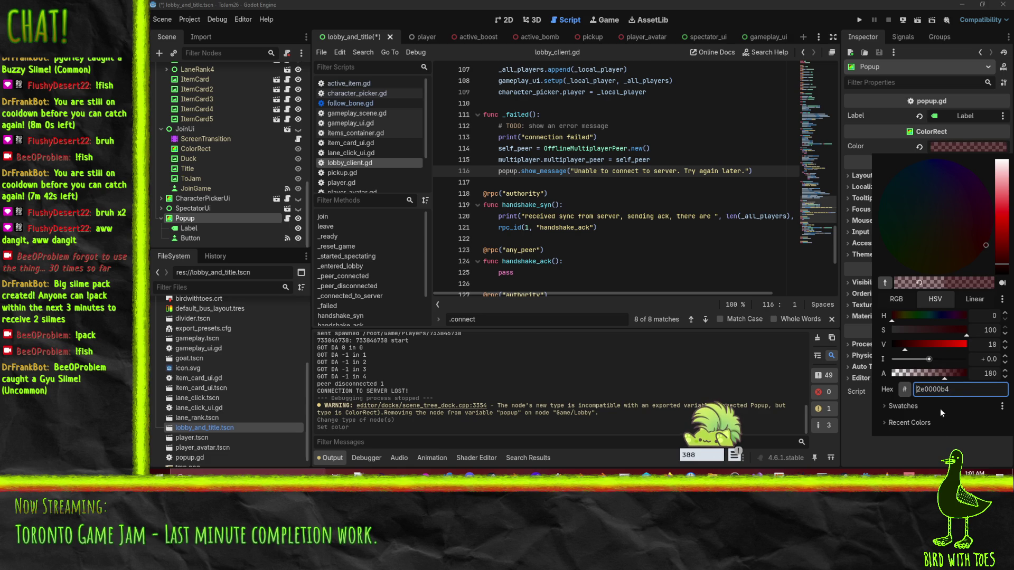
click(853, 440)
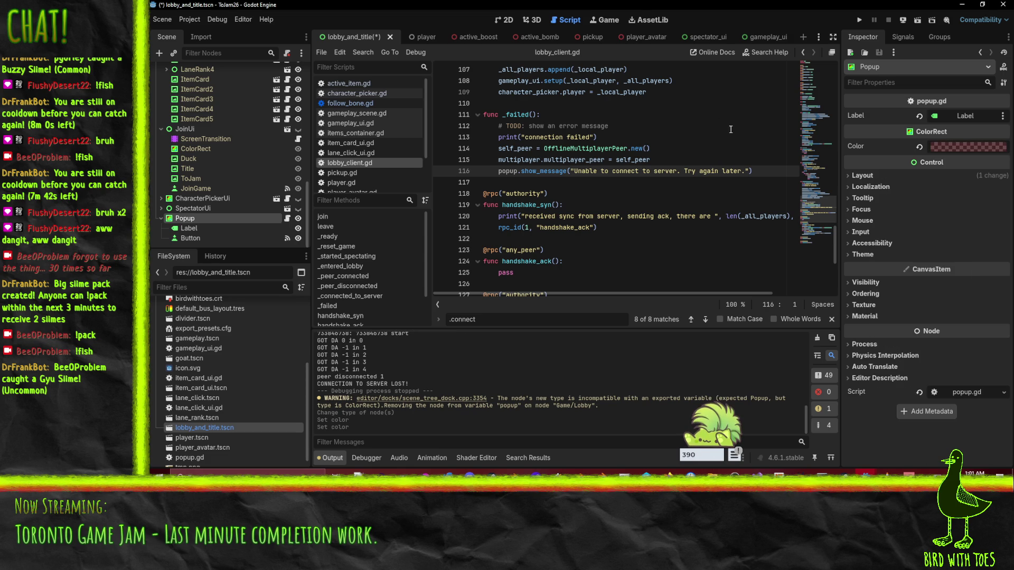
Add an AnimationPlayer under Popup, move it above Label, and open popup.gd.
right_click(210, 220)
click(232, 230)
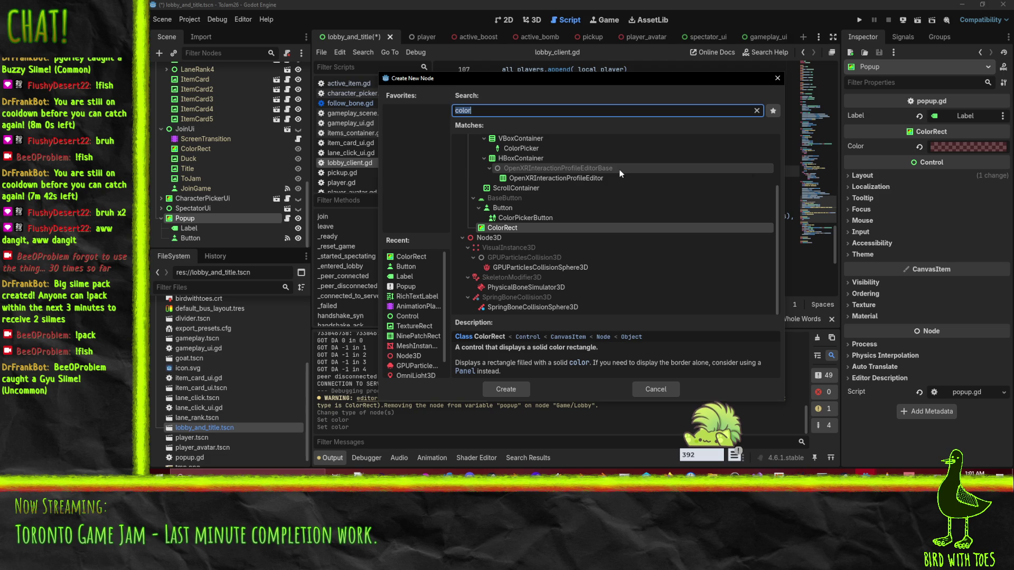
text(anim)
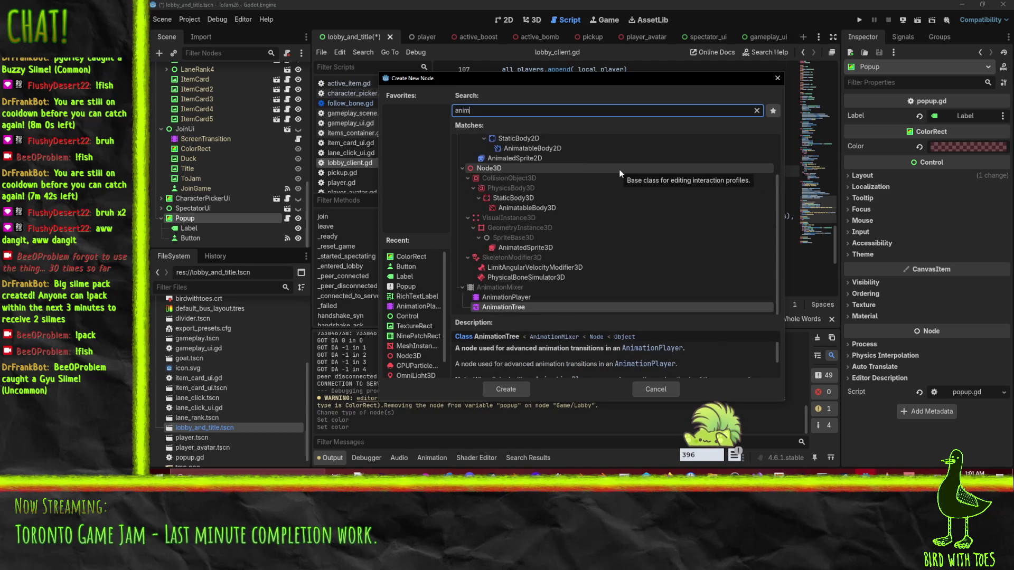
click(517, 289)
click(517, 297)
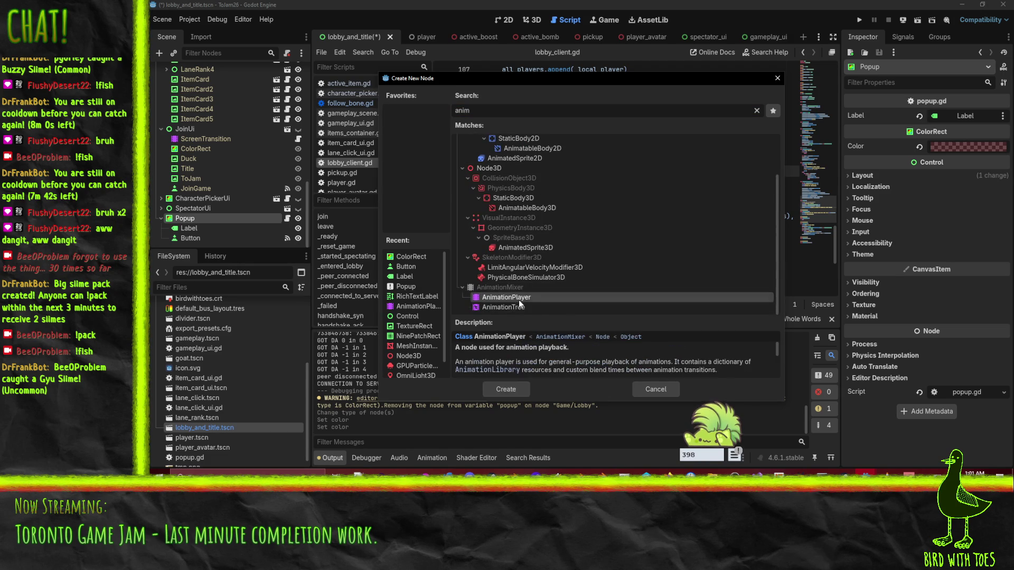
click(519, 389)
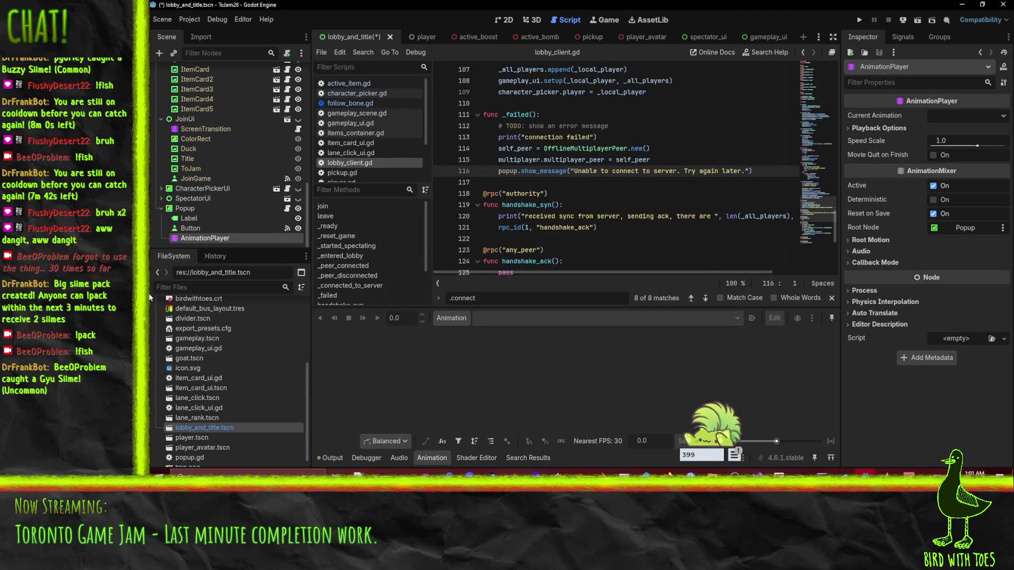
drag(200, 239, 203, 220)
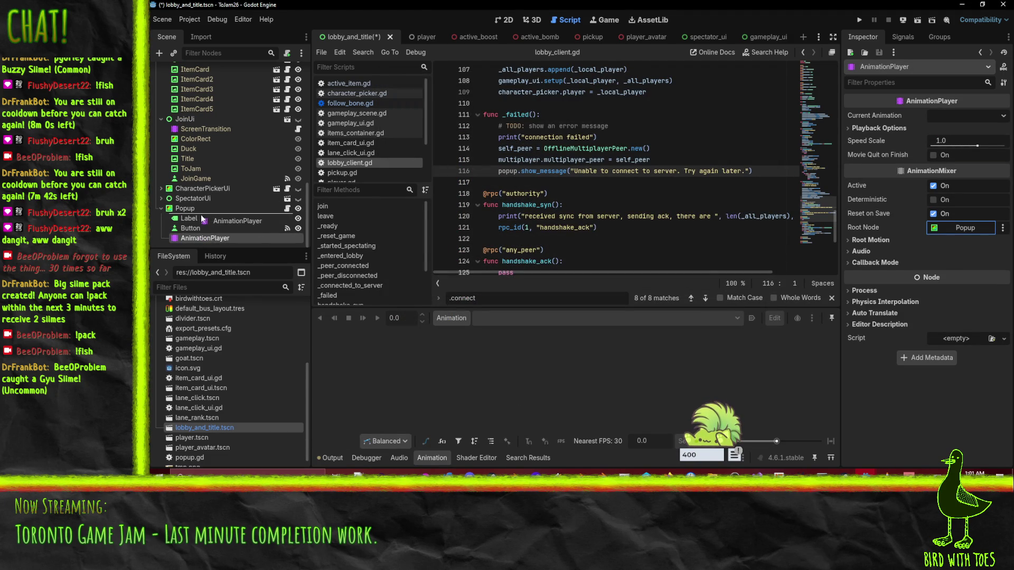
click(184, 208)
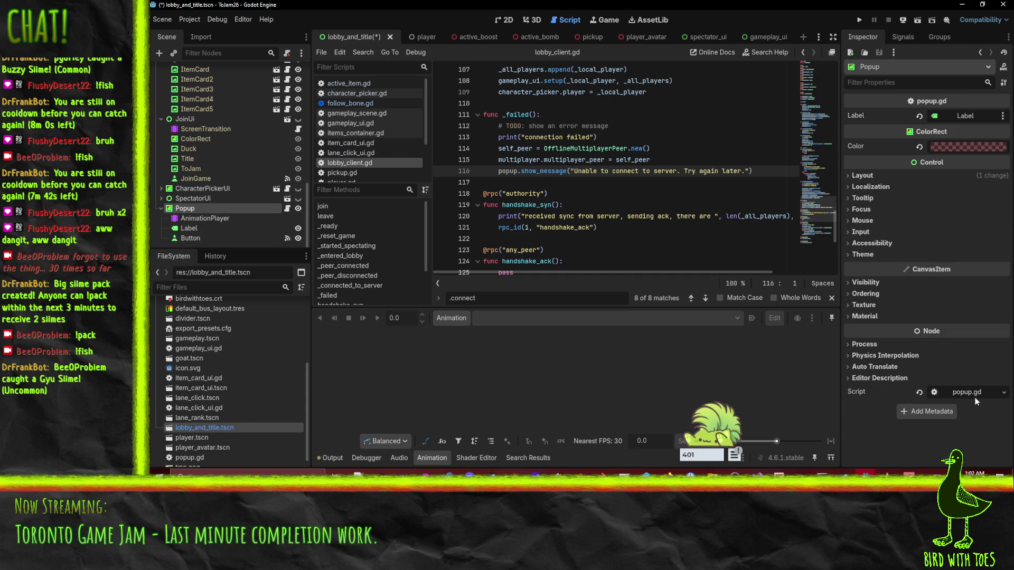
click(971, 391)
Make popup.gd extend Control and add an exported transition variable typed AnimationPlayer.
click(532, 71)
double_click(532, 72)
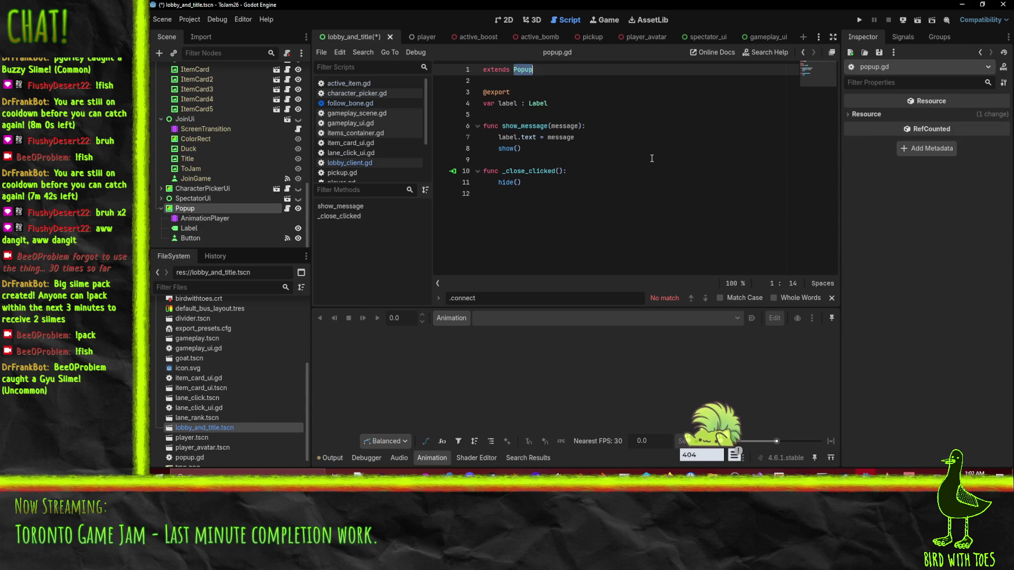
text(Control)
click(607, 137)
click(518, 92)
key(Up)
key(Return)
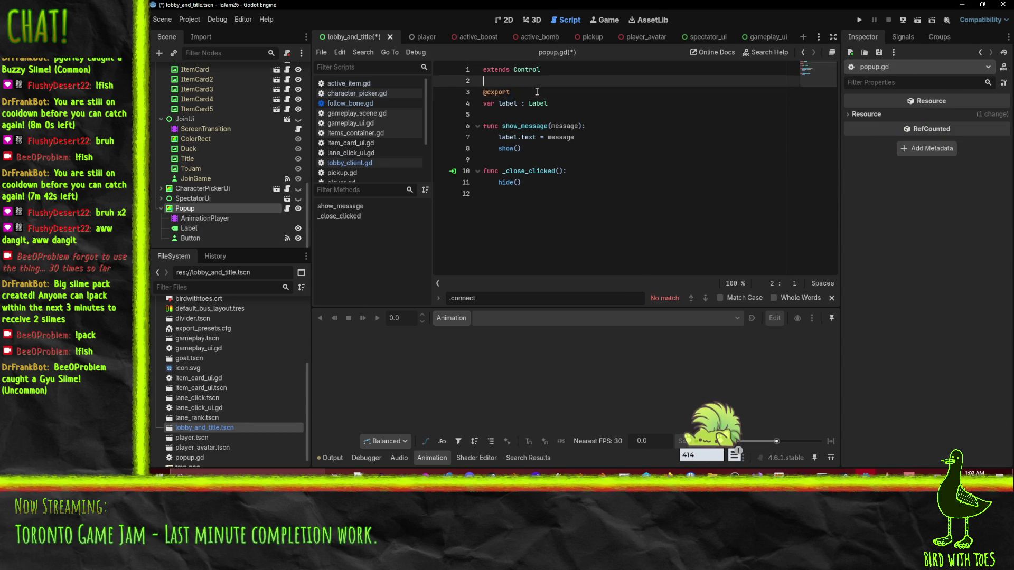
text(@export)
key(Return)
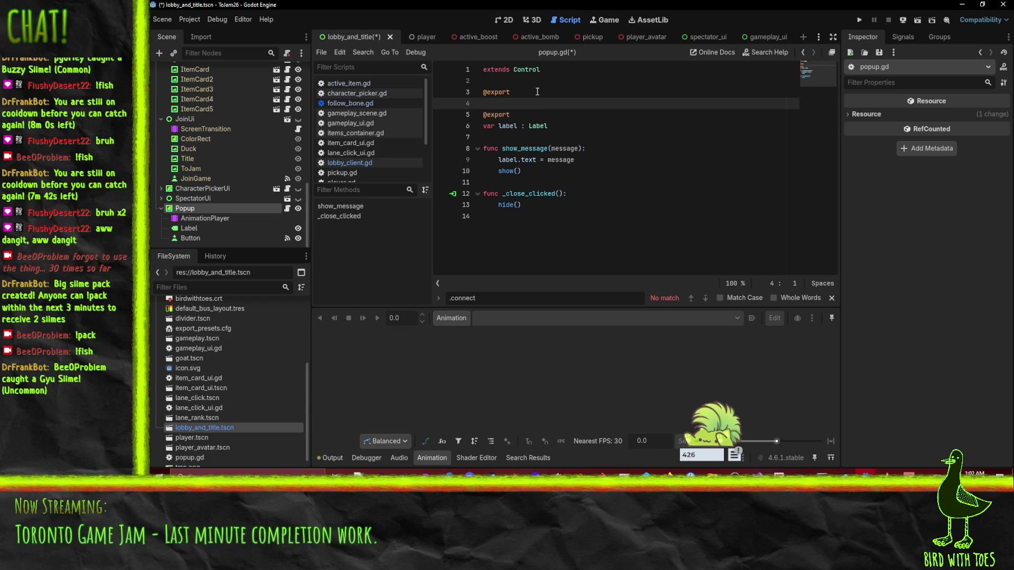
text(var )
text(transition : )
text(Ani)
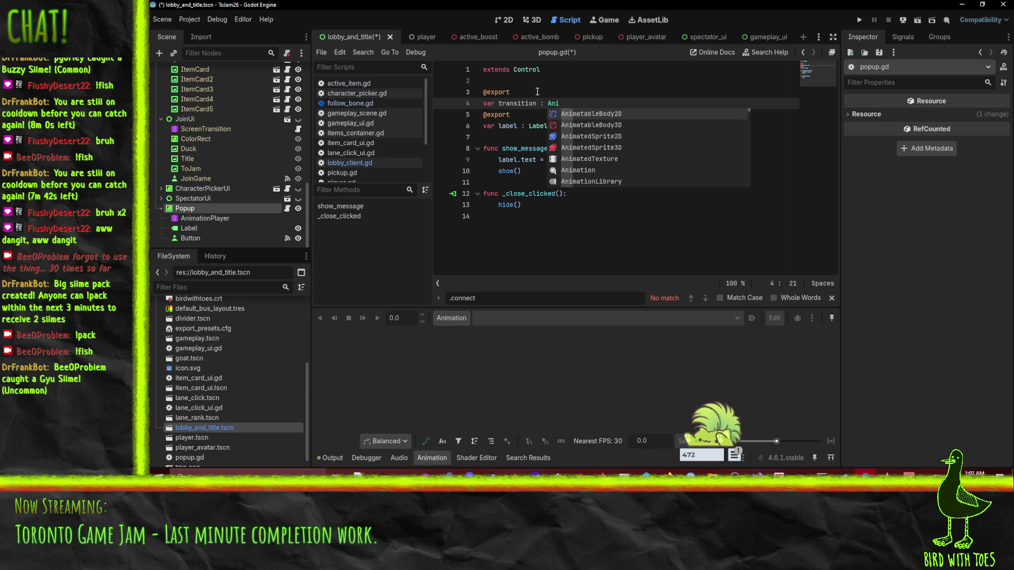
text(mationPla)
key(Return)
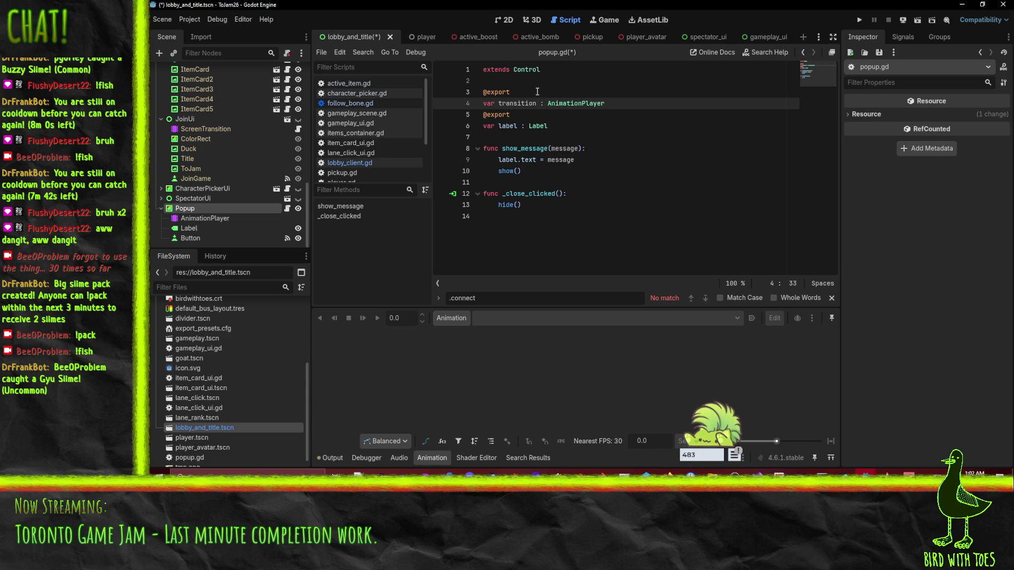
Add a transition.enter() call inside show_message.
double_click(517, 104)
key(ctrl+c)
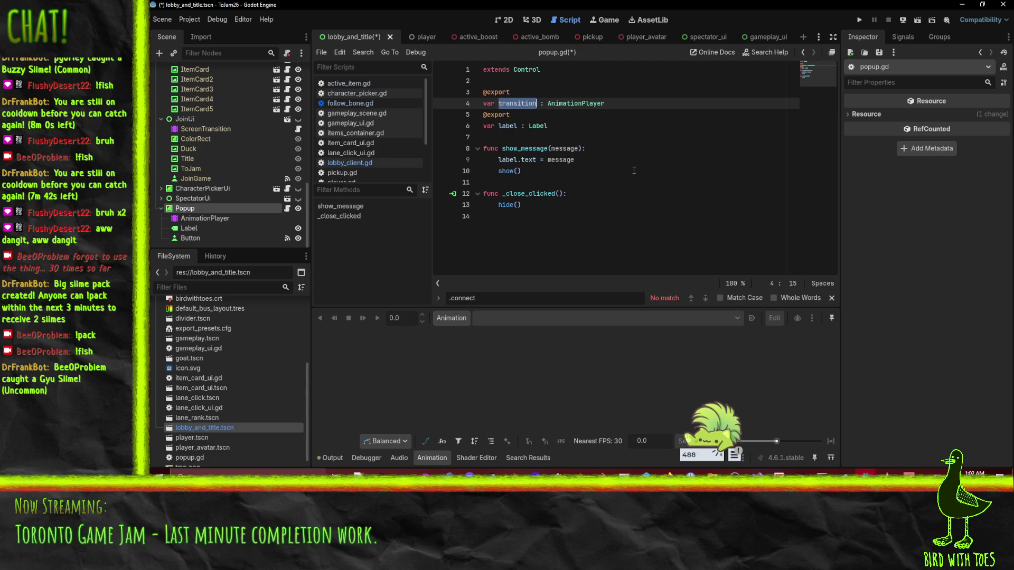
click(602, 150)
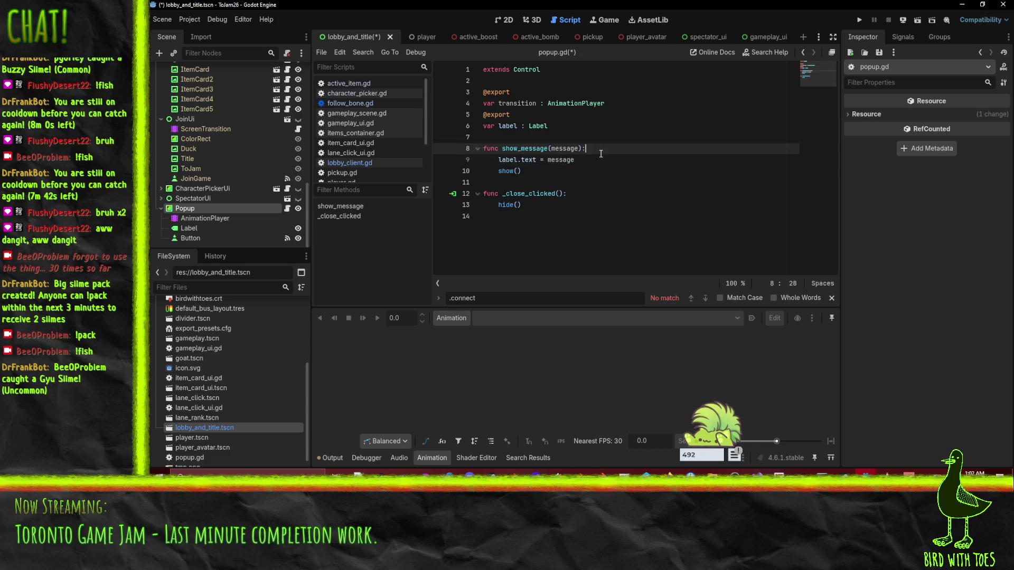
key(ctrl+v)
key(BackSpace)
key(BackSpace)
key(BackSpace)
key(Return)
key(ctrl+v)
text(.enter)
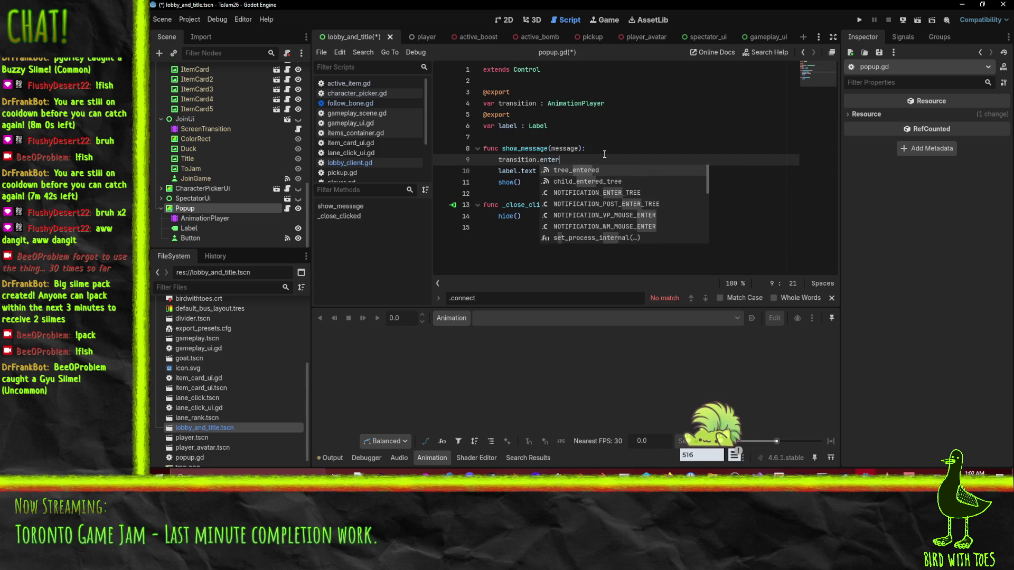
text(())
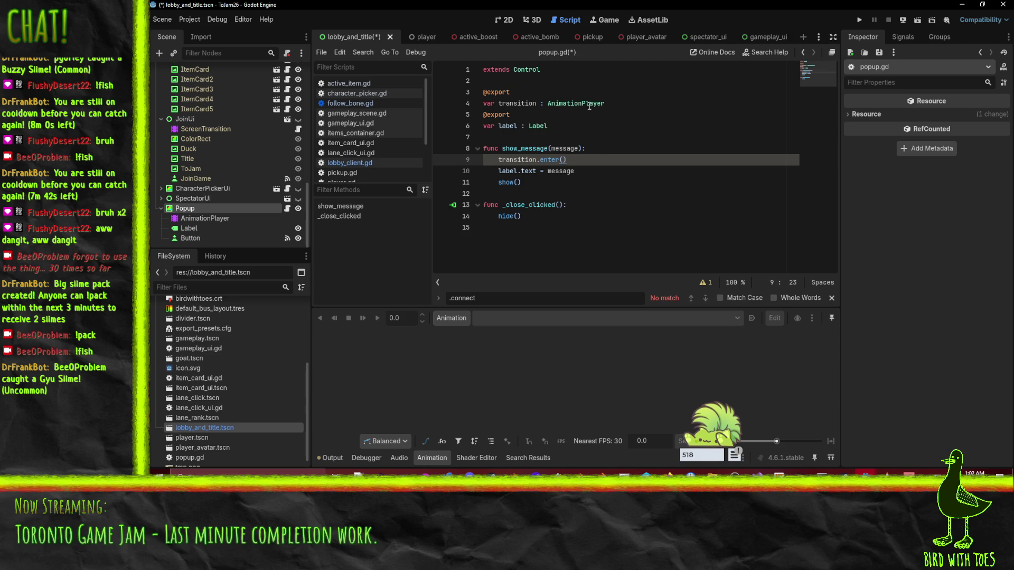
Retype transition as ScreenTransition and replace hide() in _close_clicked with transition.exit().
double_click(590, 104)
text(Scr)
key(Return)
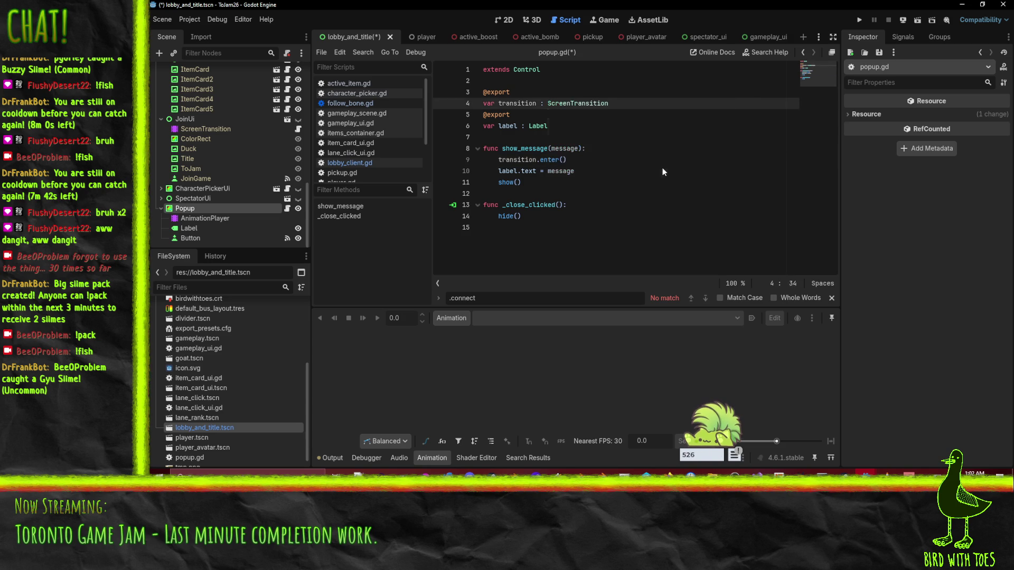
click(662, 182)
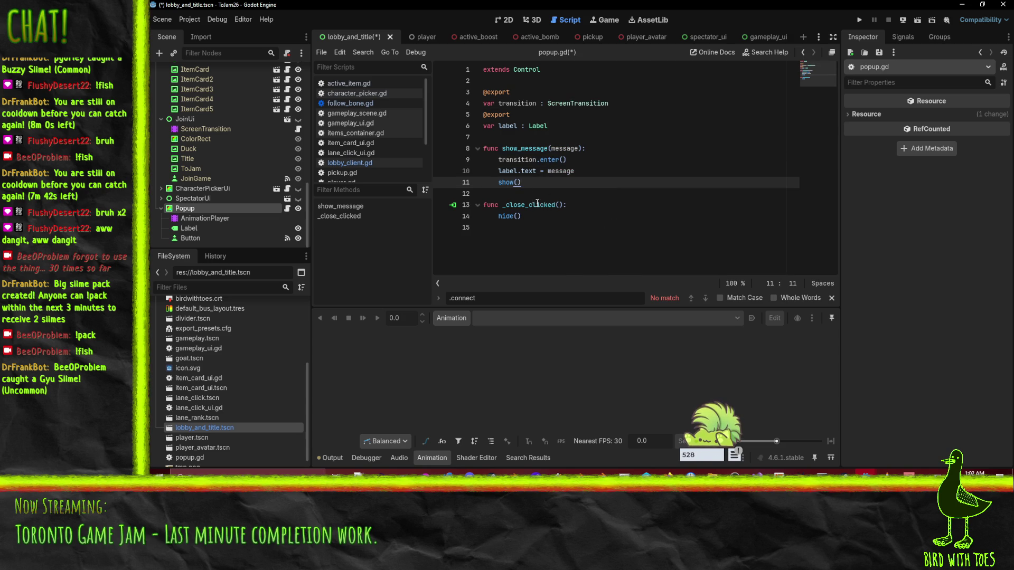
click(577, 208)
key(Down)
key(shift+Home)
text(transi)
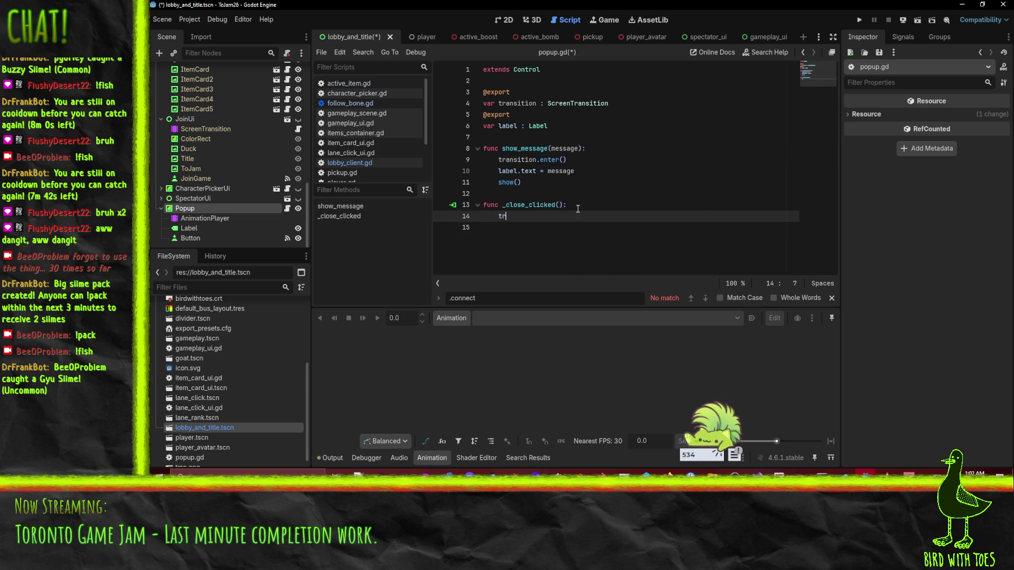
key(Return)
text(.exit)
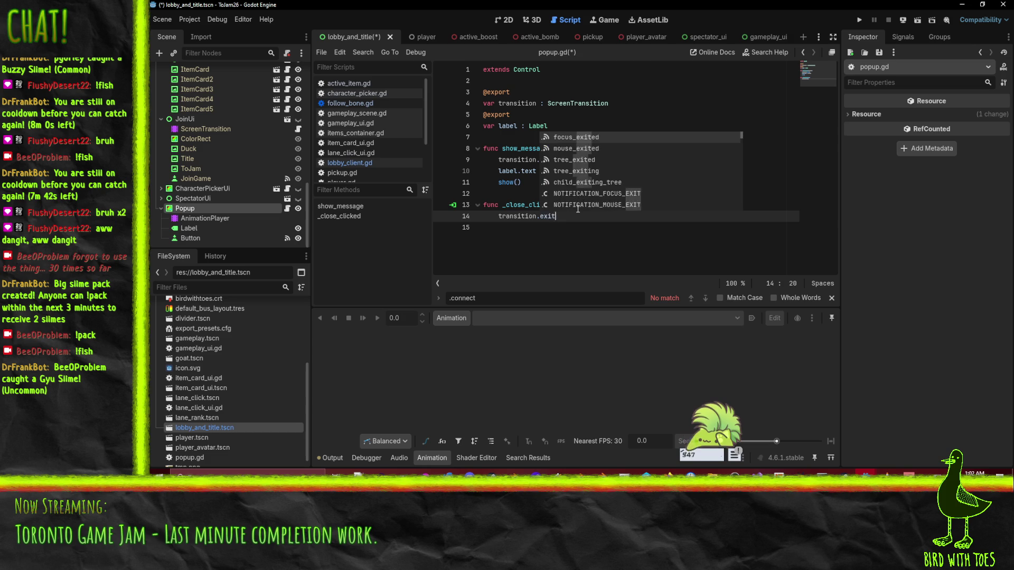
key(Return)
Save the project and delete the show() line from show_message.
key(ctrl+s)
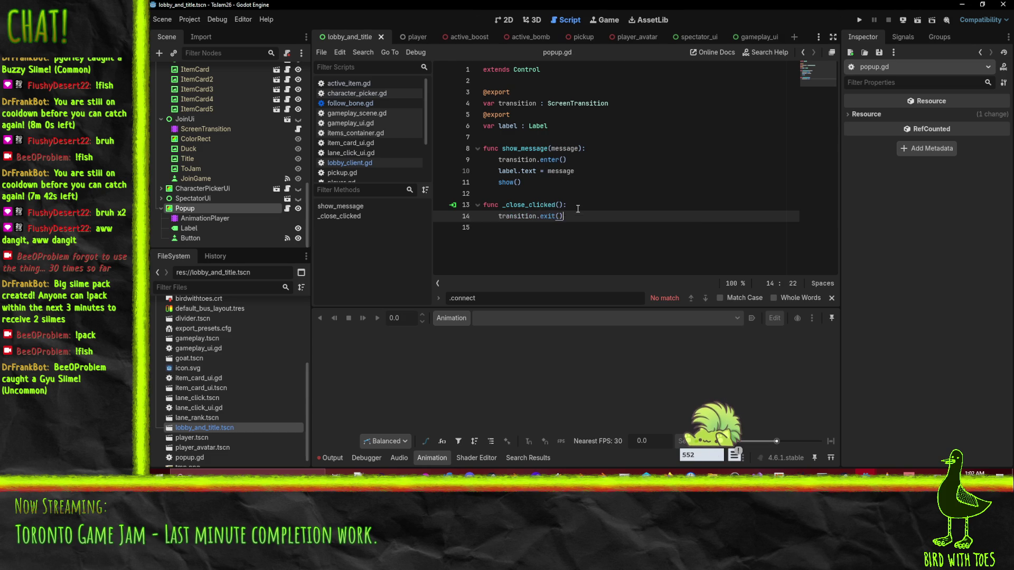
click(658, 173)
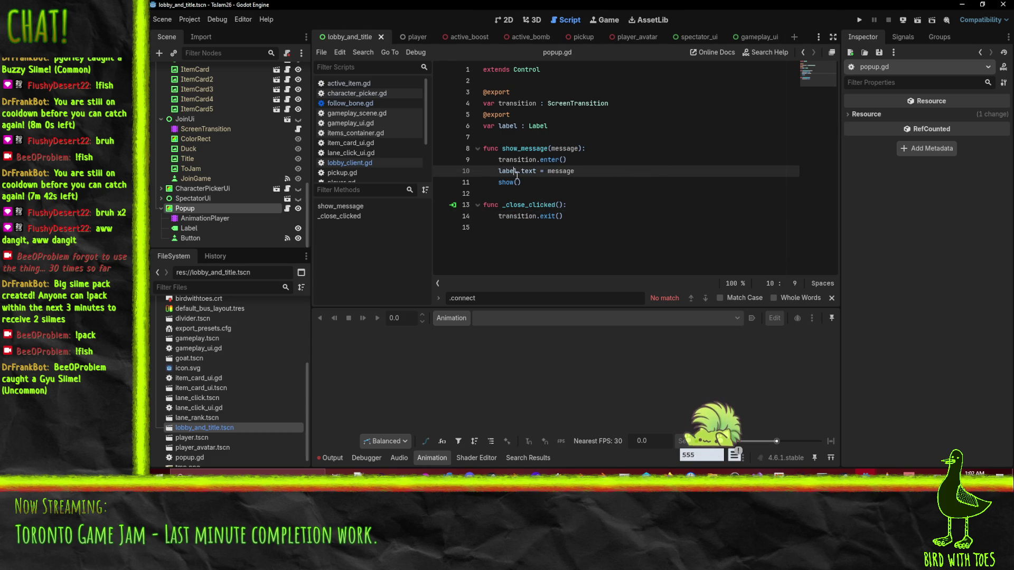
key(Down)
key(ctrl+shift+k)
key(Up)
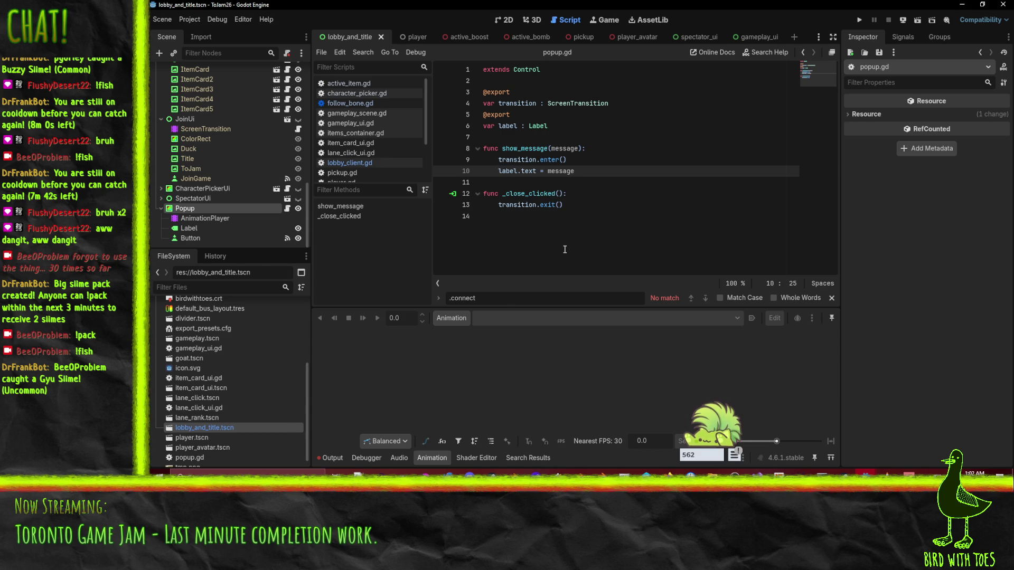
Attach screen_transition.gd to the Popup's AnimationPlayer via Quick Load.
click(201, 209)
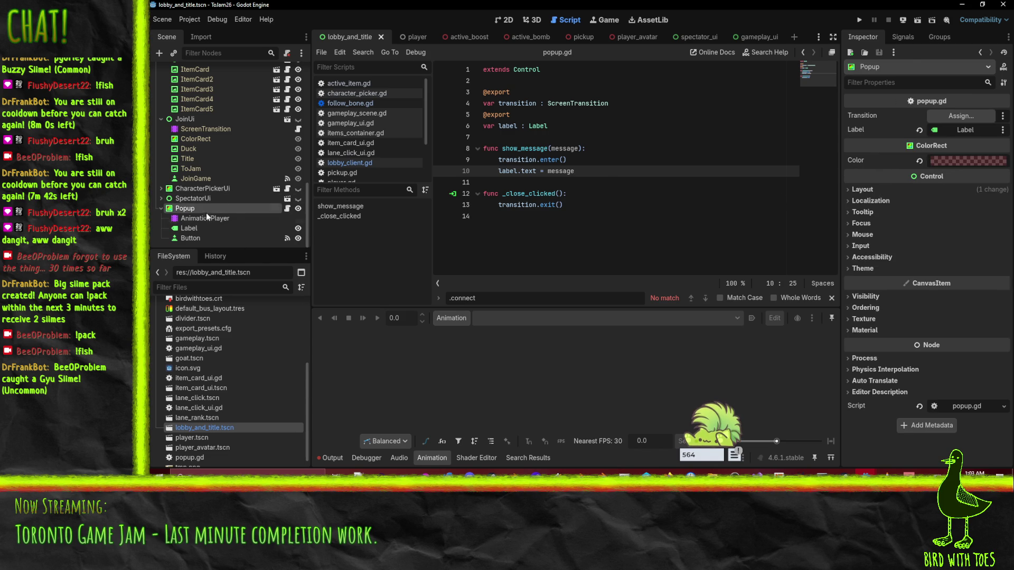
mouse_move(205, 218)
mouse_down()
mouse_move(819, 169)
mouse_move(945, 122)
mouse_up()
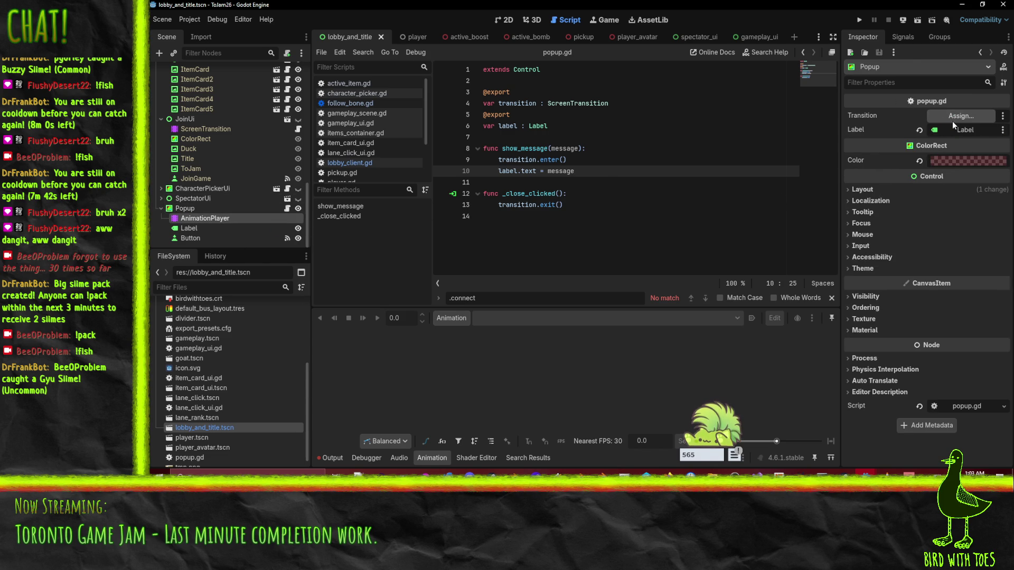
click(209, 218)
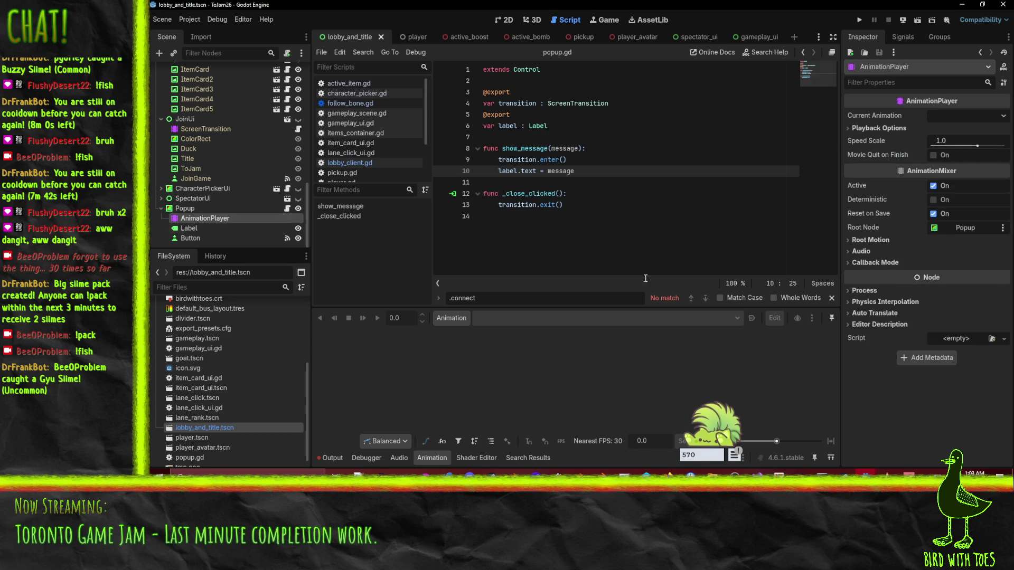
click(1004, 338)
click(974, 368)
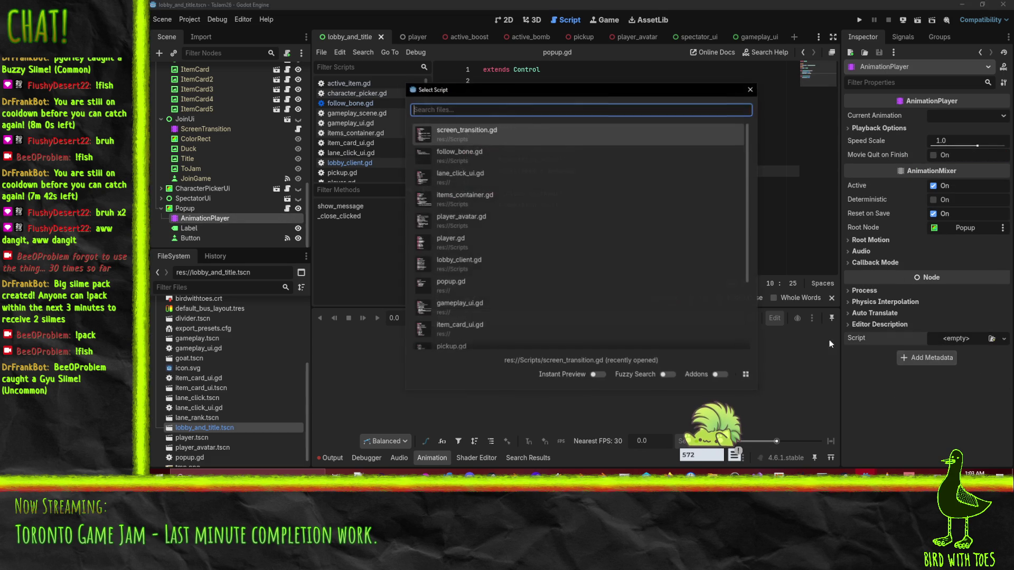
double_click(519, 132)
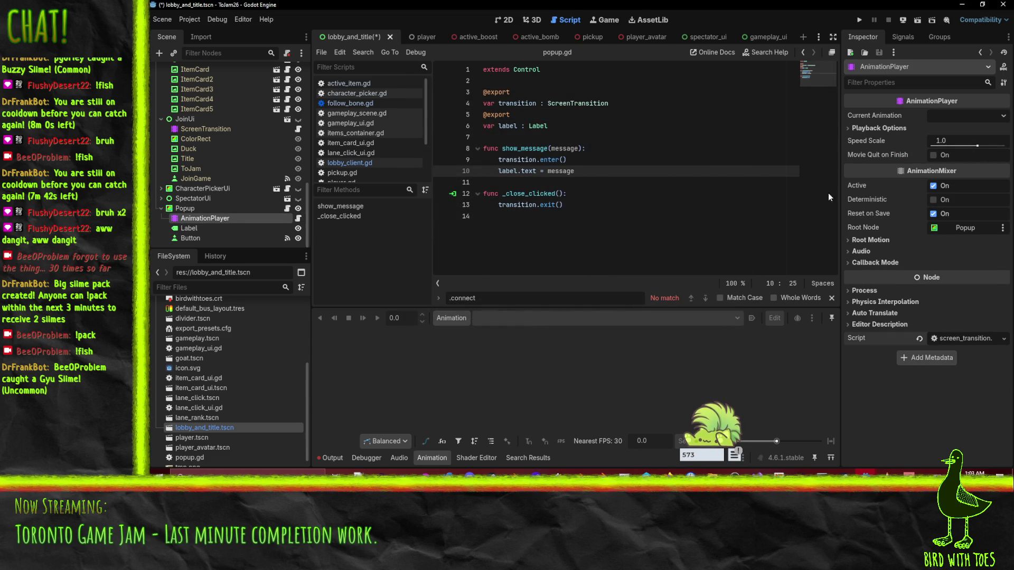
Create new Enter and Exit animations in the AnimationPlayer.
click(450, 319)
click(482, 333)
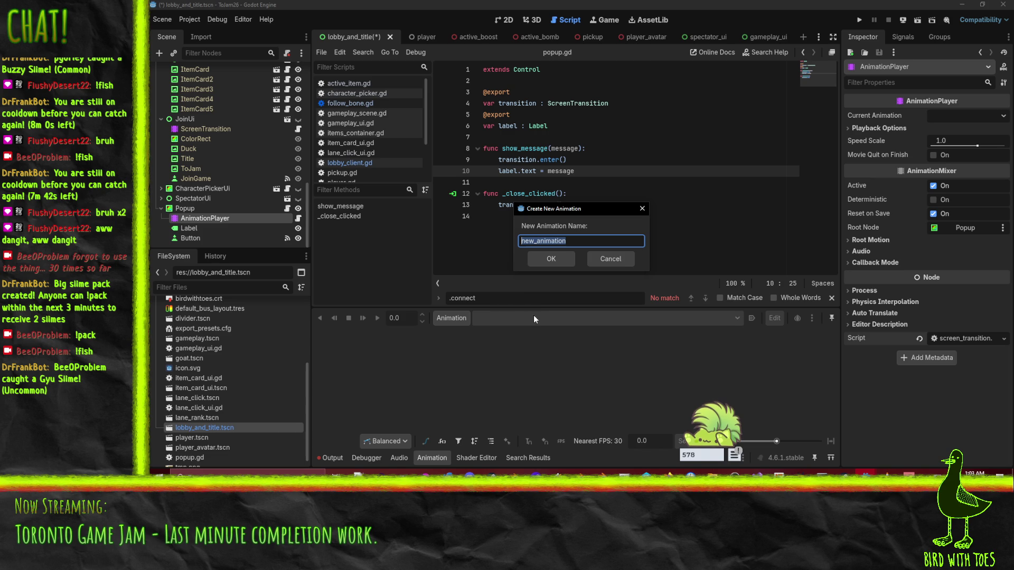
text(Enter)
key(Return)
click(452, 318)
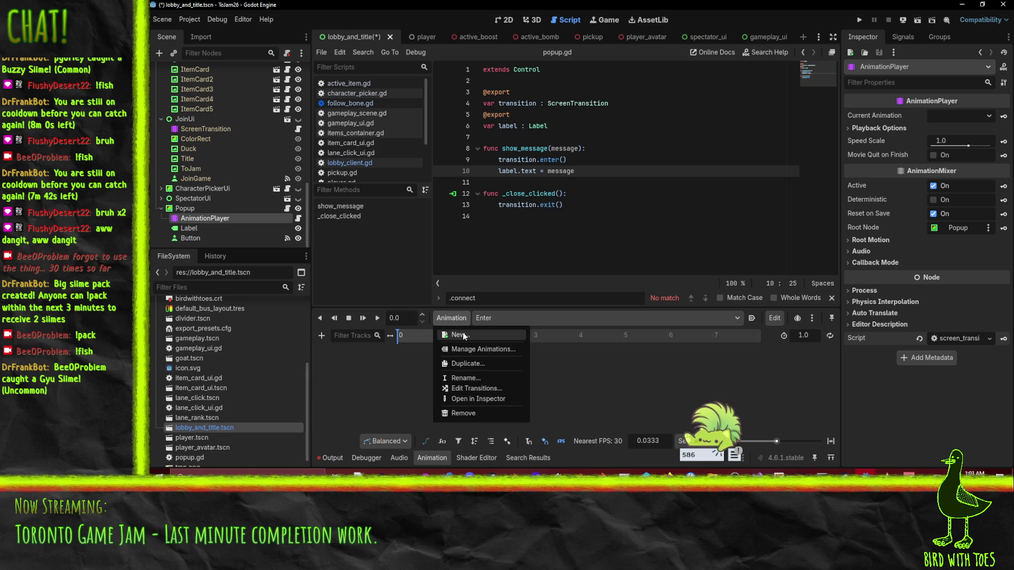
click(463, 332)
text(Exit)
key(Return)
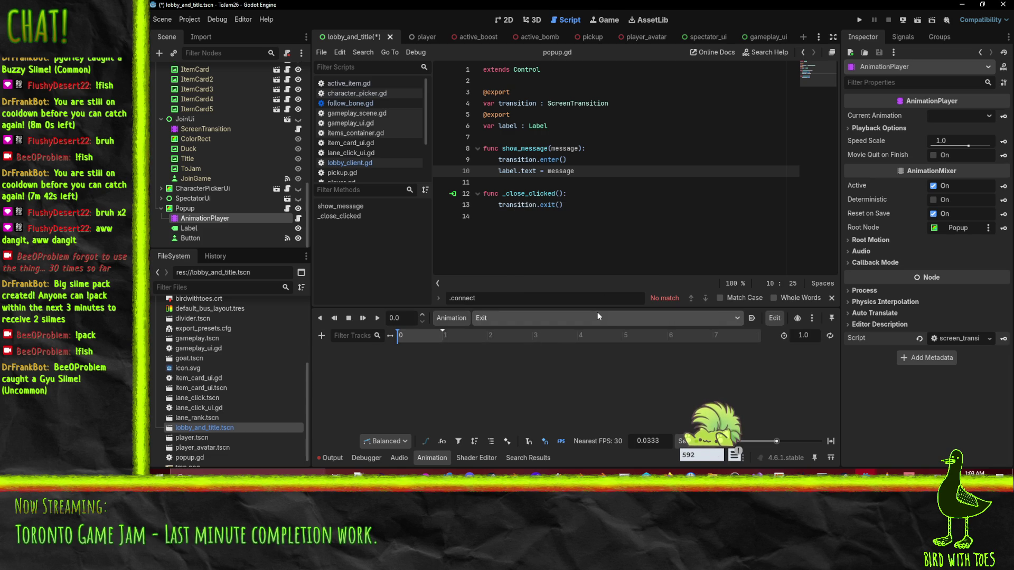
Create OnScreen and OffScreen animations, setting OffScreen to autoplay on load.
click(452, 318)
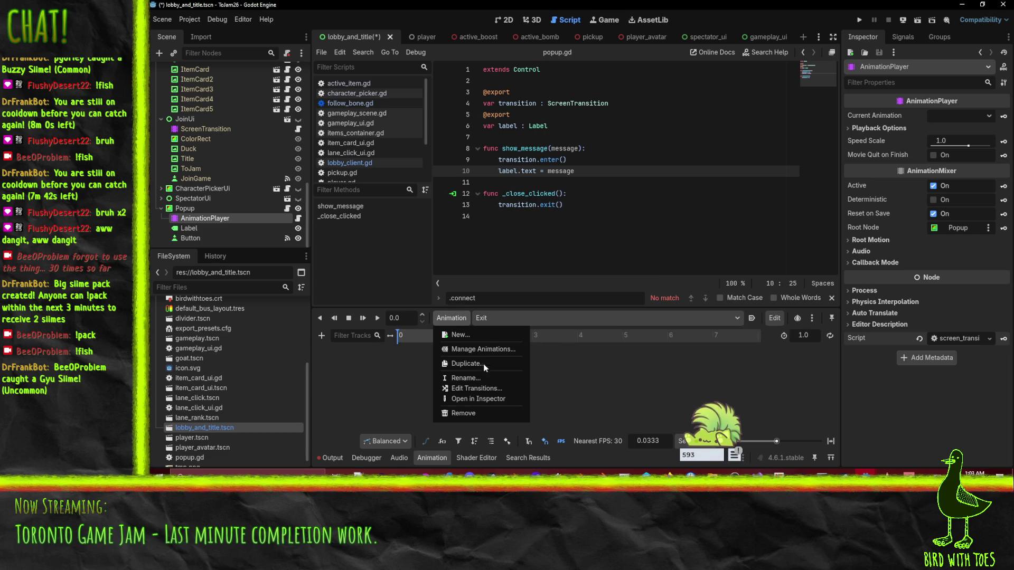
click(481, 336)
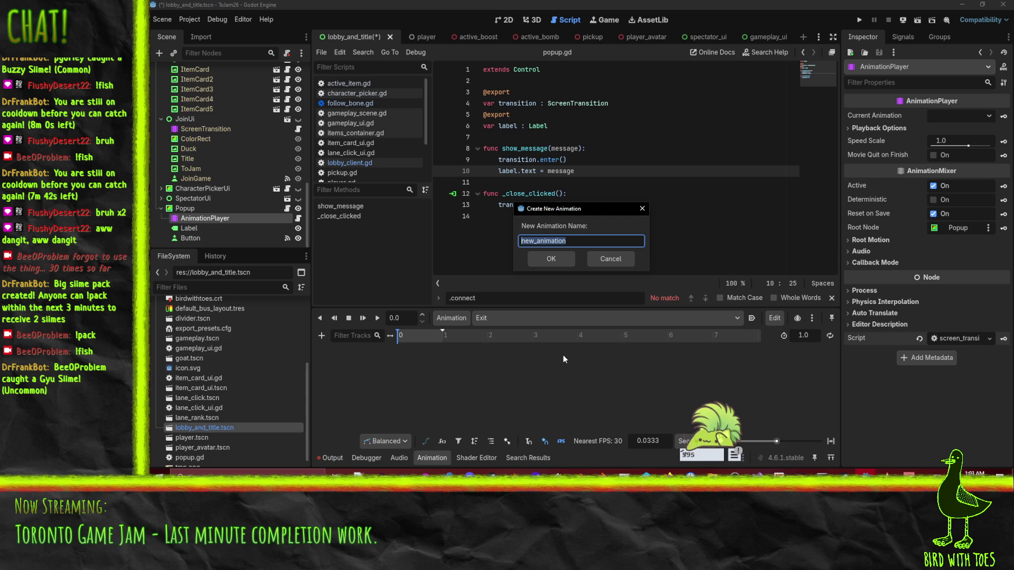
text(OnScreen)
key(Return)
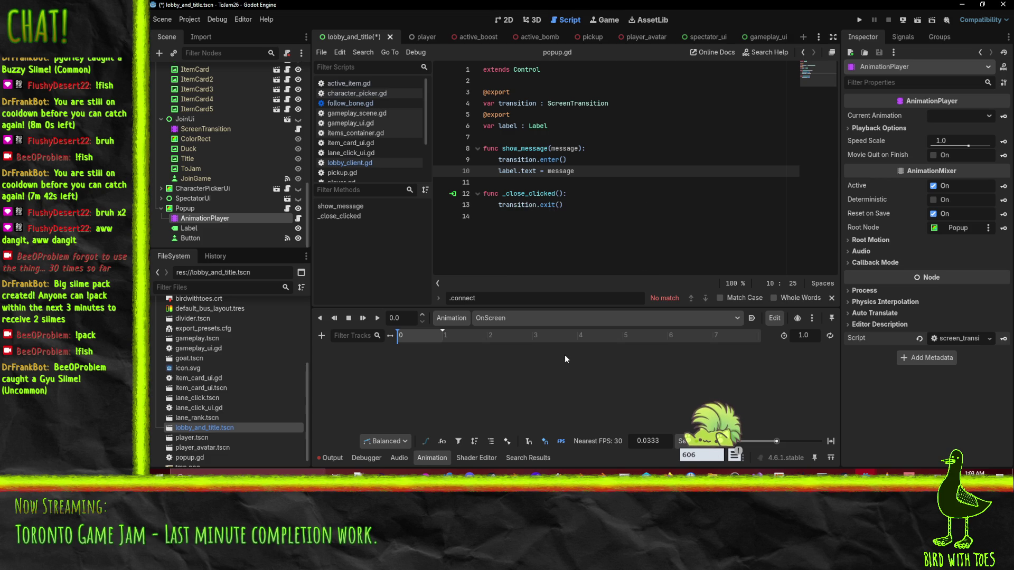
click(829, 335)
click(460, 318)
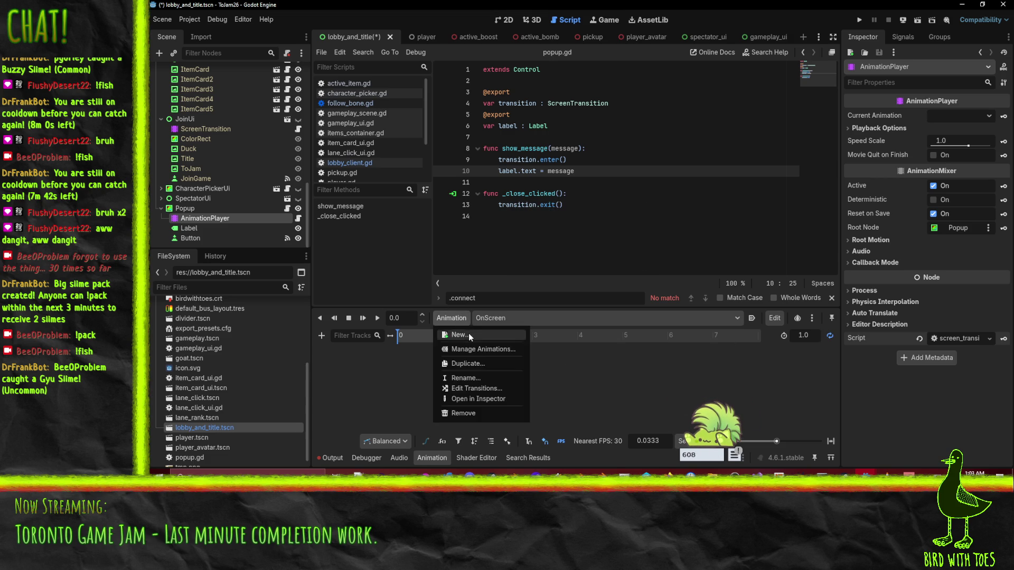
click(468, 333)
text(OffScreen)
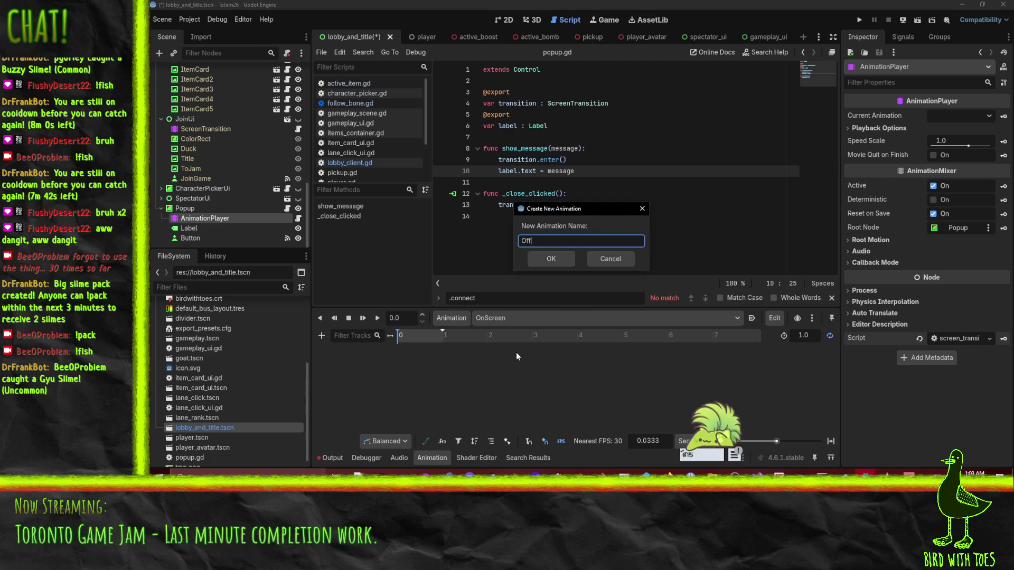
key(Return)
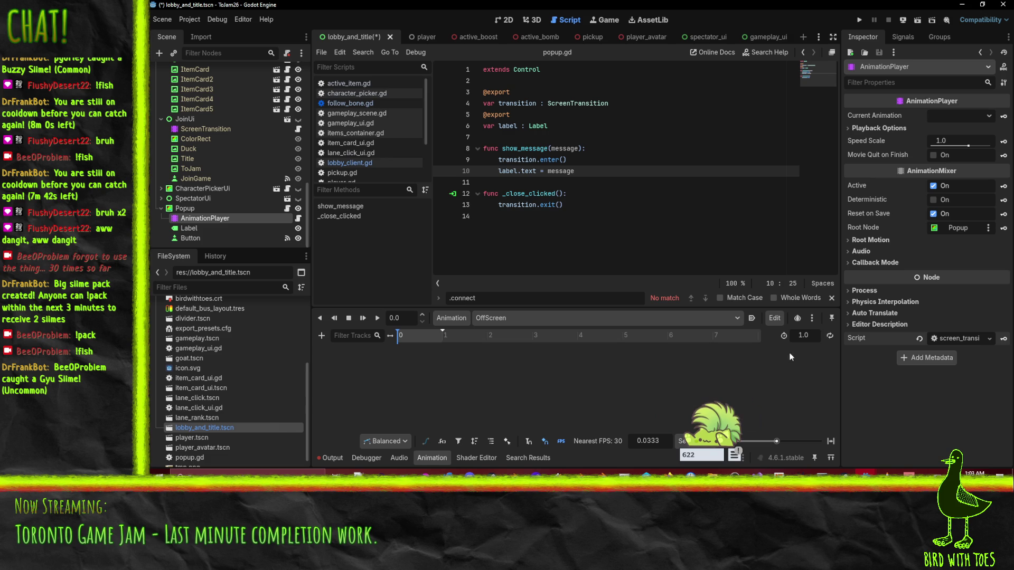
click(829, 336)
click(751, 317)
In the 2D view, apply the Full Rect anchor preset to the Popup.
click(504, 20)
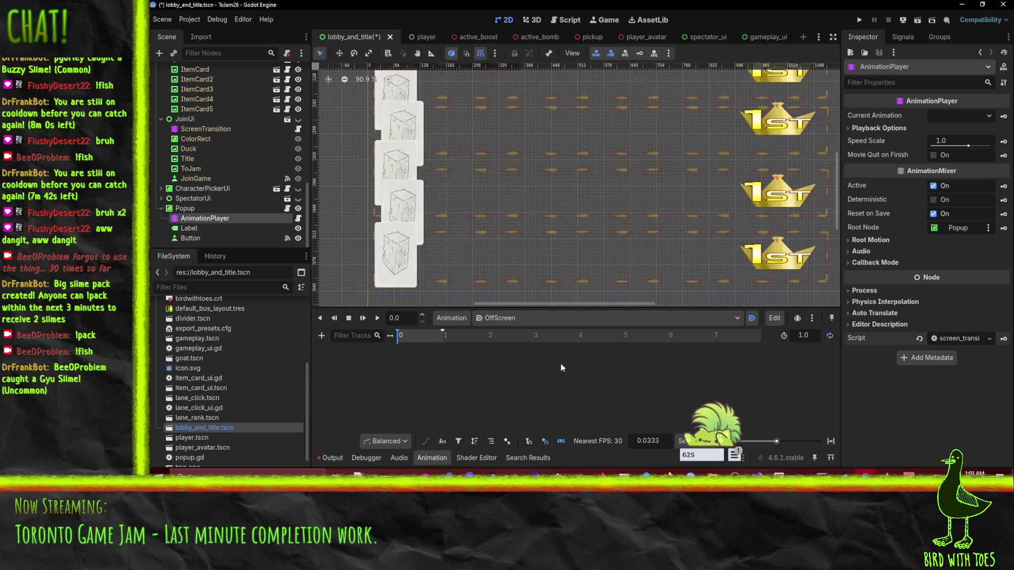
click(223, 209)
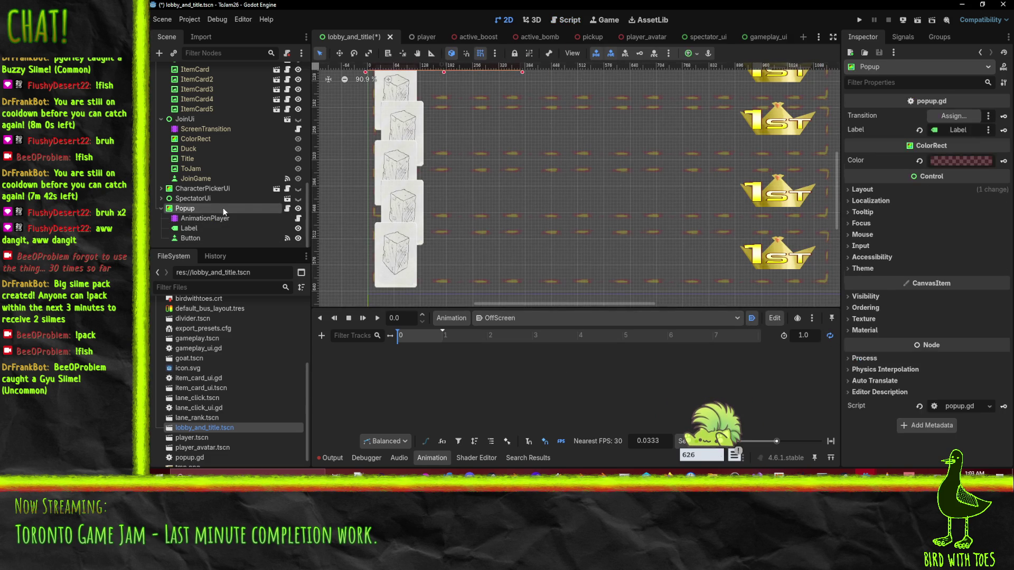
scroll(649, 176, down, 4)
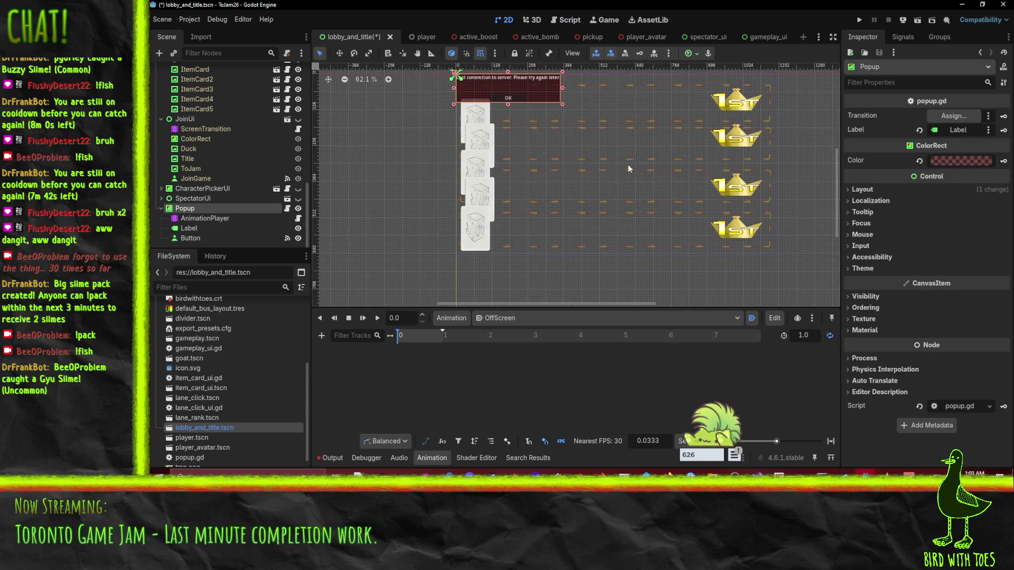
scroll(526, 136, up, 1)
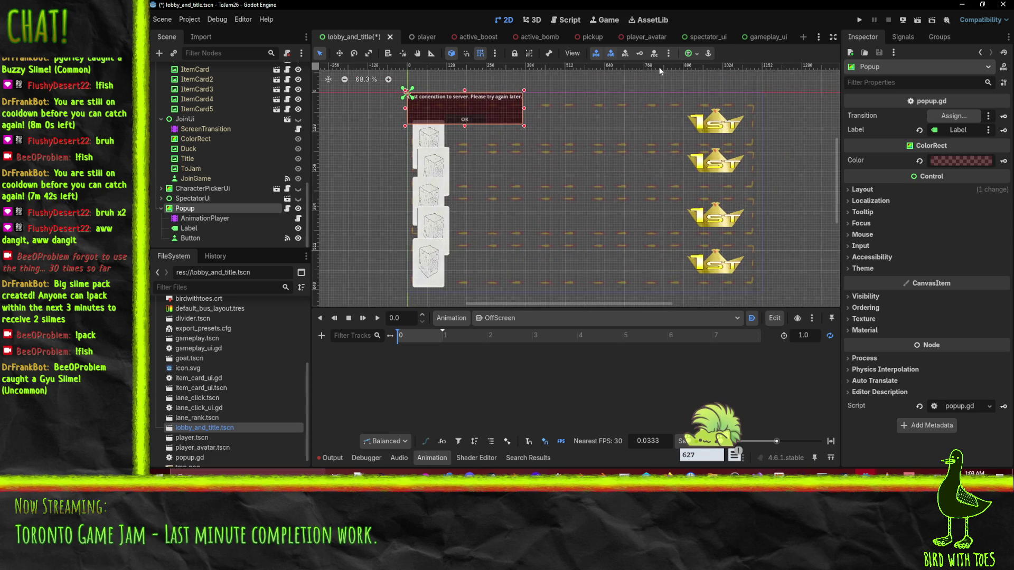
click(697, 54)
click(744, 136)
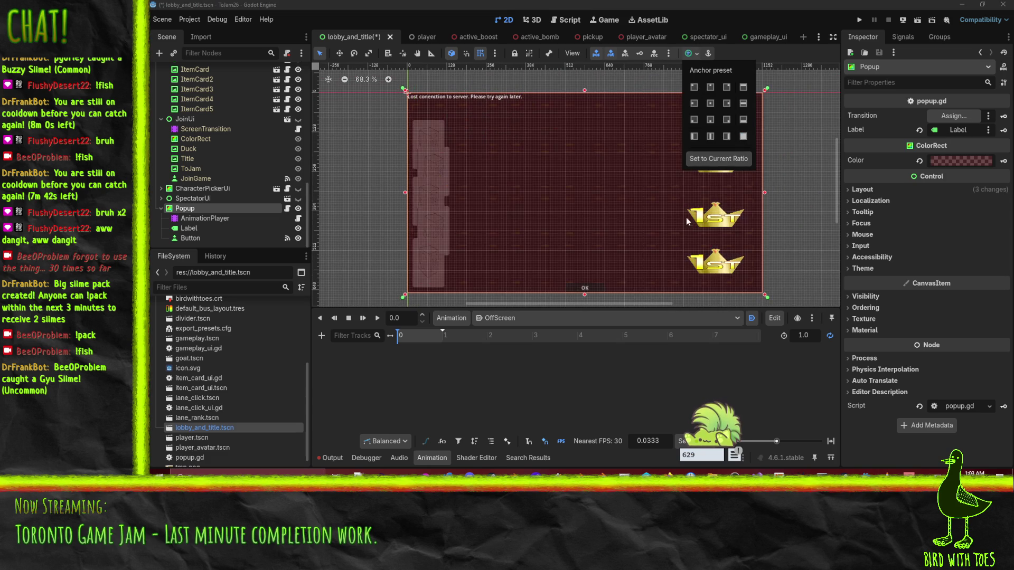
click(191, 208)
Add a Panel node as a child of Popup.
right_click(191, 208)
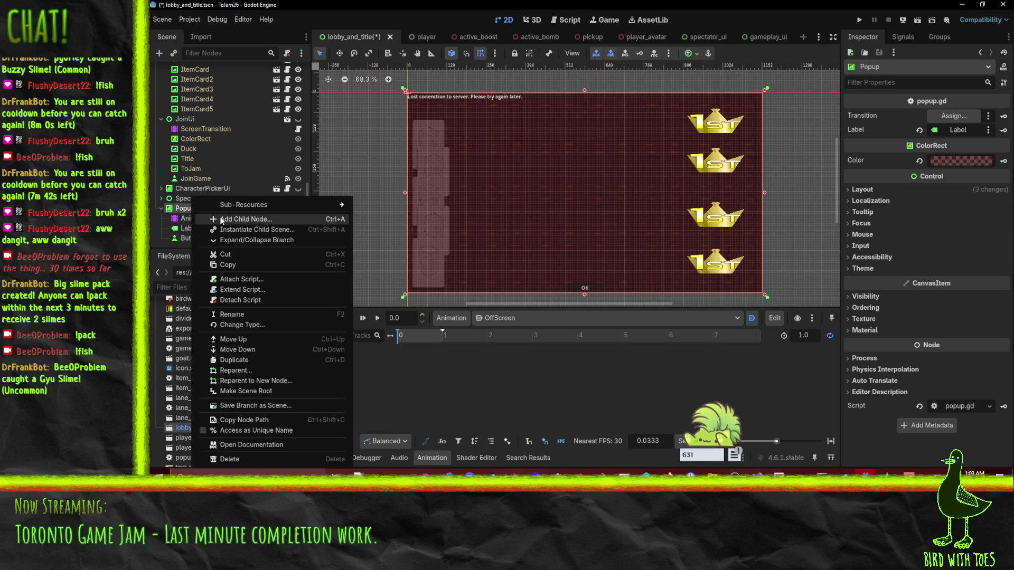
click(222, 219)
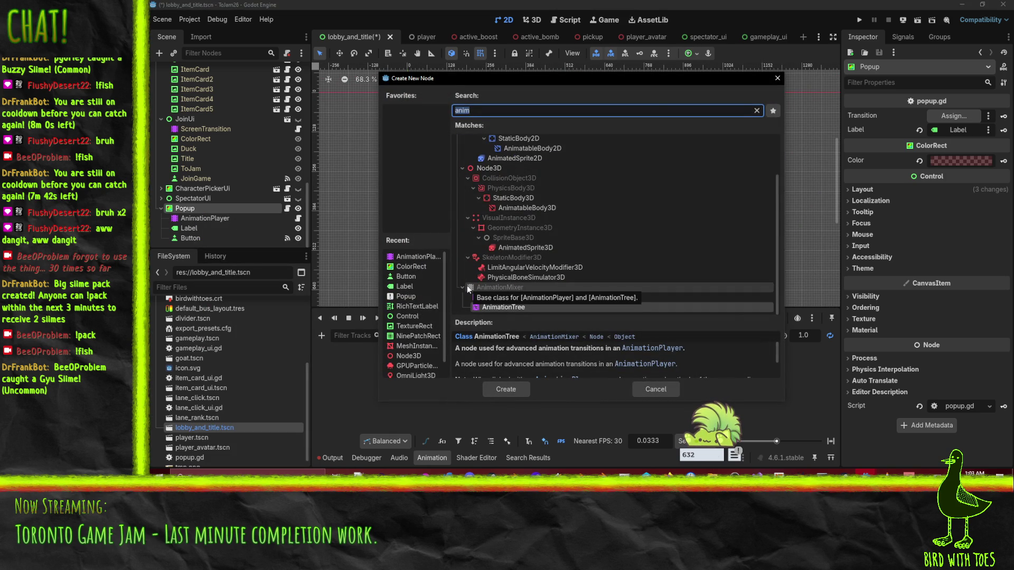
text(panel)
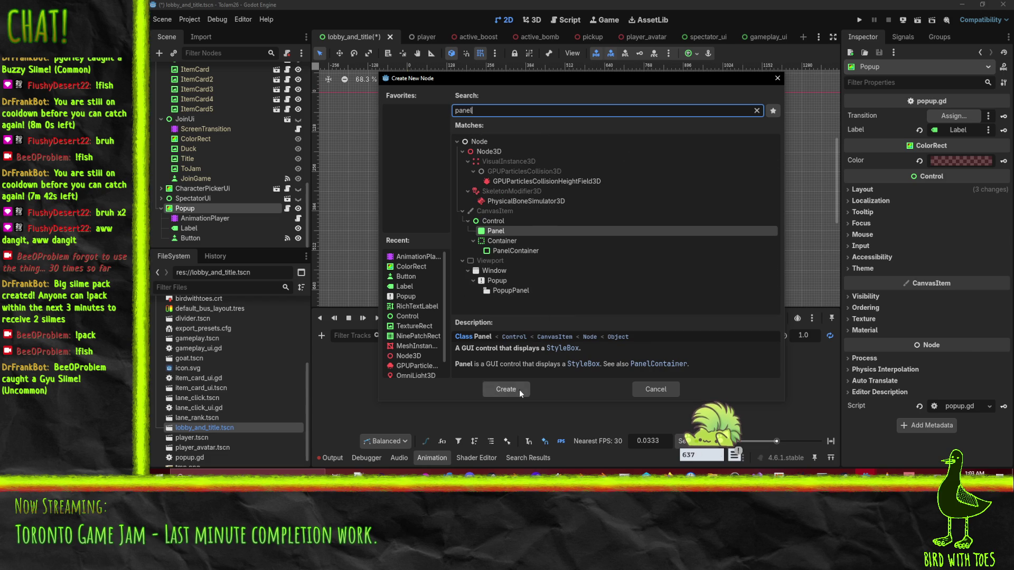
click(505, 389)
Move Label and Button into the Panel and widen it around the message.
click(190, 228)
shift+click(188, 218)
drag(185, 218, 188, 237)
click(188, 218)
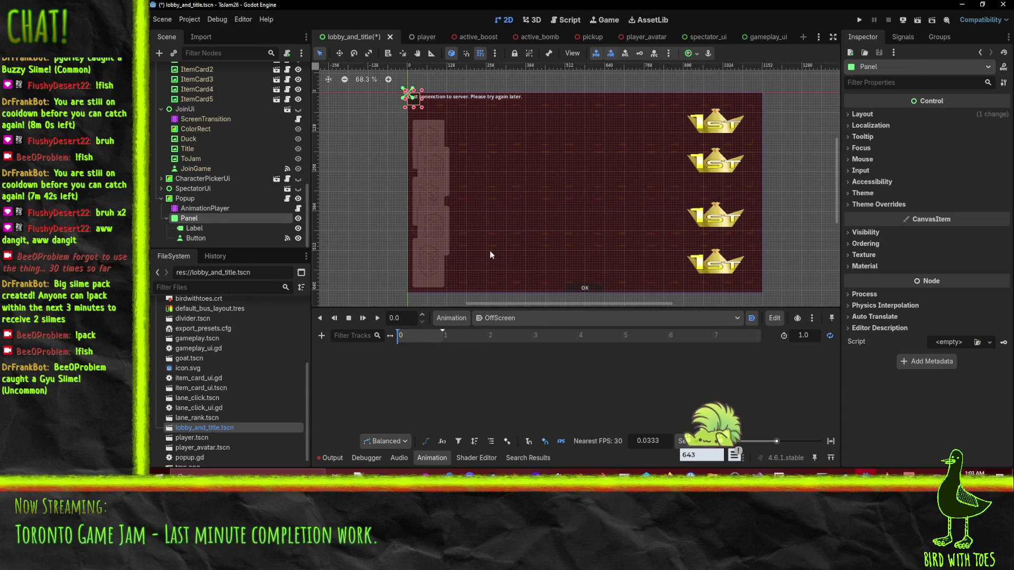
scroll(429, 121, up, 2)
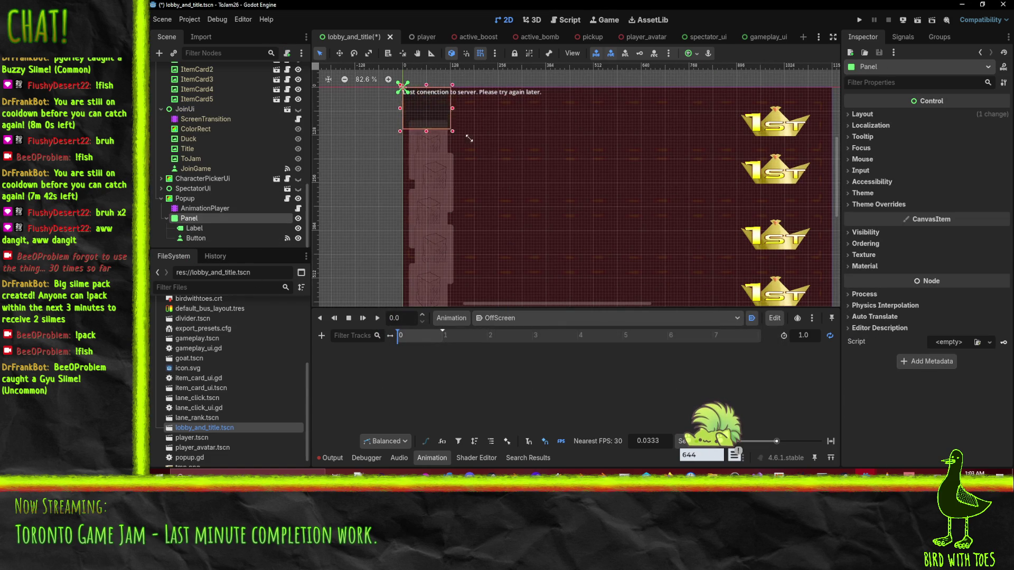
mouse_move(468, 138)
mouse_down()
mouse_move(579, 161)
mouse_move(572, 136)
mouse_move(527, 132)
mouse_move(604, 218)
mouse_up()
Centre the Panel on screen and anchor the Label to its top centre, nudged slightly down.
key(ctrl+z)
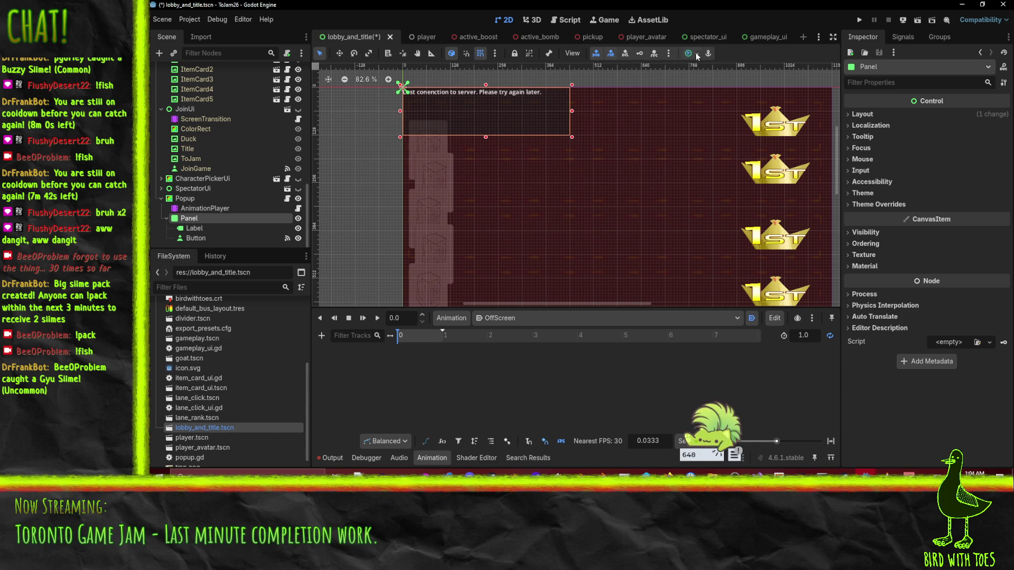
click(696, 53)
click(710, 104)
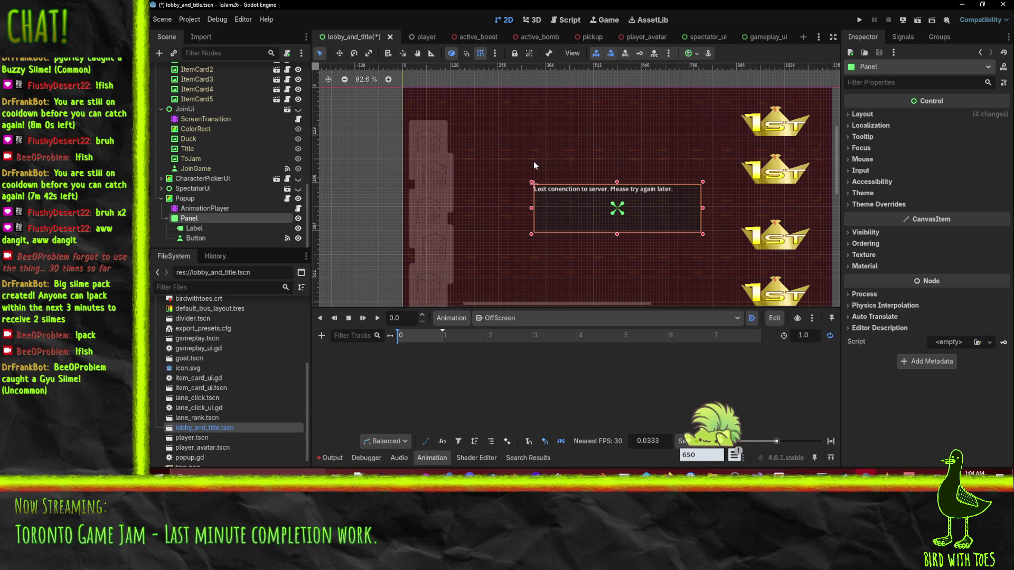
click(255, 227)
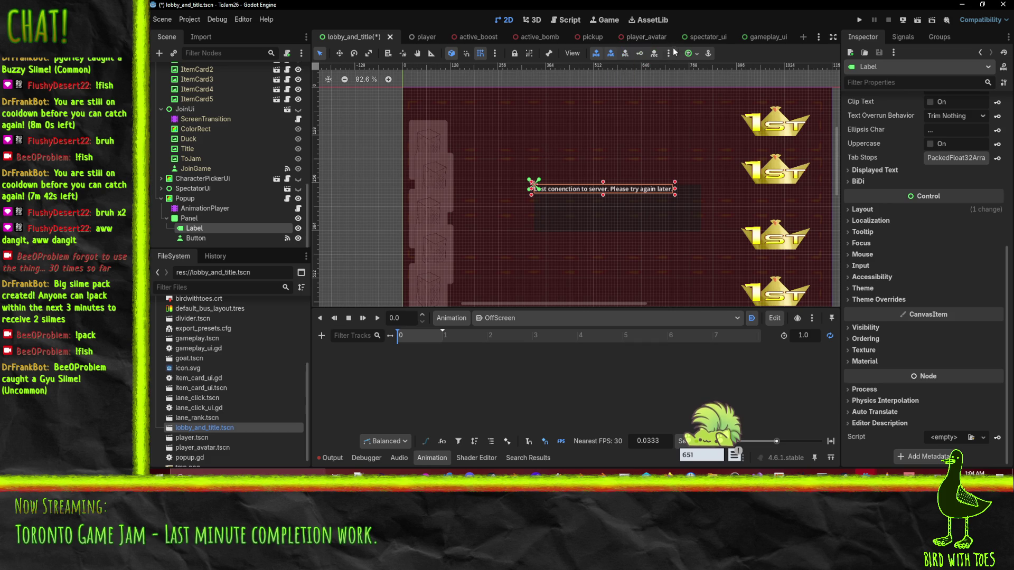
click(697, 54)
click(697, 110)
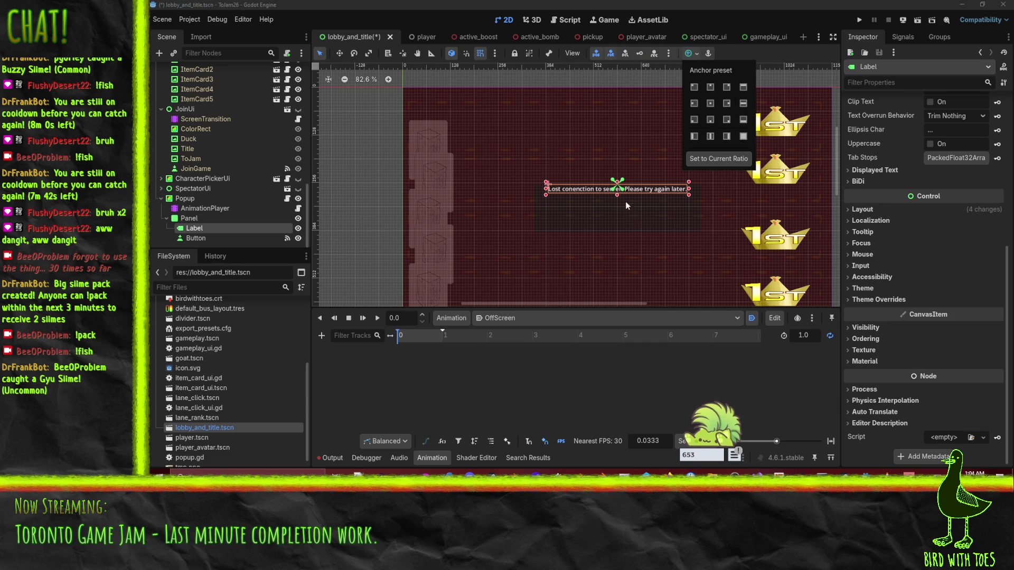
drag(574, 191, 574, 193)
Anchor the OK button to the Panel's bottom centre, nudged up just below the message.
click(185, 239)
scroll(598, 231, up, 3)
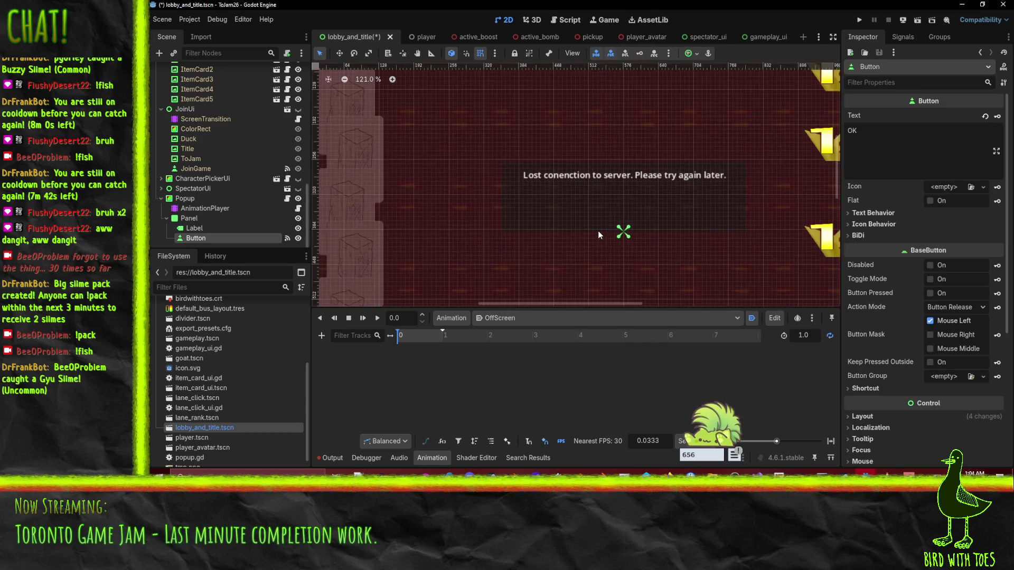
scroll(591, 218, up, 1)
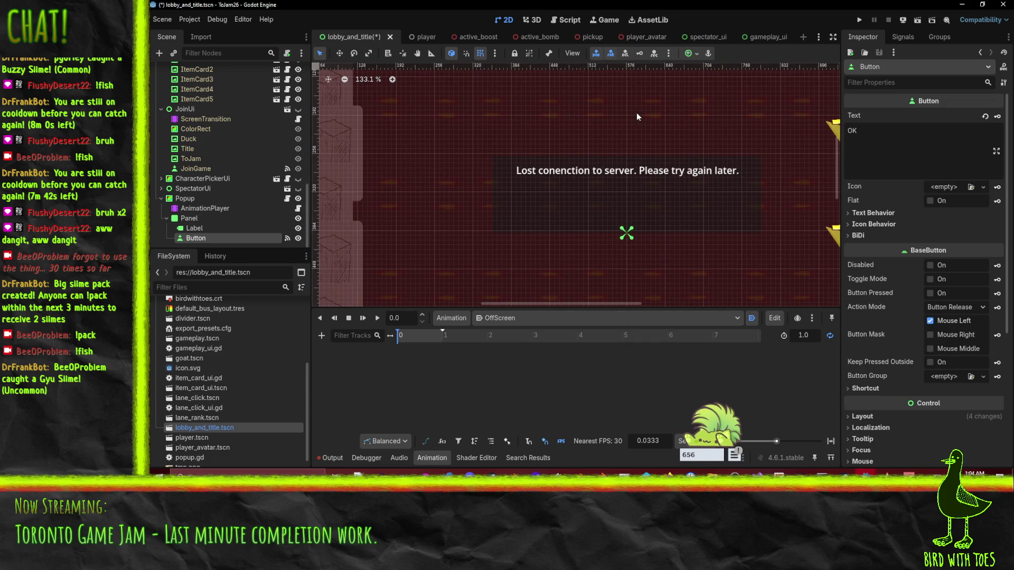
click(696, 52)
click(710, 121)
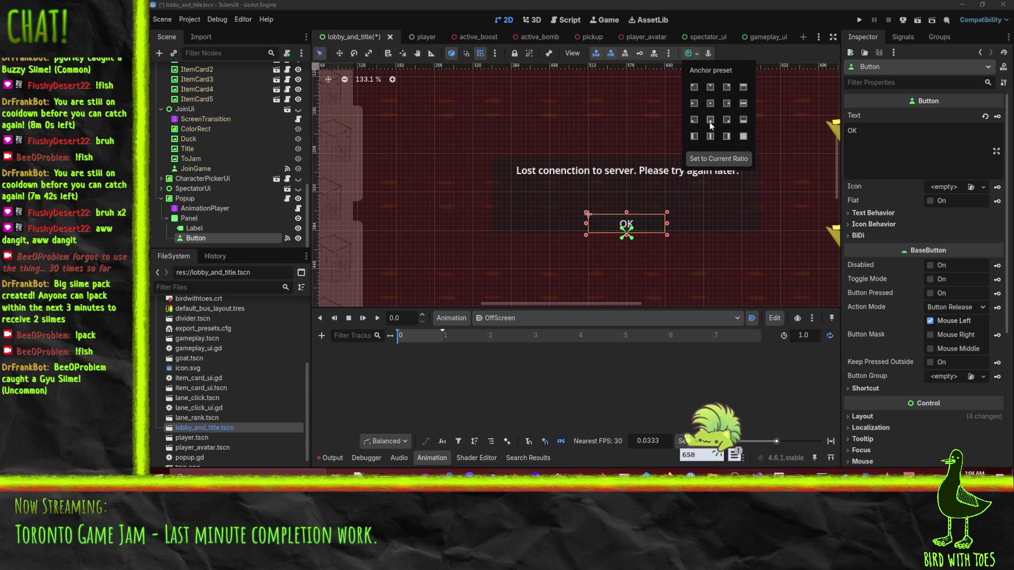
click(606, 226)
drag(609, 221, 609, 213)
click(683, 112)
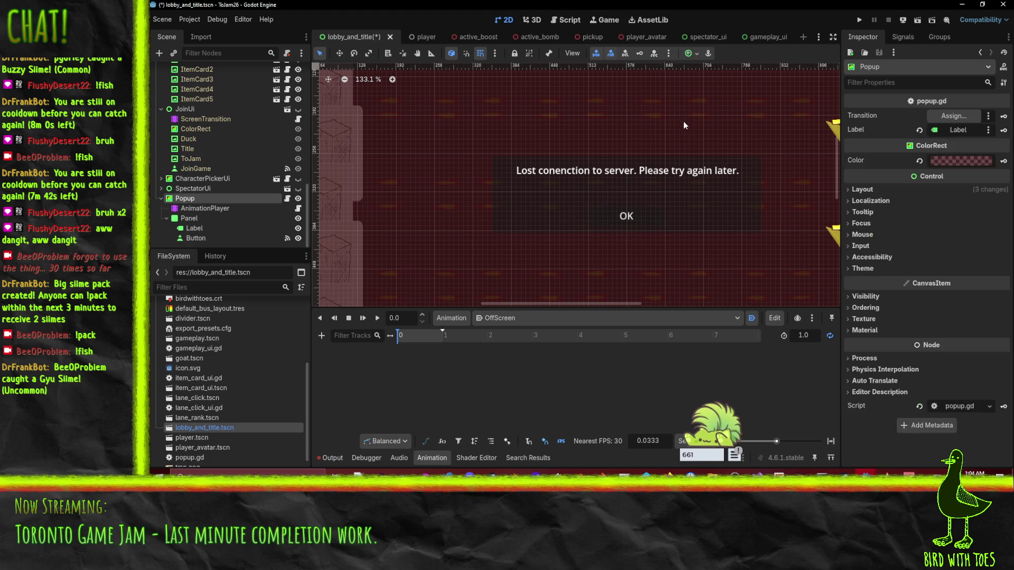
scroll(683, 124, down, 5)
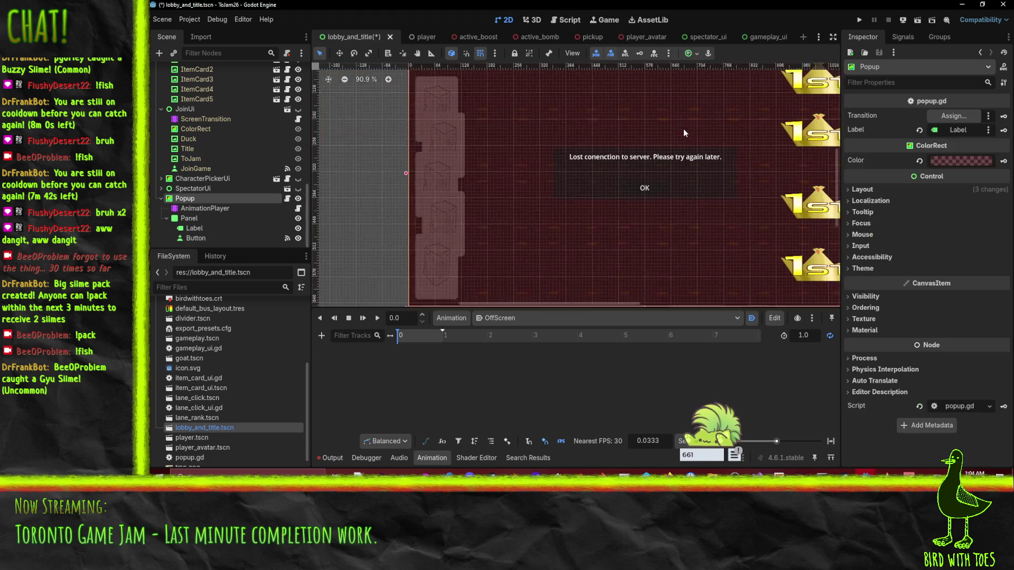
click(584, 165)
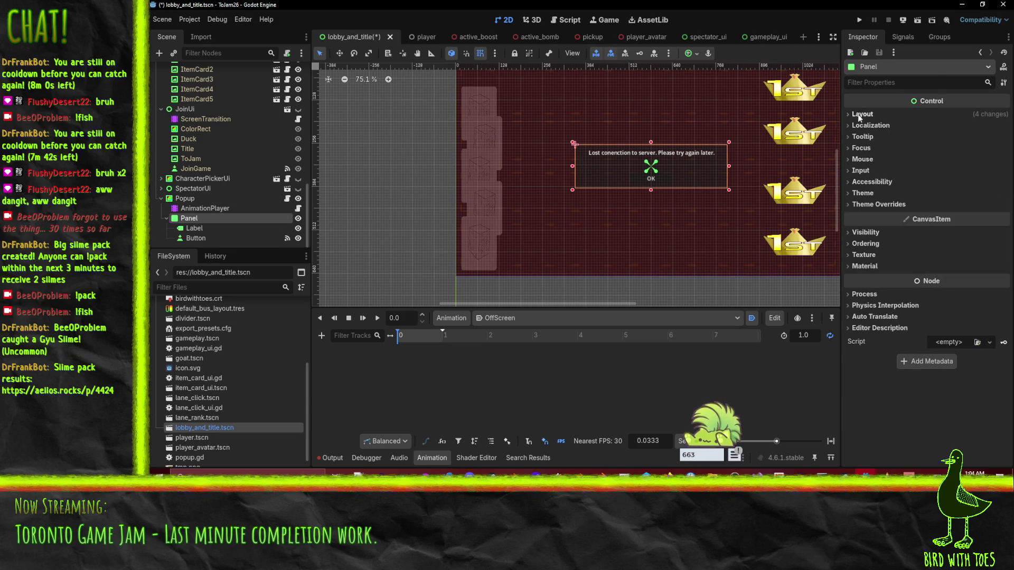
Make the Panel's StyleBoxFlat override unique and set its BG colour alpha to 255 (opaque 1a1a1a).
click(882, 204)
click(864, 216)
click(983, 229)
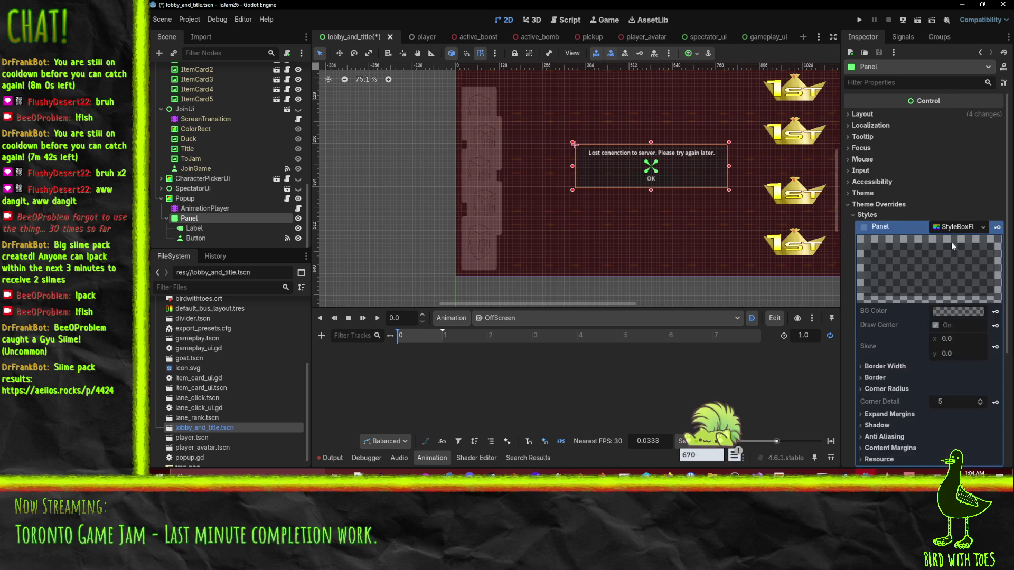
click(983, 226)
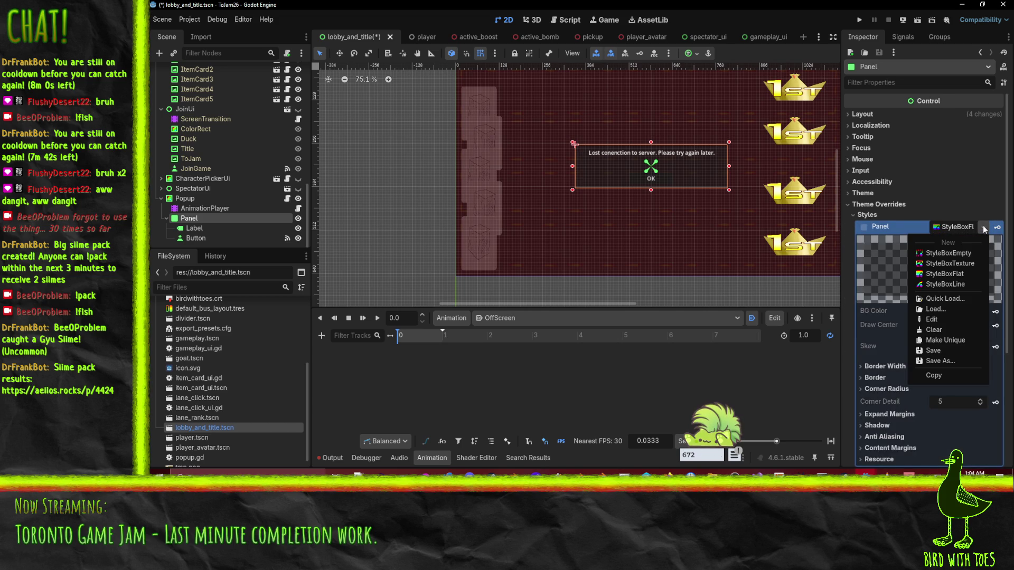
click(954, 342)
click(955, 311)
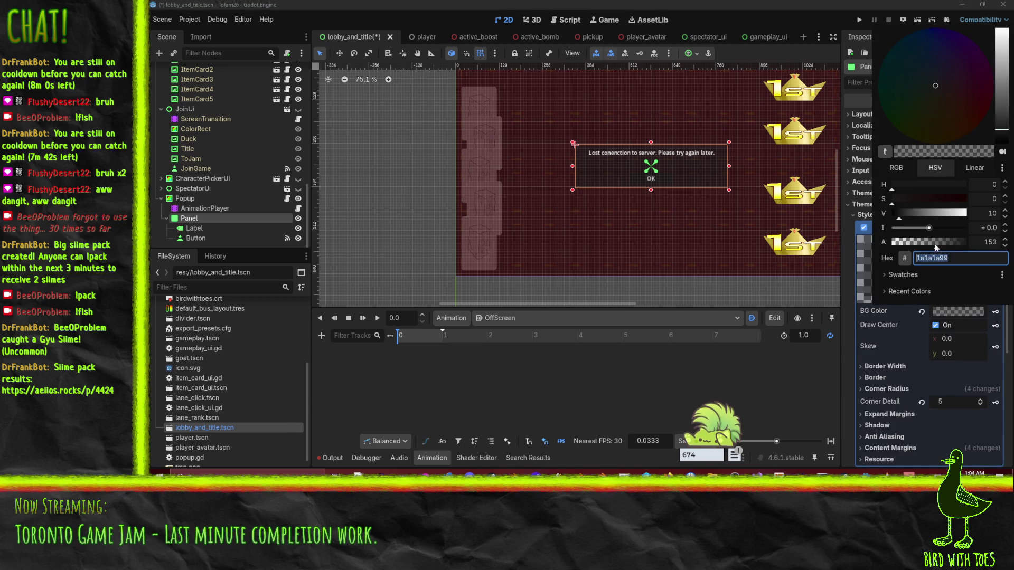
drag(936, 245, 983, 248)
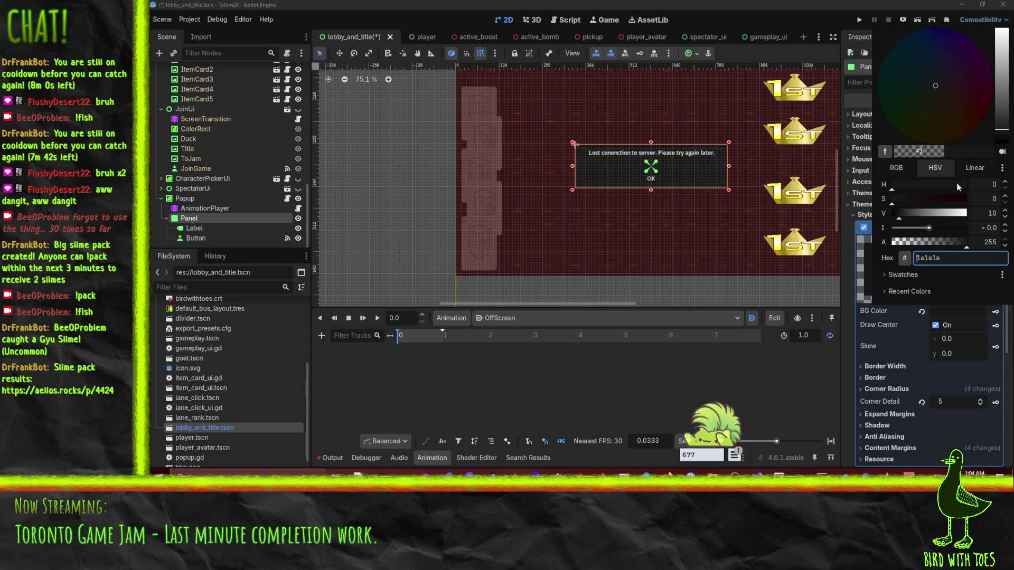
click(851, 331)
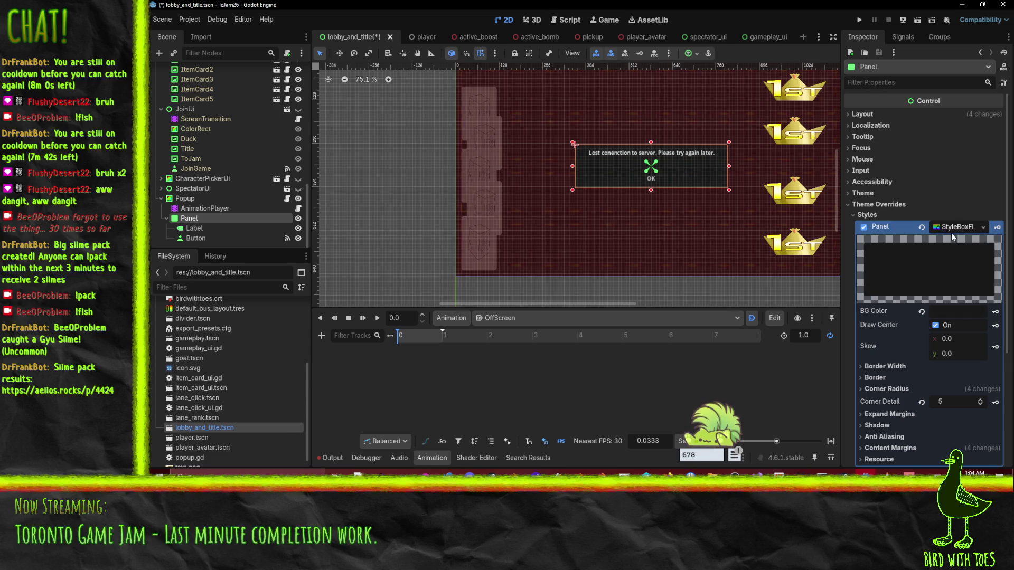
click(961, 310)
click(853, 281)
Give the popup's OK button a Sengatz.otf font override.
click(207, 227)
click(207, 239)
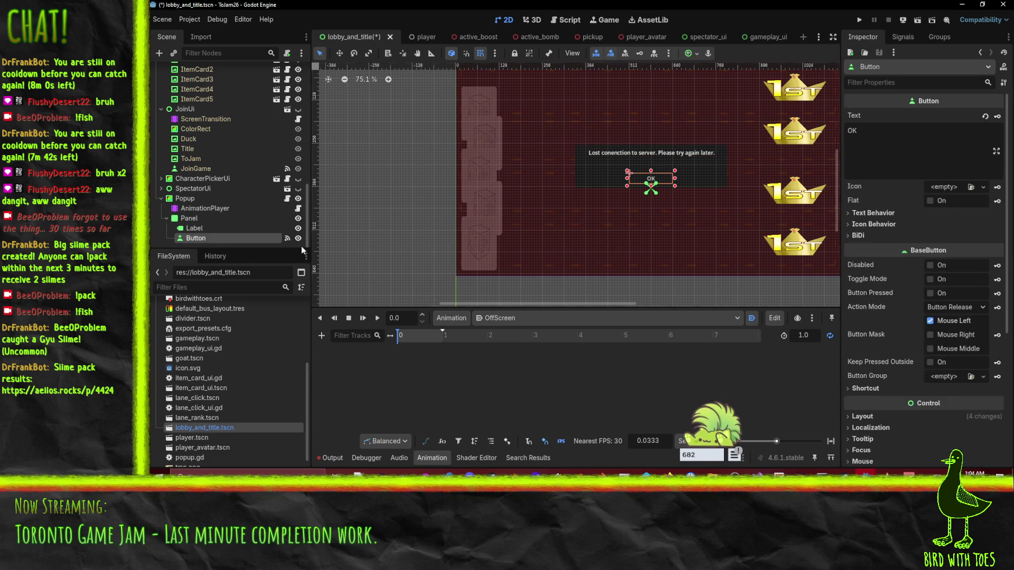
scroll(953, 221, down, 5)
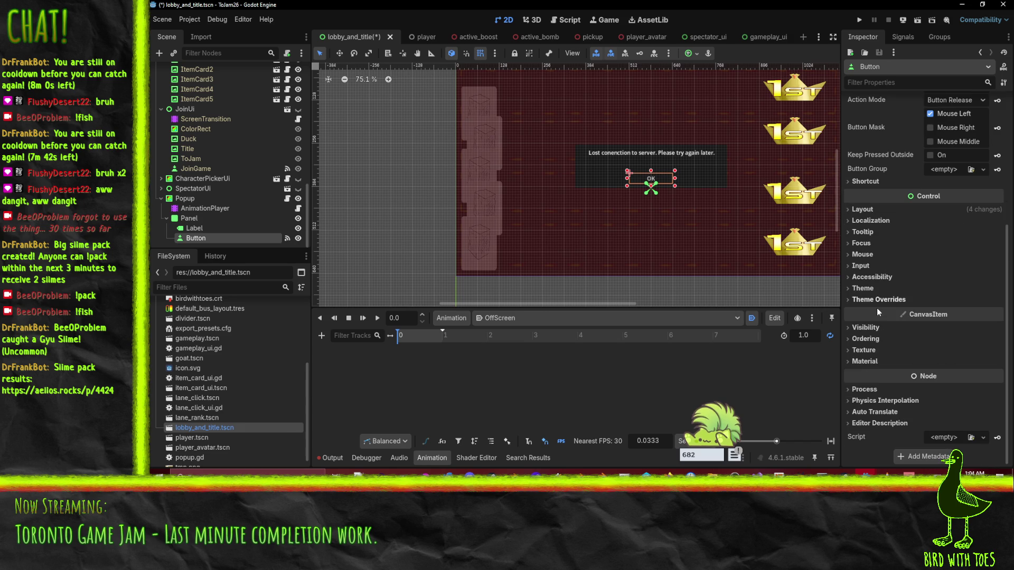
click(878, 299)
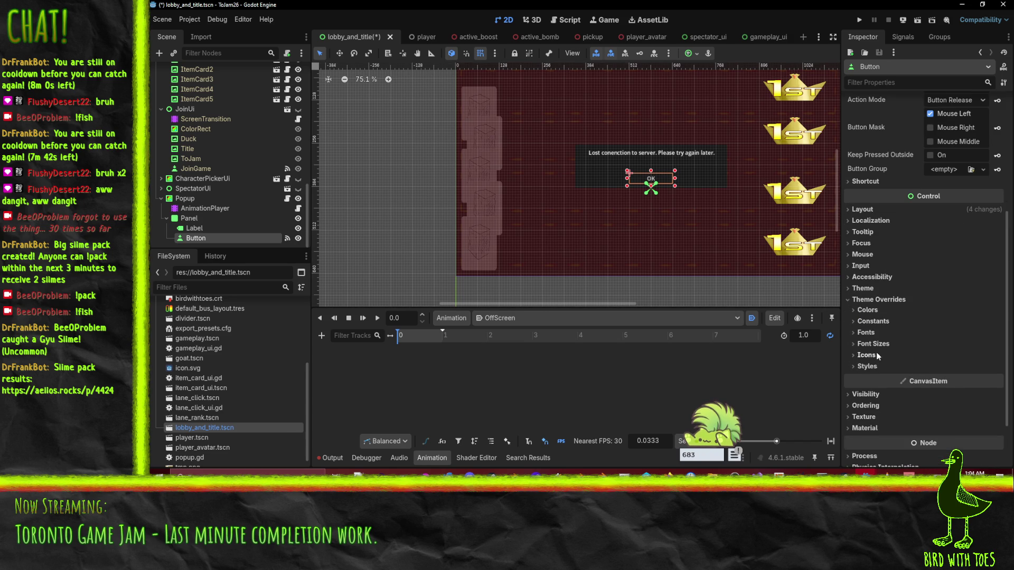
click(868, 332)
click(983, 345)
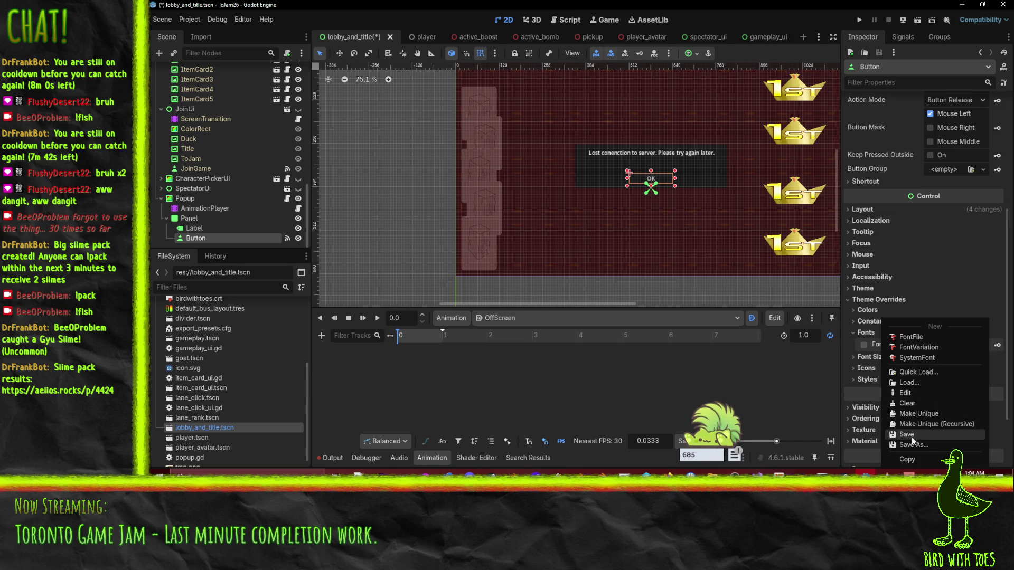
click(913, 372)
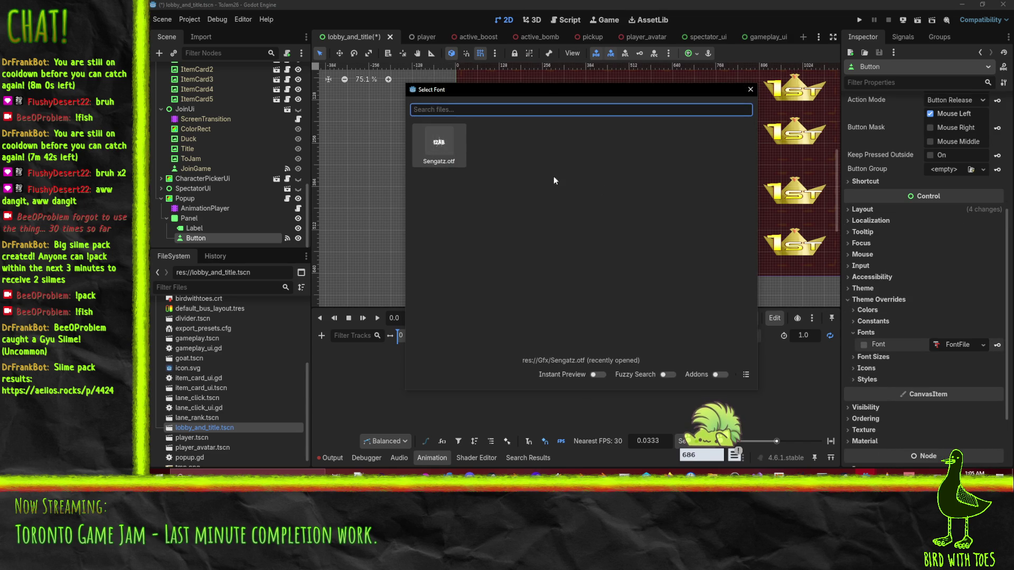
key(Return)
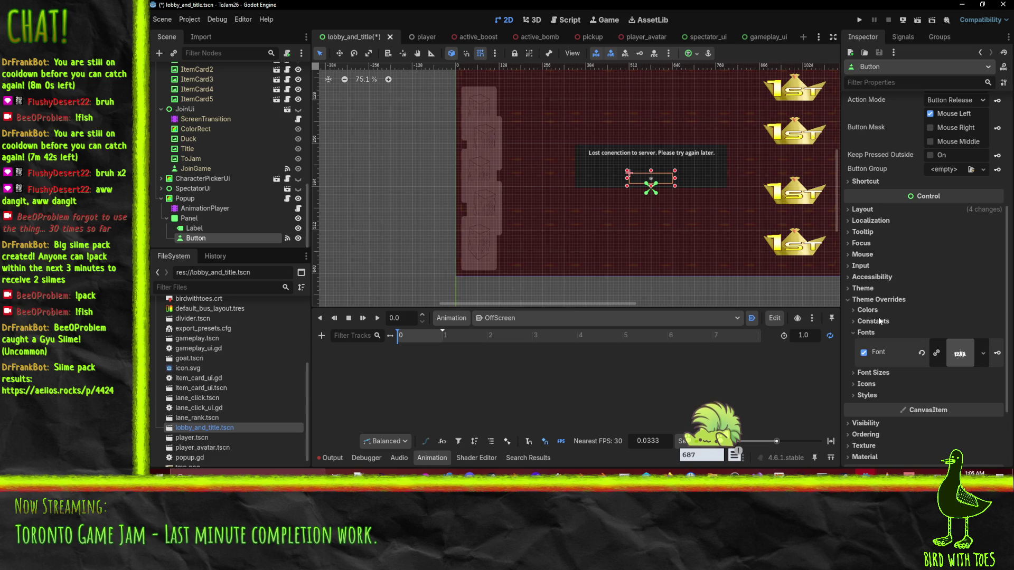
Enable the OK button's font size override and set it to 50 px.
click(871, 372)
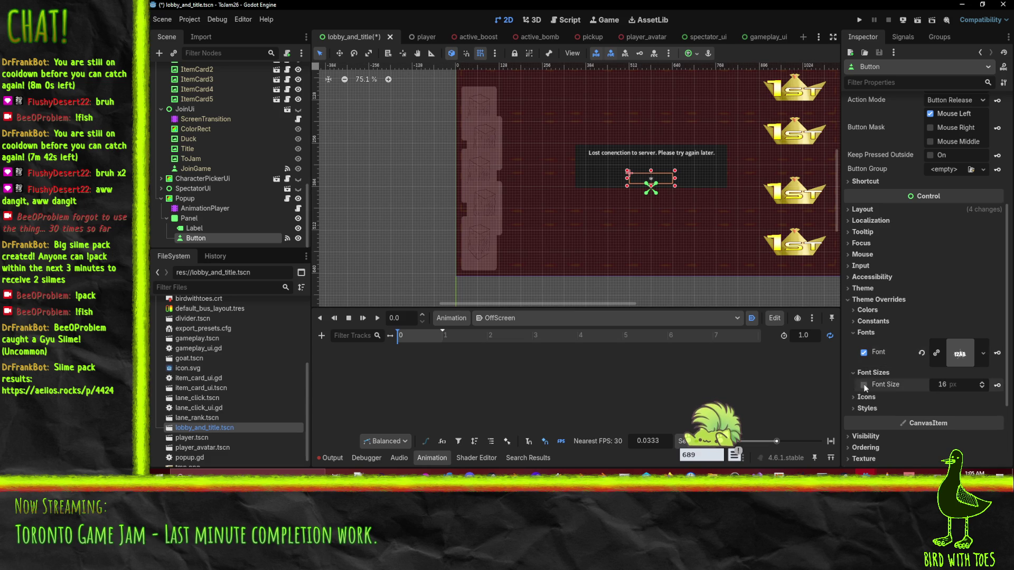
click(864, 384)
click(951, 382)
text(32)
key(Return)
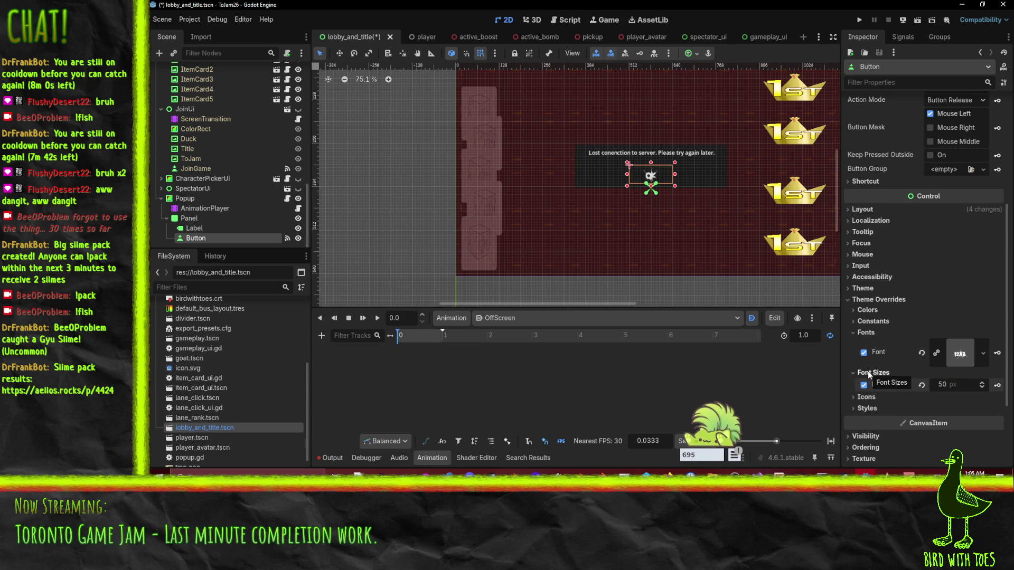
click(868, 372)
scroll(674, 219, up, 3)
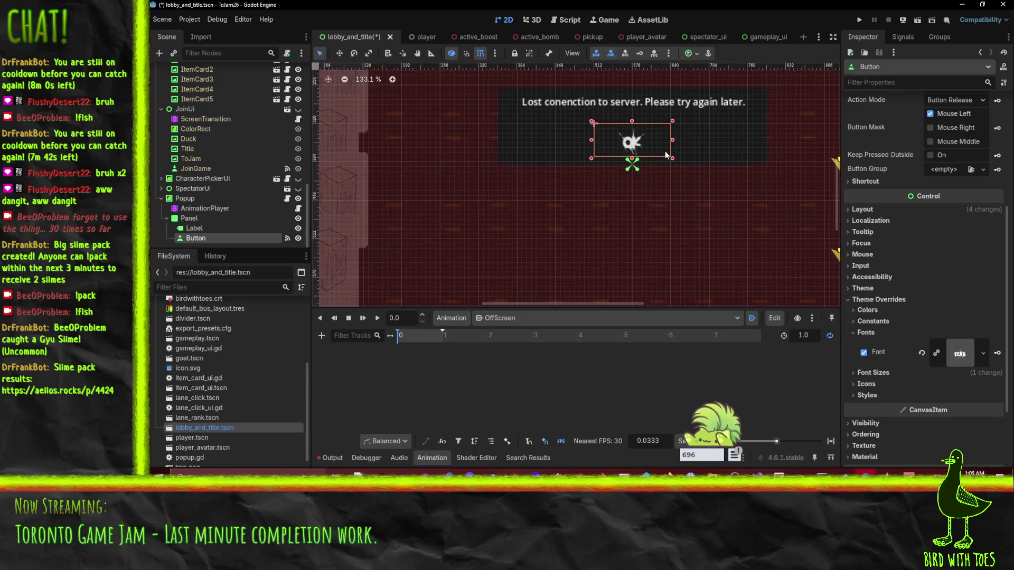
scroll(637, 207, down, 3)
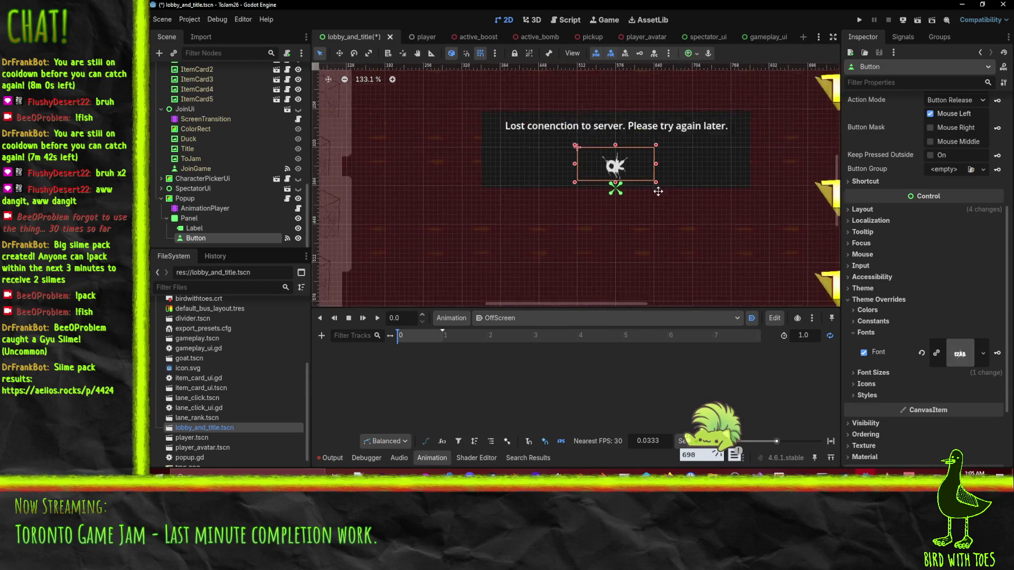
scroll(643, 214, up, 1)
scroll(876, 176, up, 5)
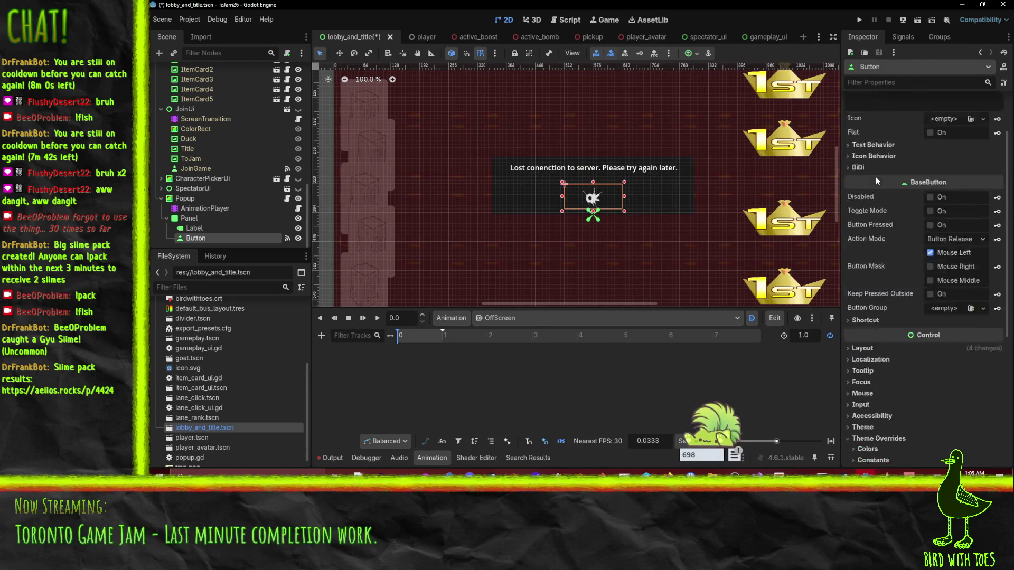
click(852, 131)
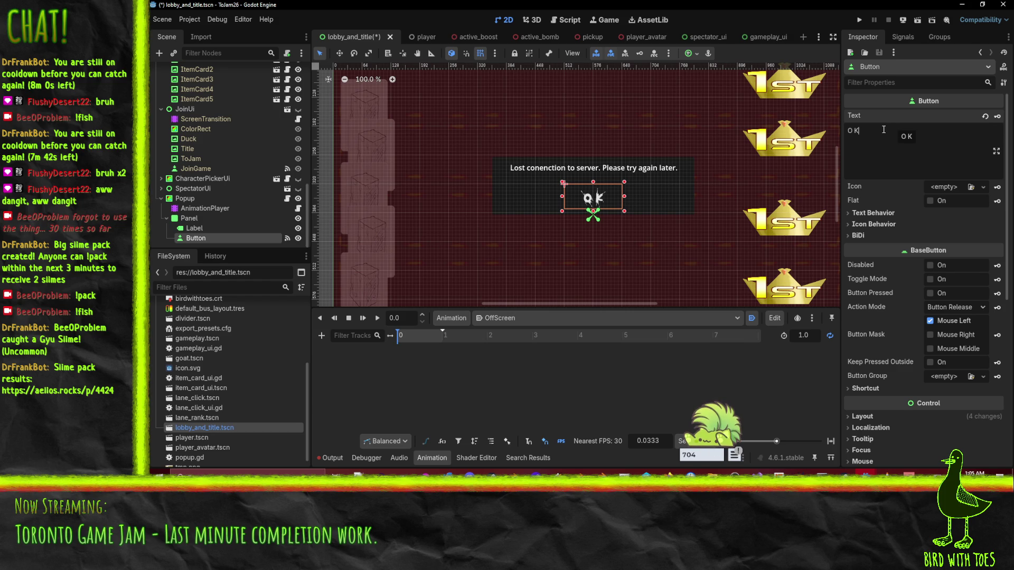
key(Left)
key(BackSpace)
click(883, 214)
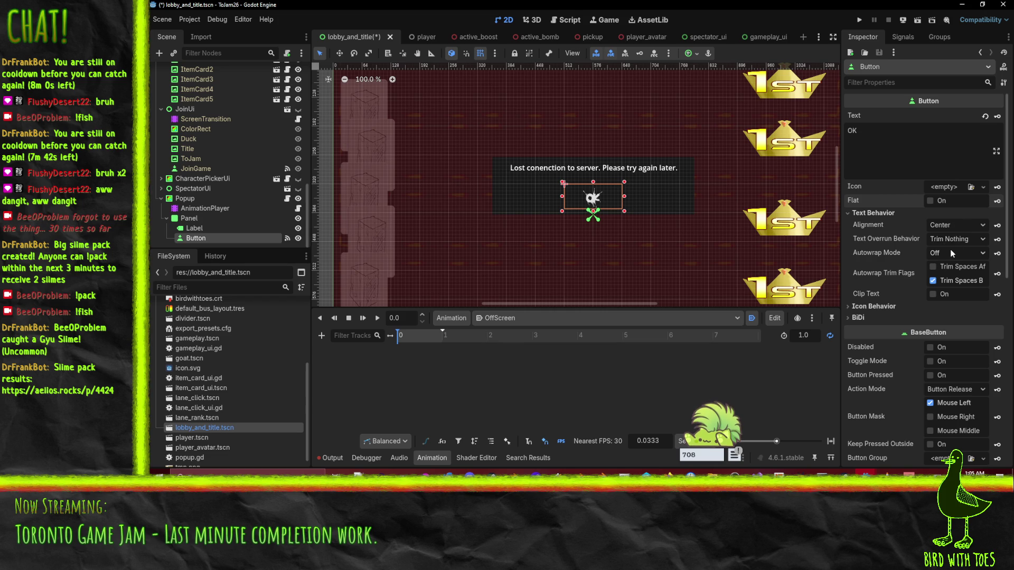
scroll(937, 254, down, 7)
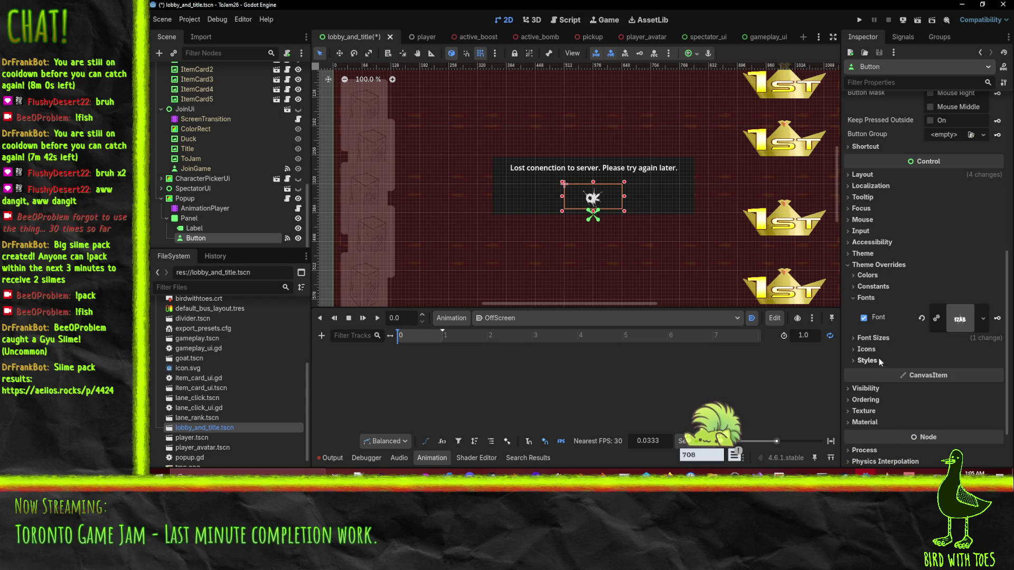
click(876, 287)
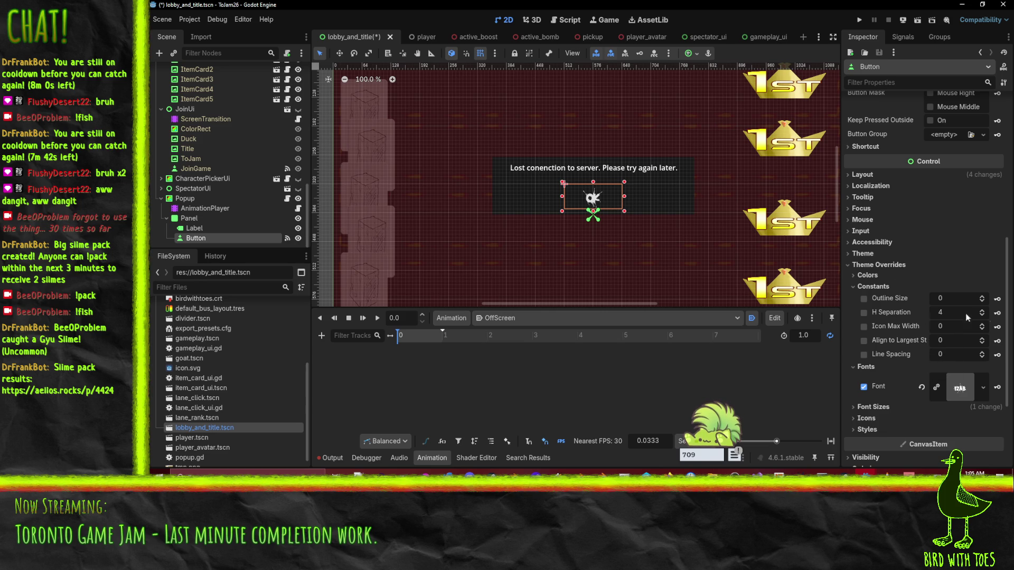
drag(959, 315, 977, 316)
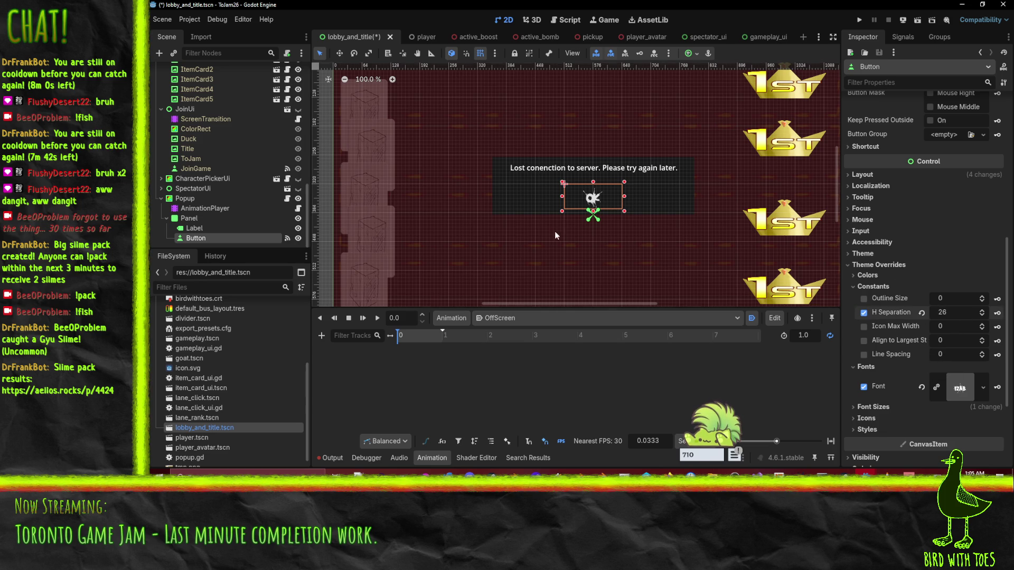
click(922, 313)
drag(940, 300, 959, 300)
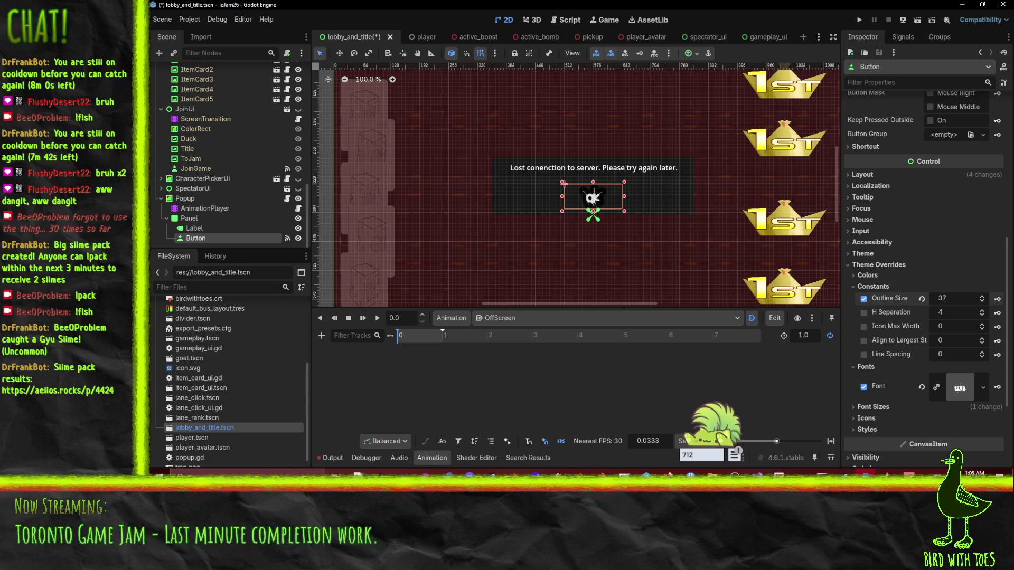
click(921, 299)
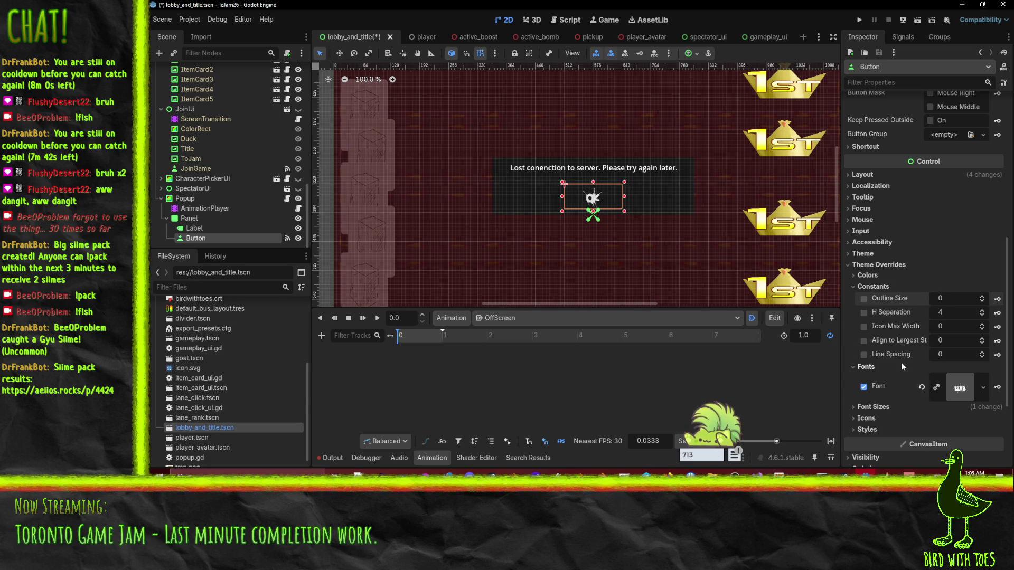
scroll(906, 359, down, 2)
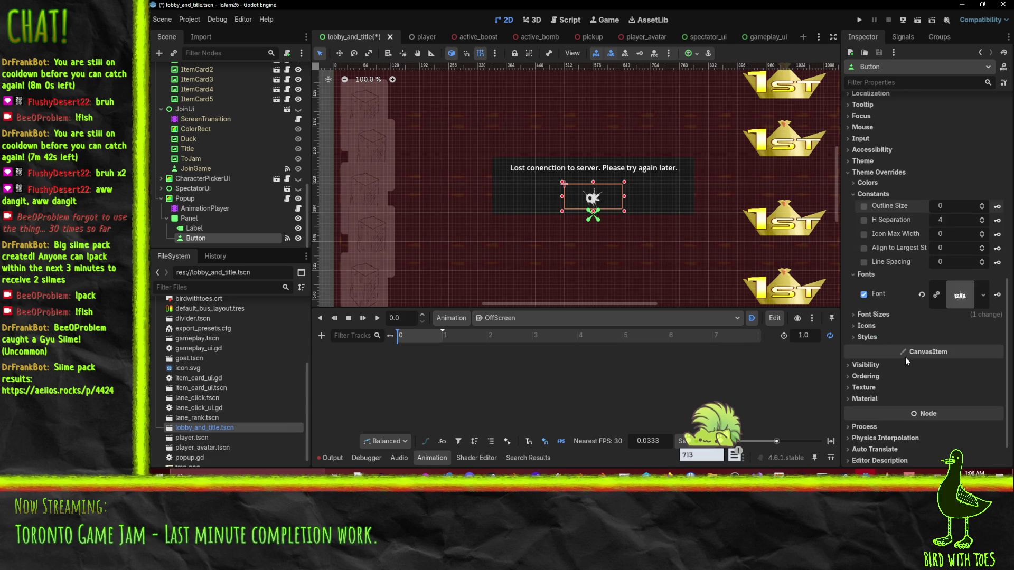
click(884, 314)
click(873, 350)
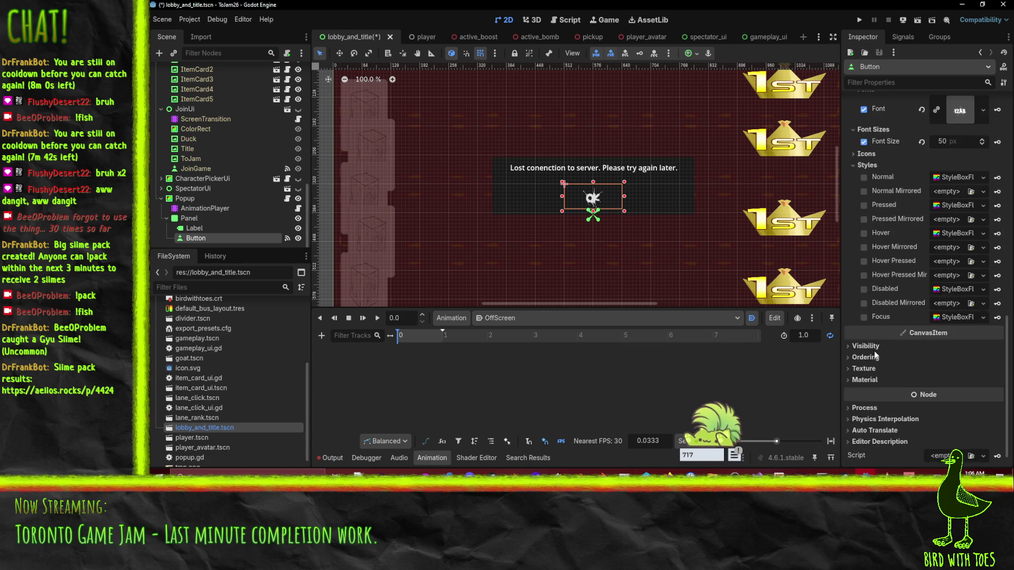
scroll(892, 333, up, 5)
scroll(901, 325, up, 4)
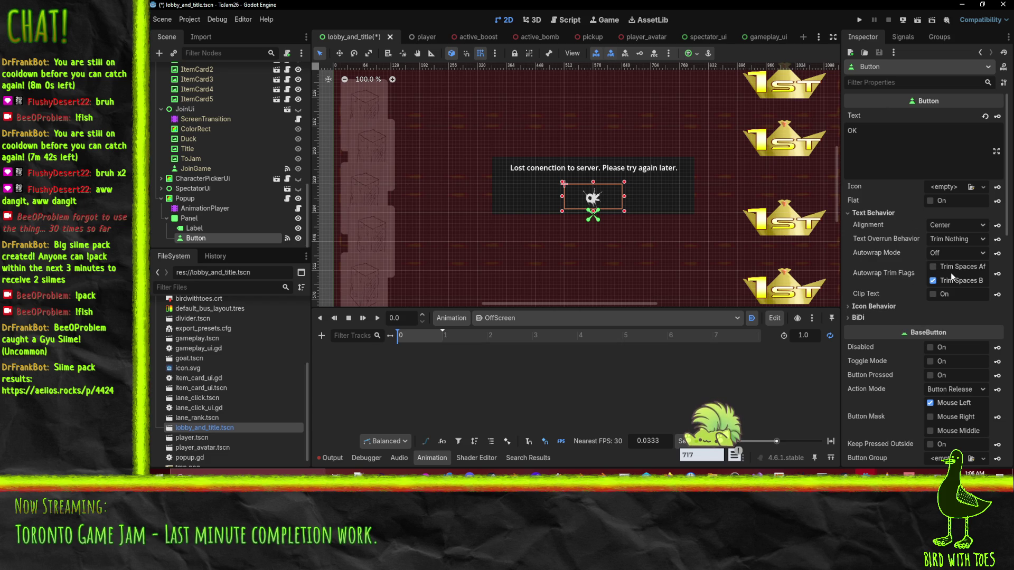
Review the OK button's autowrap, overrun and alignment options, keeping the text centred.
click(951, 256)
click(951, 256)
click(949, 240)
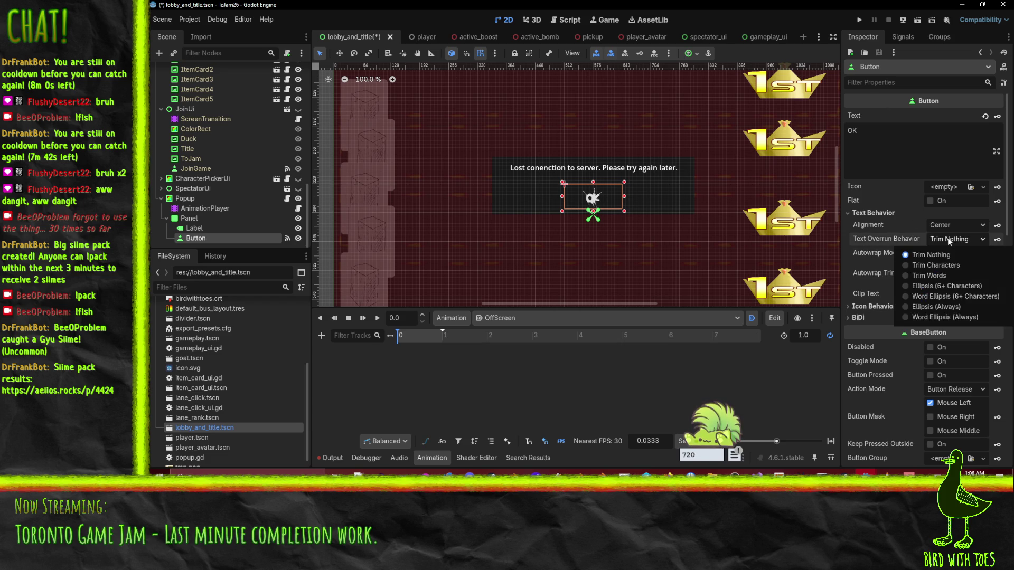
click(948, 241)
click(950, 224)
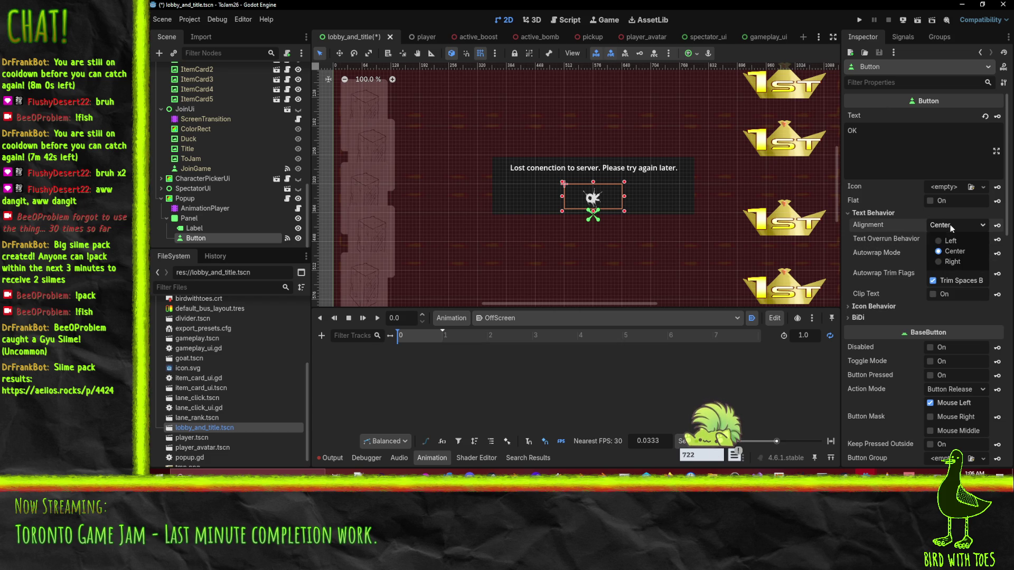
click(949, 224)
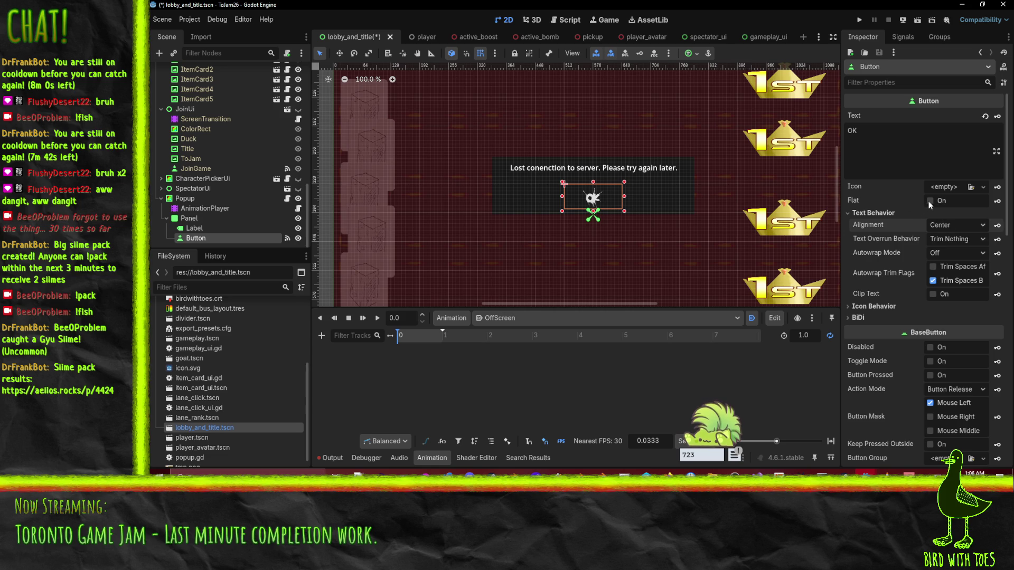
scroll(487, 186, down, 3)
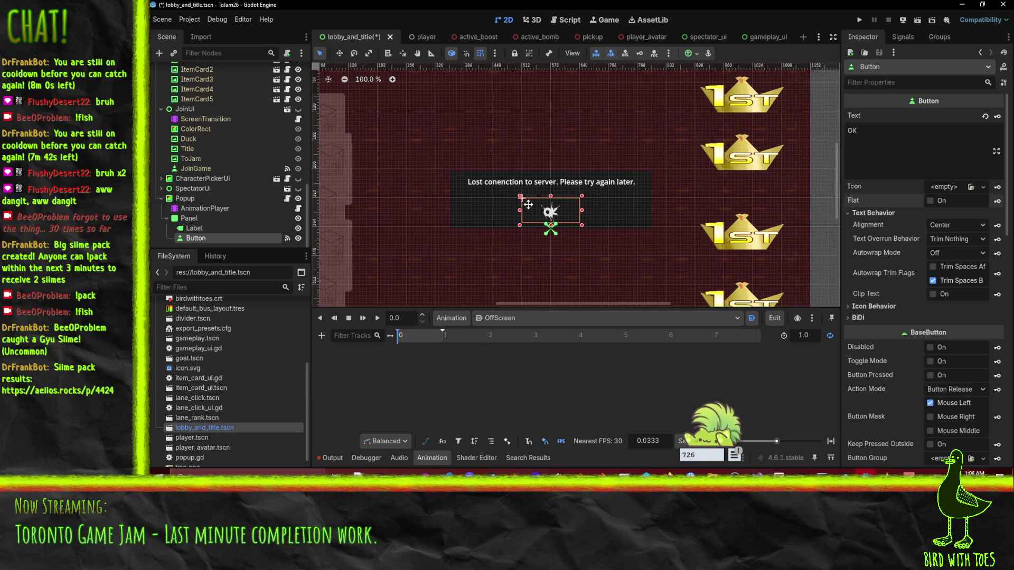
drag(508, 202, 530, 206)
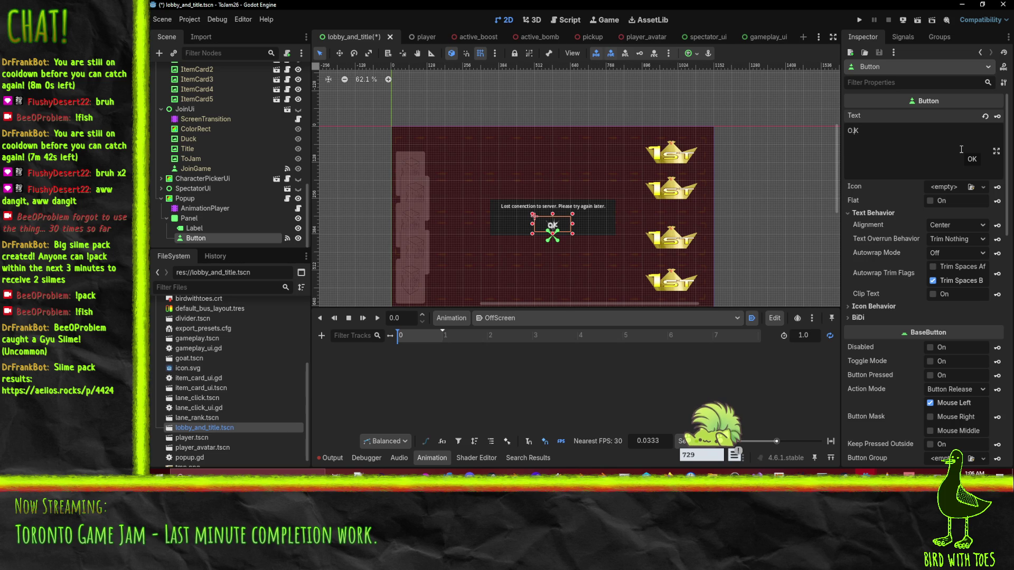
scroll(638, 174, up, 5)
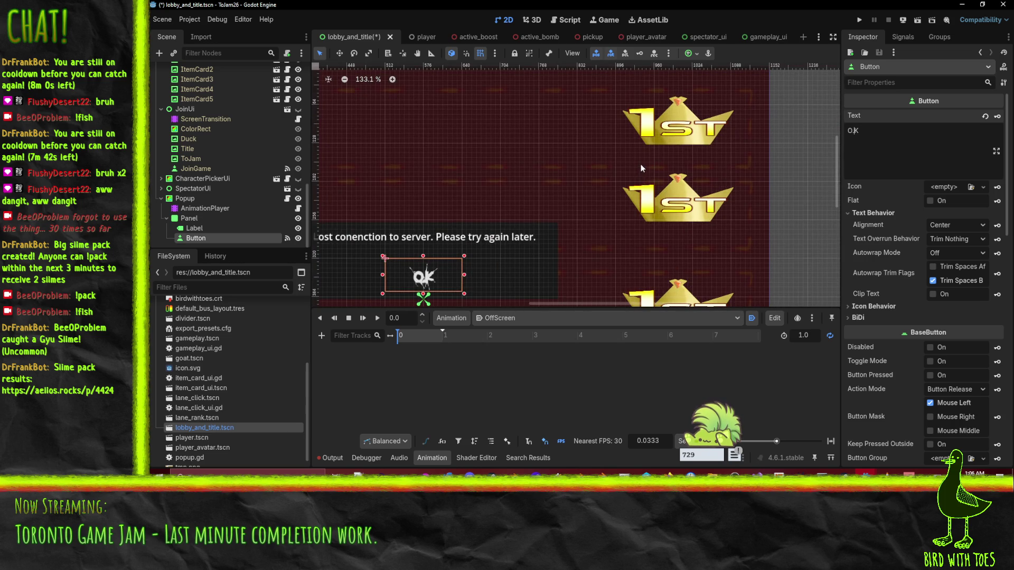
Change the button's text from OK to 'O K' and check it in the view.
text(.)
key(BackSpace)
text(_)
key(BackSpace)
scroll(644, 245, left, 5)
scroll(607, 222, down, 1)
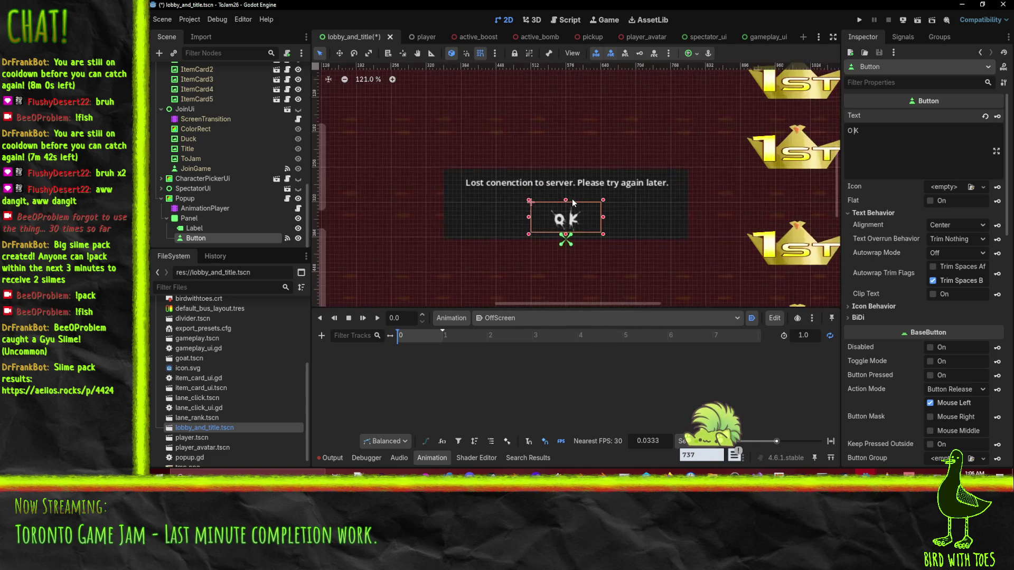
scroll(580, 206, down, 4)
click(694, 83)
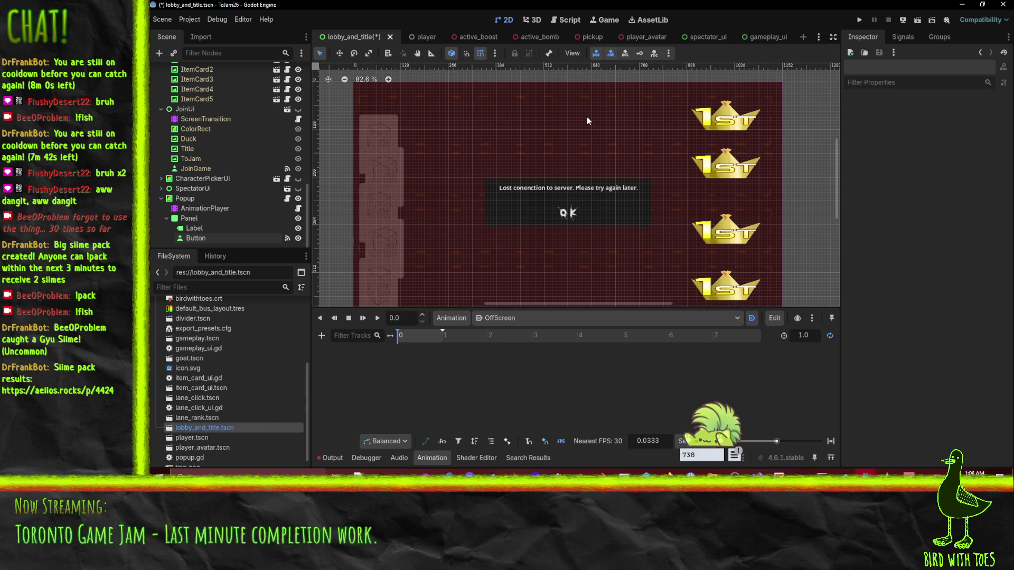
Save the scene, then key the Popup's Visible off in OffScreen with a RESET track.
key(ctrl+s)
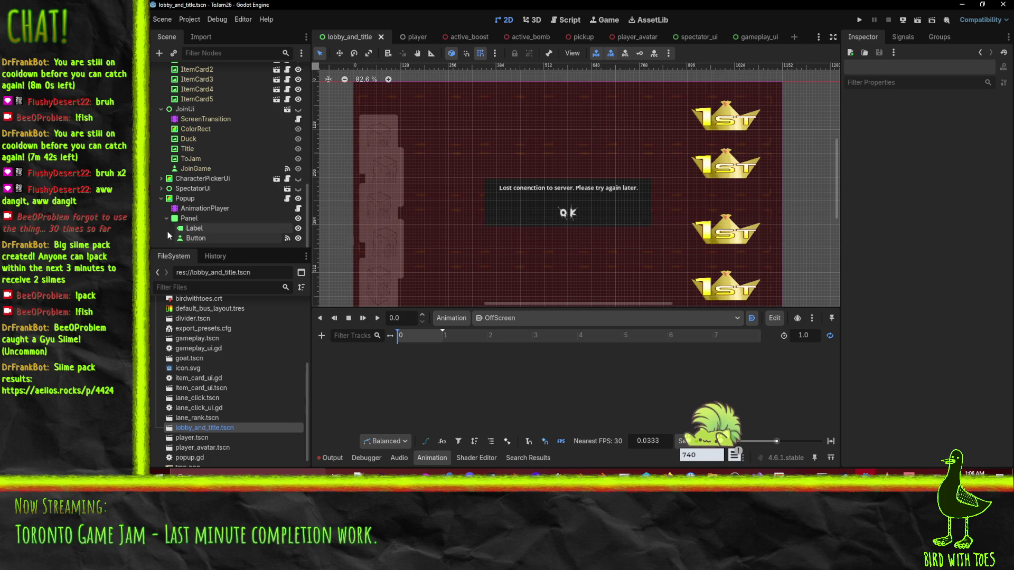
click(208, 209)
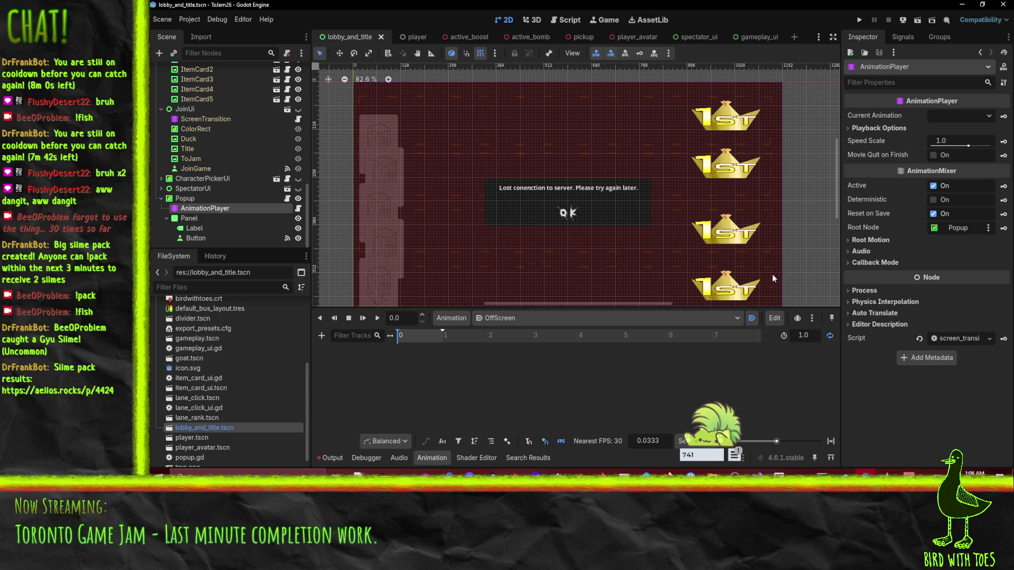
click(204, 200)
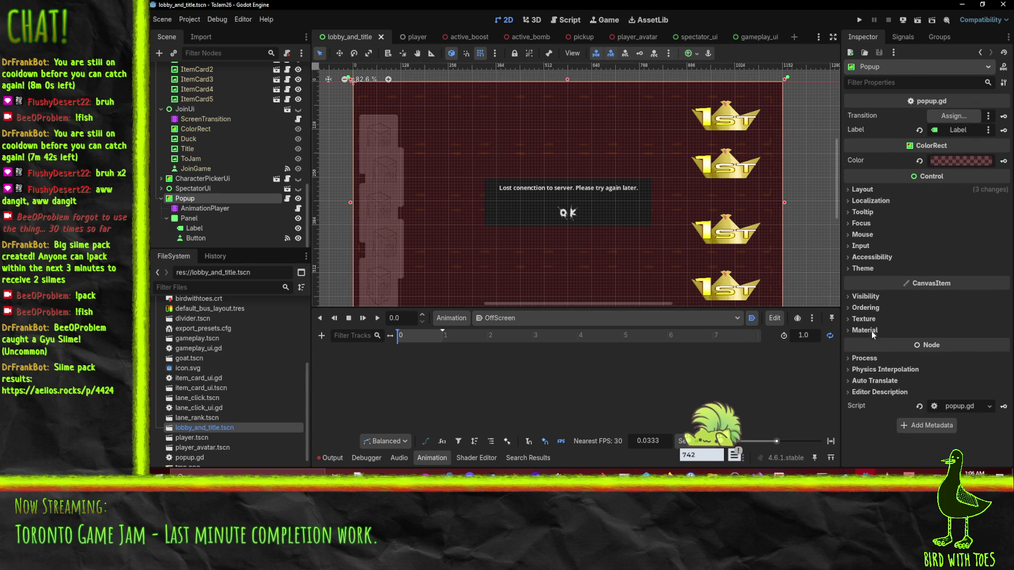
click(865, 297)
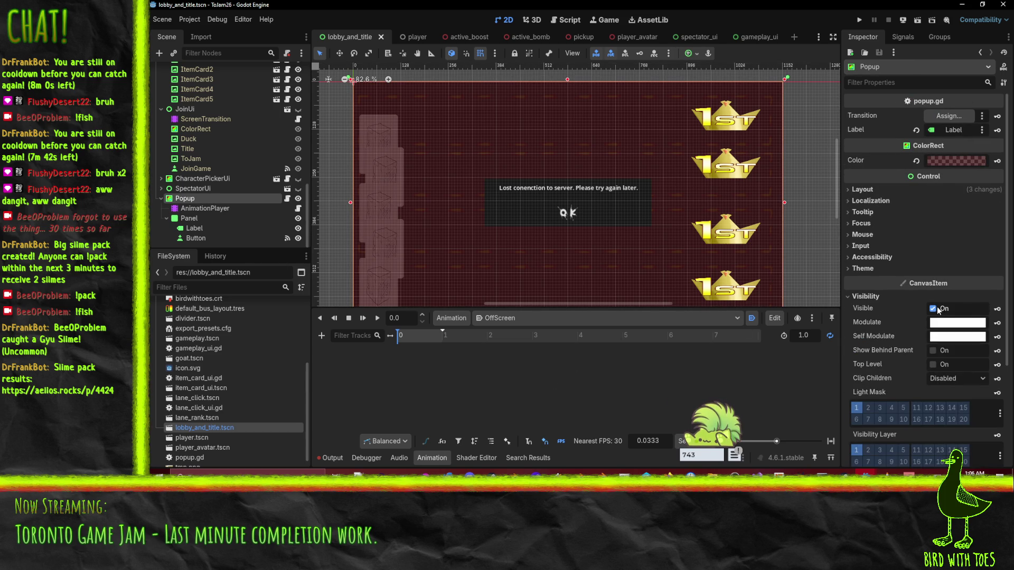
click(997, 308)
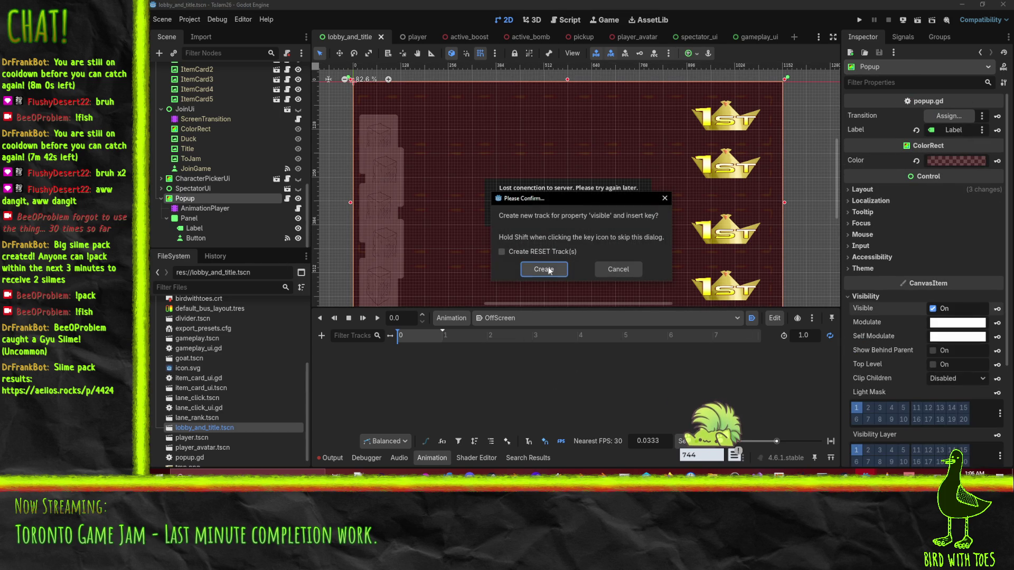
click(536, 252)
click(537, 269)
click(398, 366)
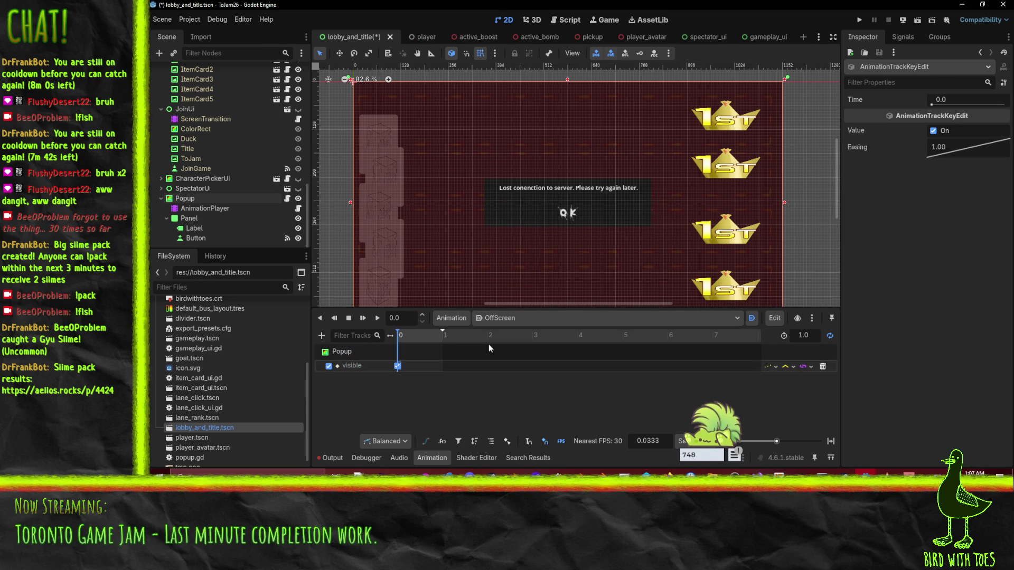
click(933, 130)
Key the Popup's Visible property on in the OnScreen animation.
click(508, 318)
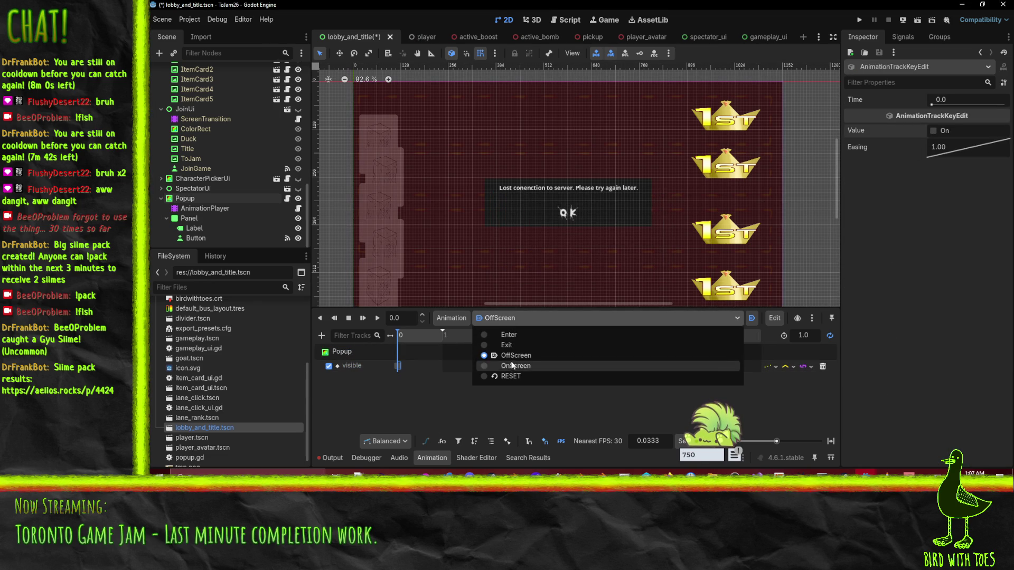
click(511, 365)
click(188, 197)
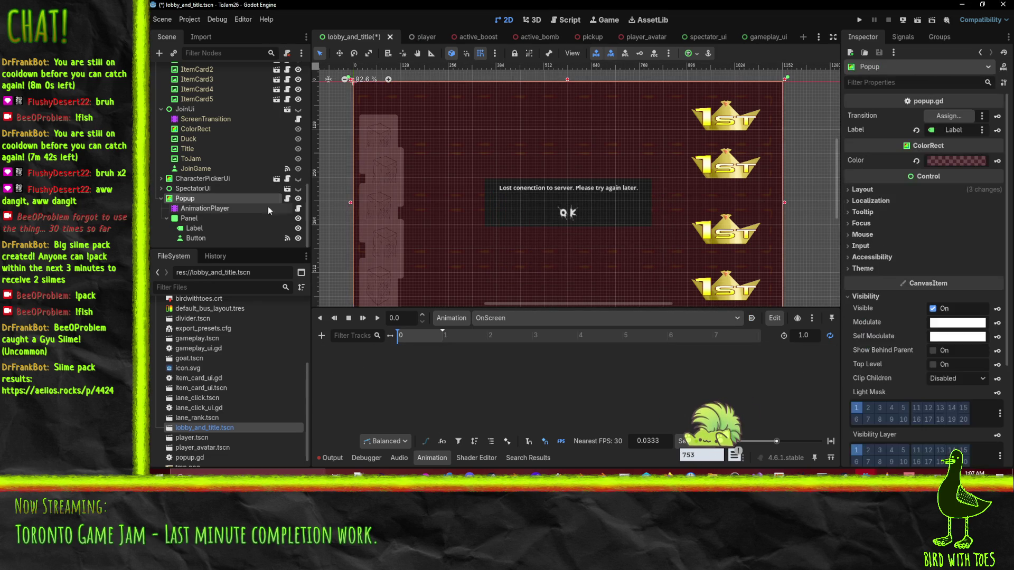
click(997, 309)
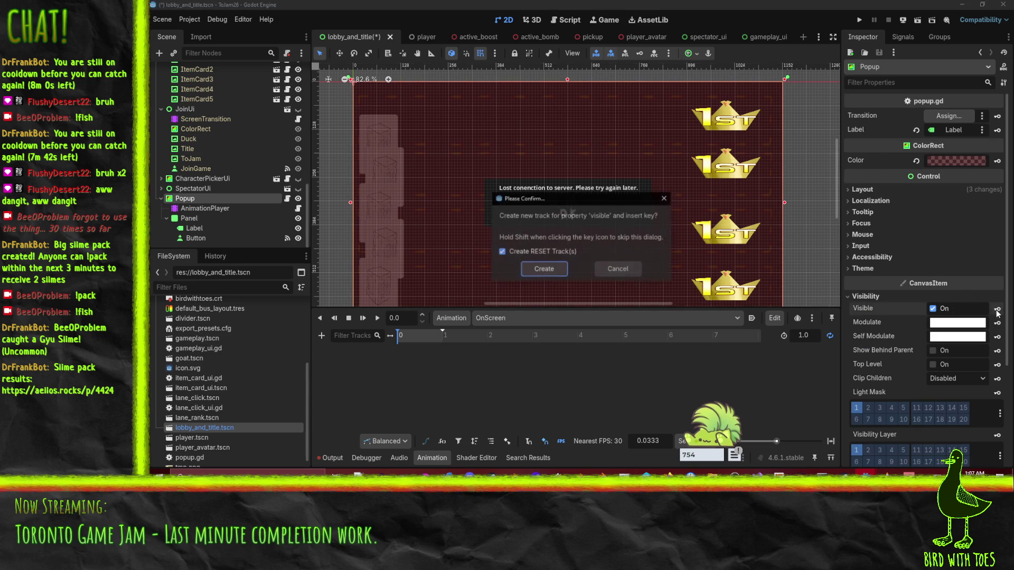
click(544, 269)
click(522, 319)
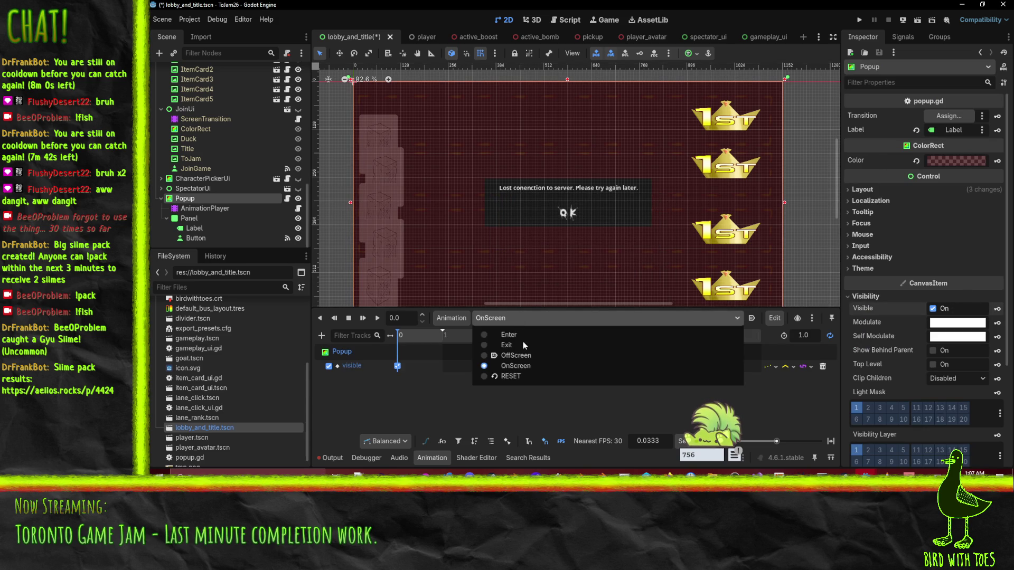
In the Enter animation, set the Popup's self modulate to transparent ffffff00.
click(530, 334)
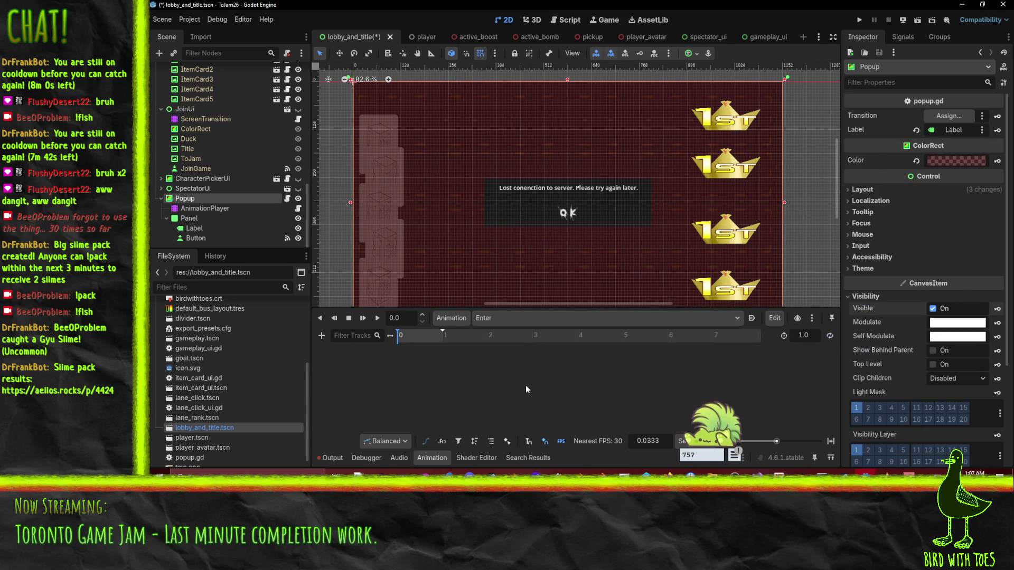
click(957, 324)
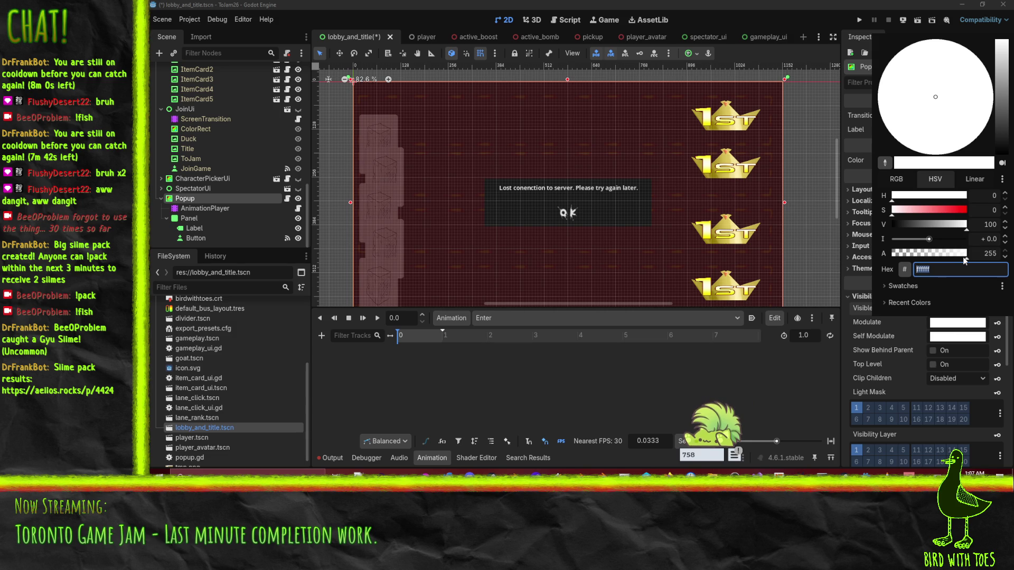
mouse_move(963, 260)
mouse_down()
mouse_move(872, 258)
mouse_move(1011, 267)
mouse_up()
click(948, 333)
click(948, 334)
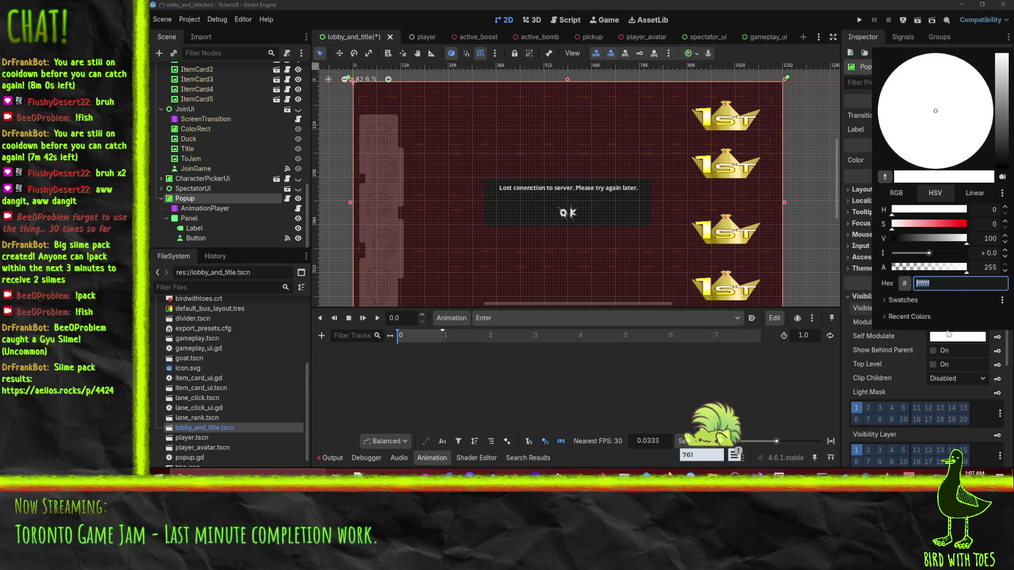
text(ffffff00)
key(Return)
click(845, 341)
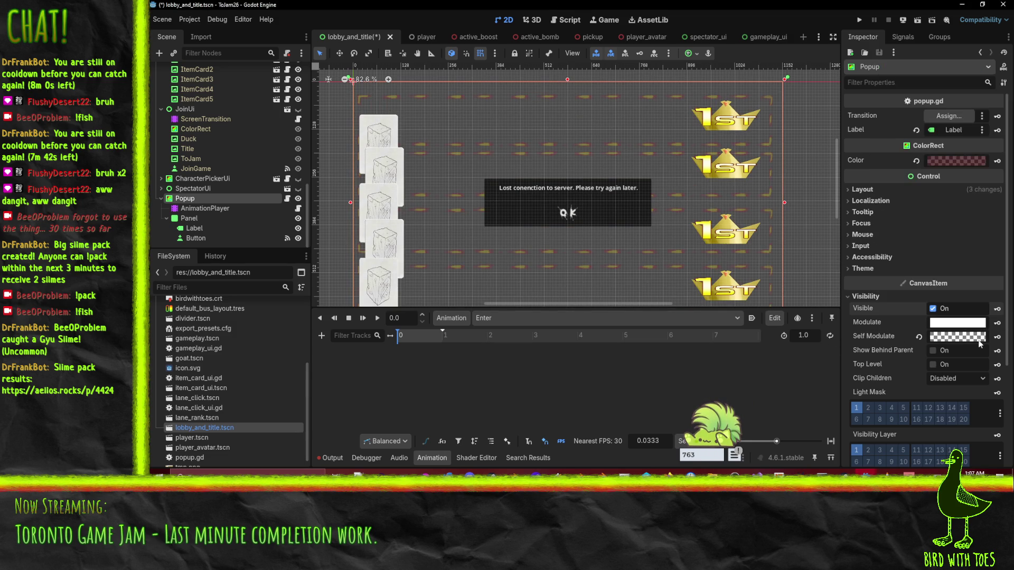
Key the Popup's self_modulate track as fully transparent at time 0.
click(997, 337)
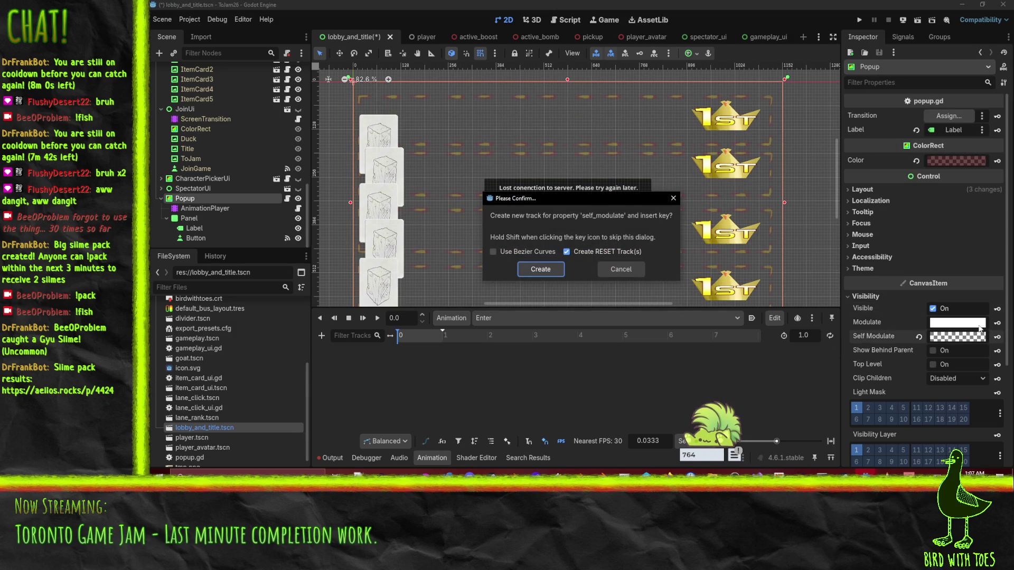
click(537, 270)
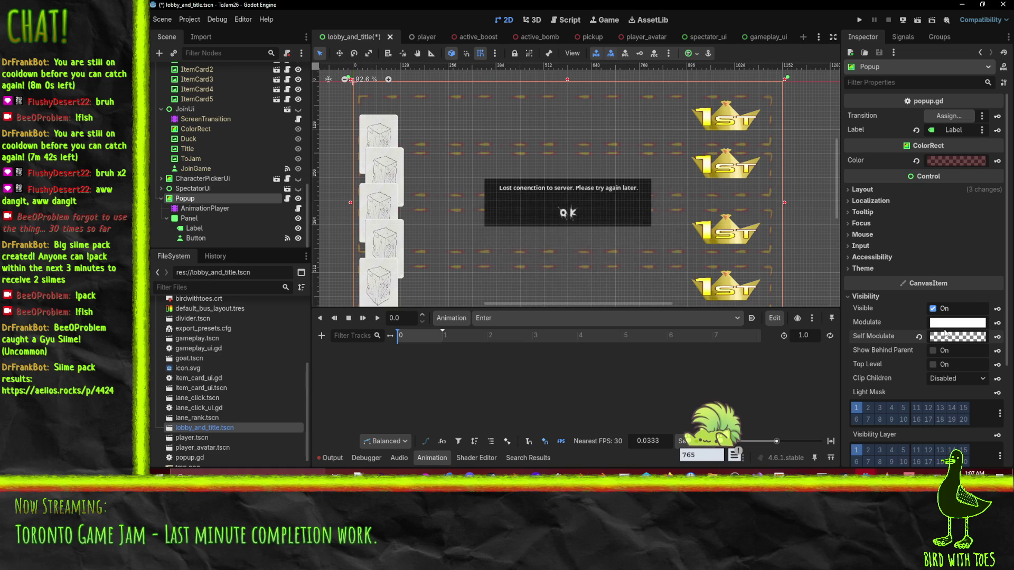
click(918, 337)
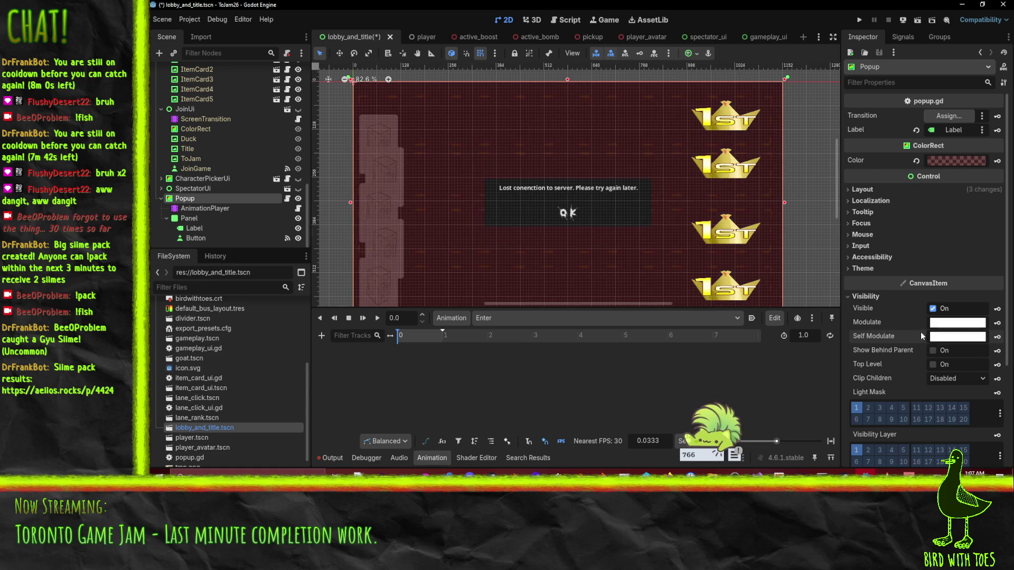
click(997, 336)
click(541, 269)
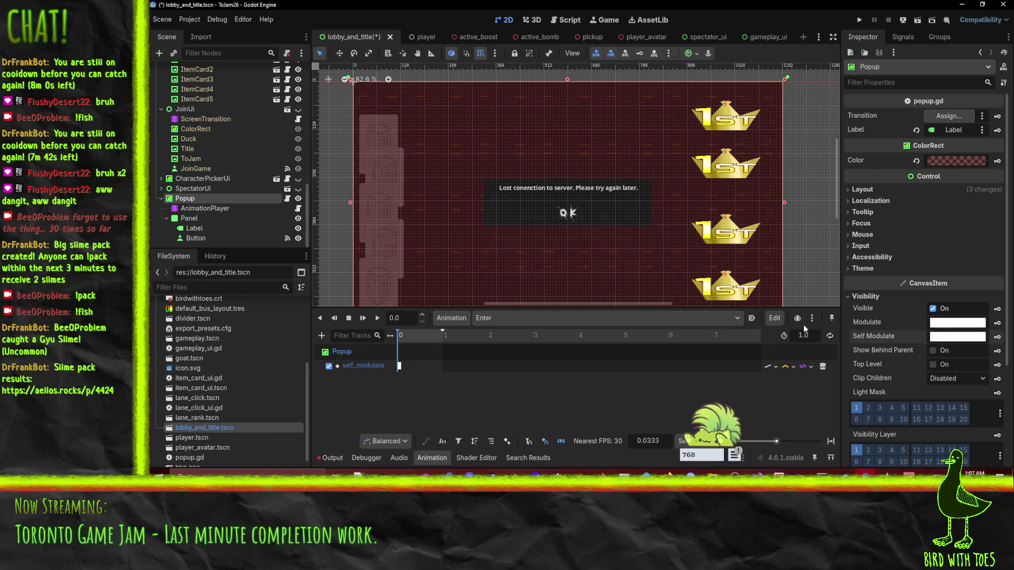
click(958, 336)
drag(982, 270, 849, 270)
key(Escape)
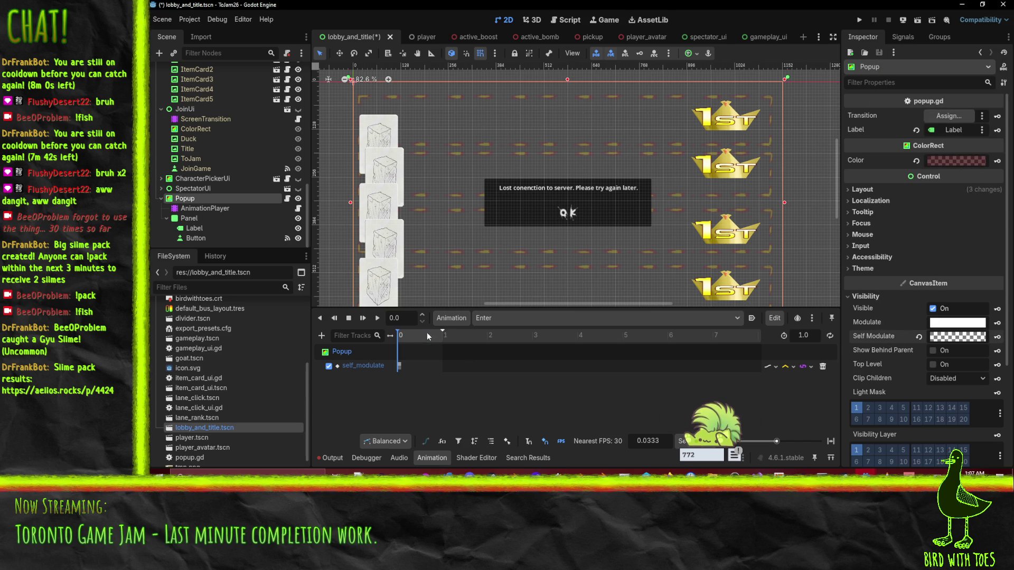
Set the Enter length to 0.5 s and key self modulate opaque white there.
click(442, 336)
text(0.5)
key(Return)
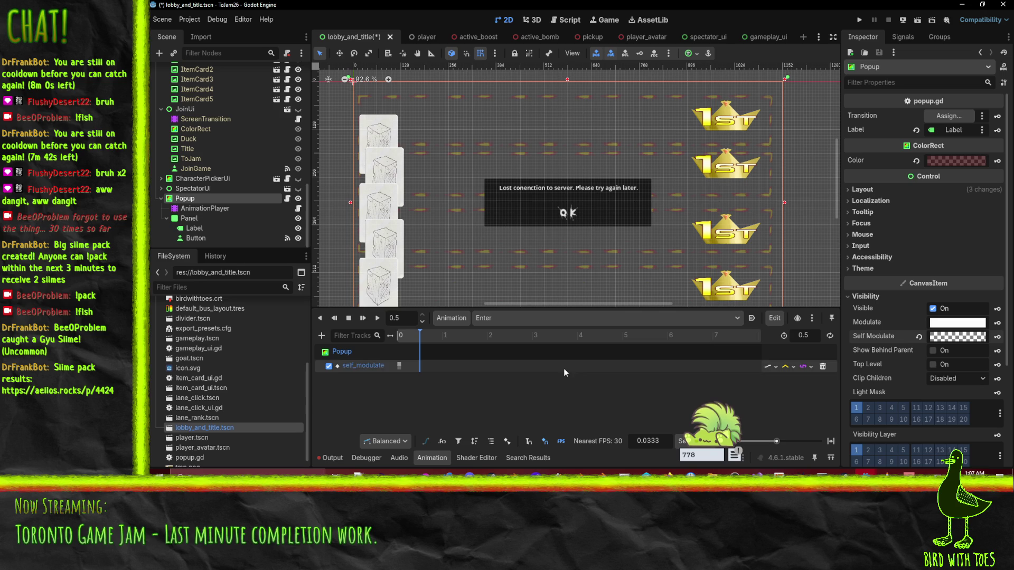
click(956, 338)
drag(898, 269, 969, 268)
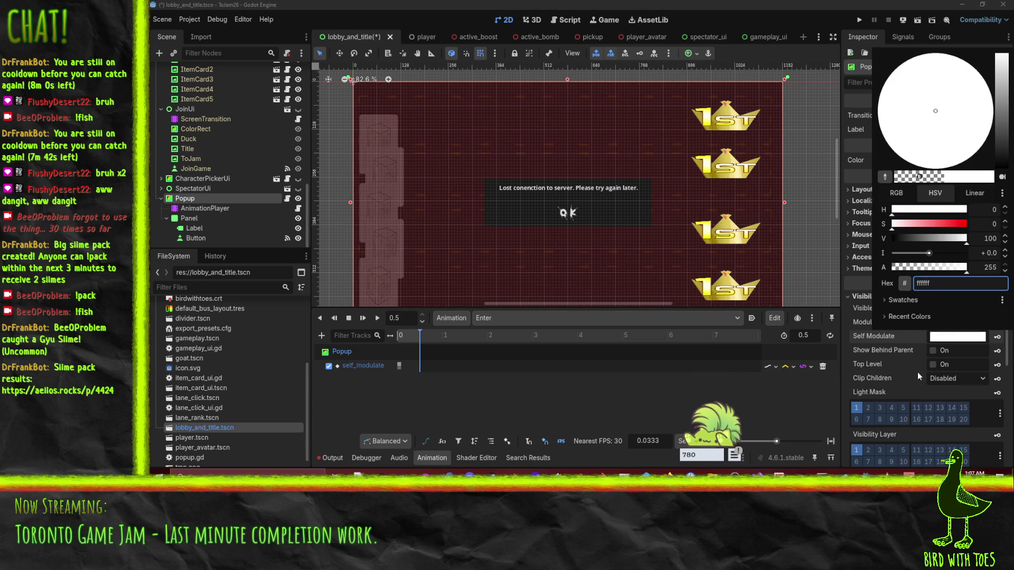
click(870, 339)
click(997, 336)
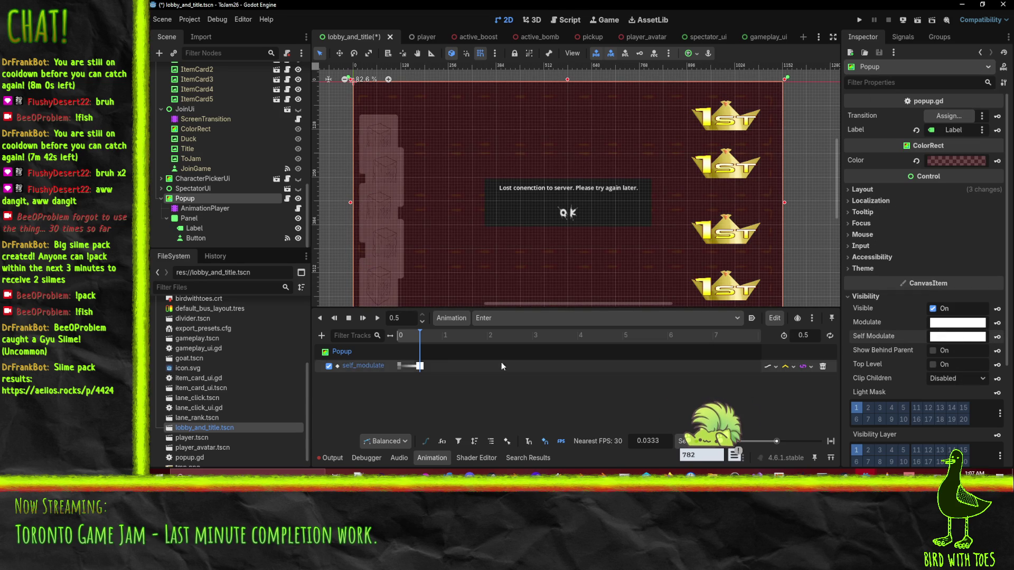
Key the Popup's Visible property on at the start of Enter.
click(400, 335)
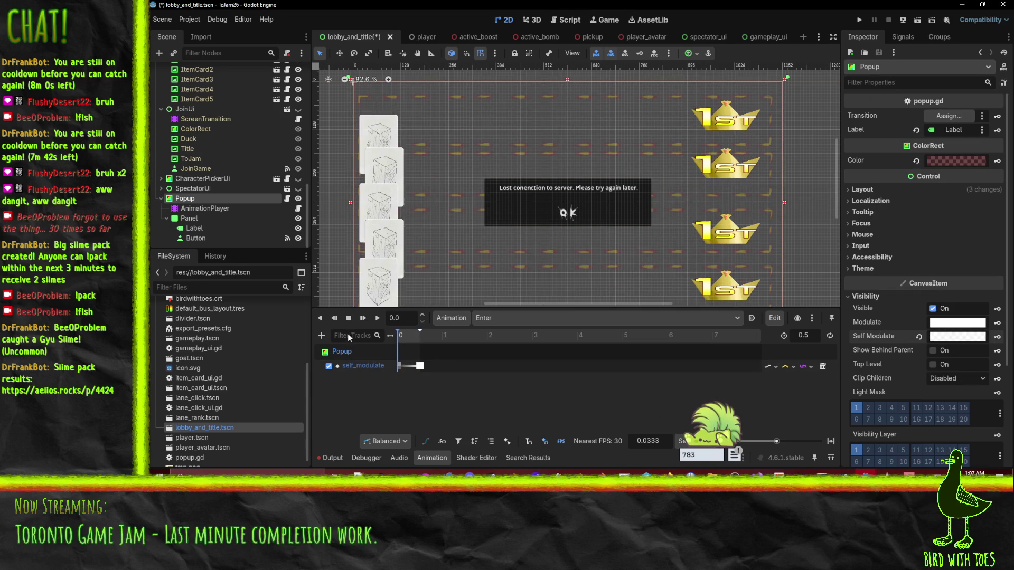
click(997, 309)
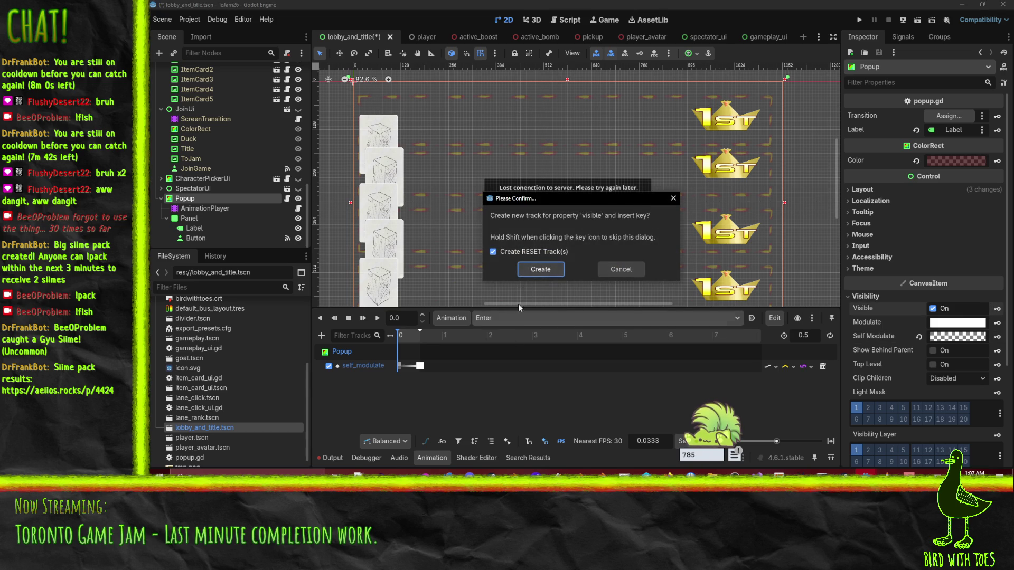
key(Return)
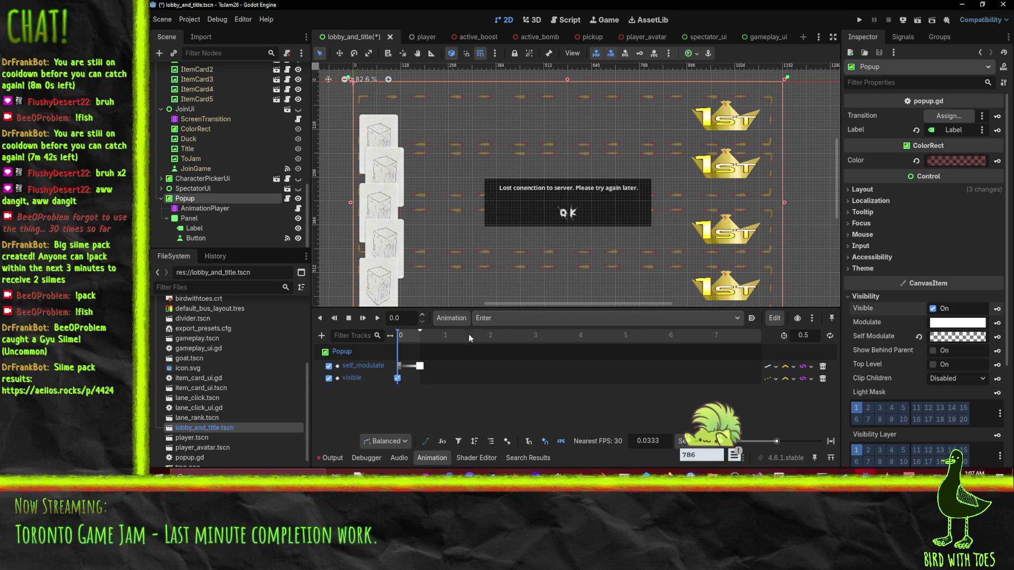
In the Exit animation, key the Popup's self modulate opaque white, then transparent.
click(492, 317)
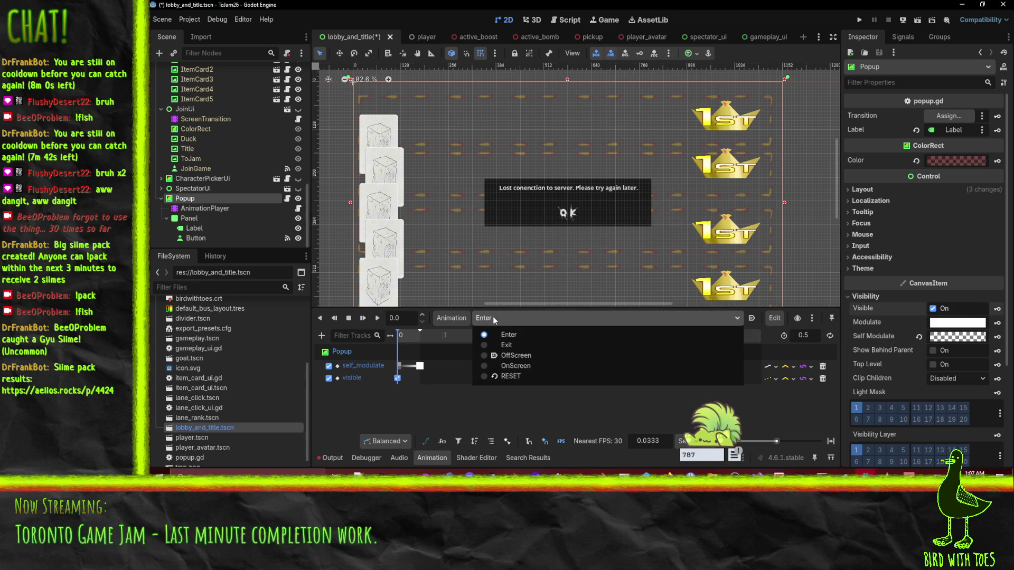
click(519, 345)
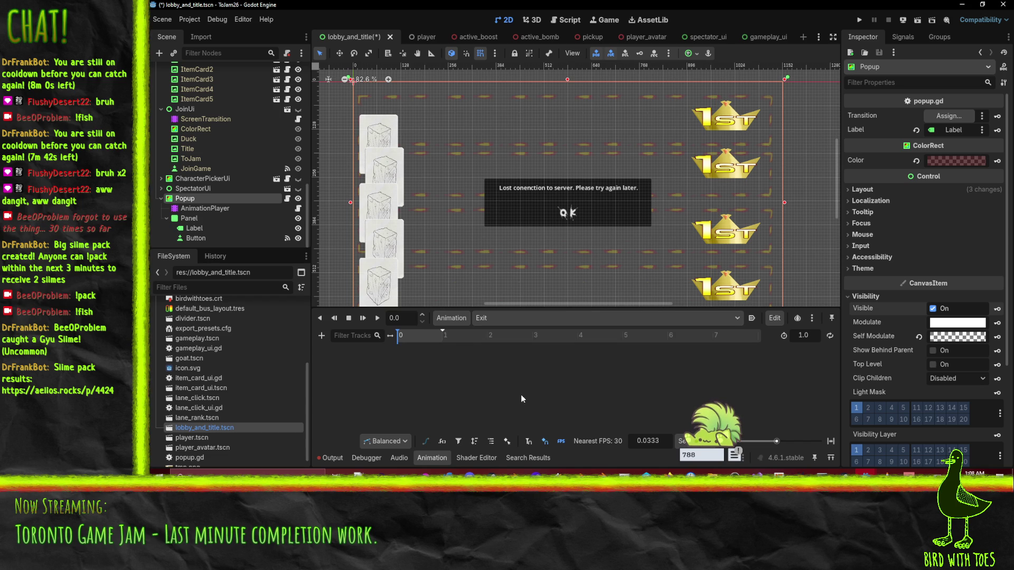
click(919, 336)
click(998, 337)
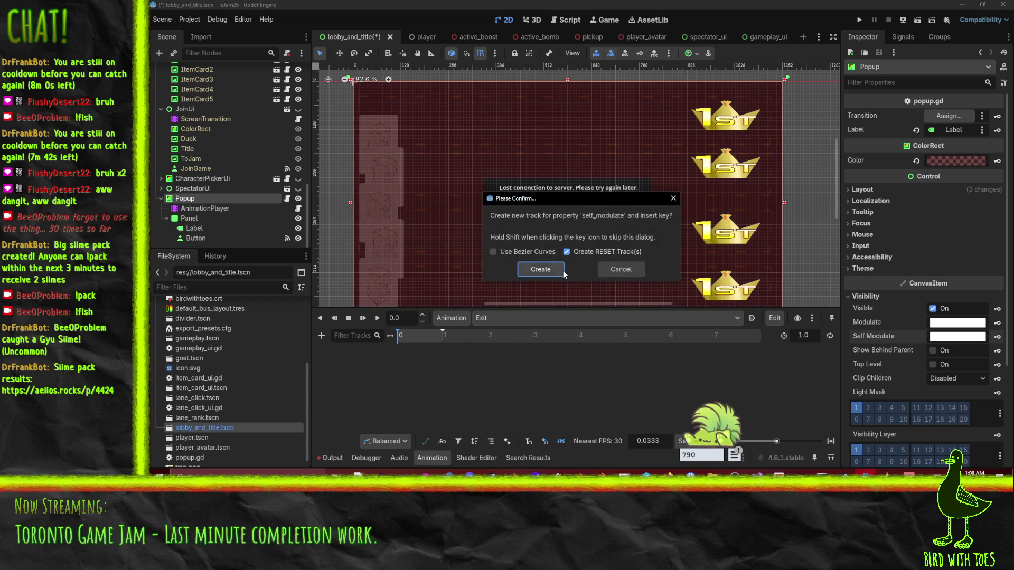
click(540, 269)
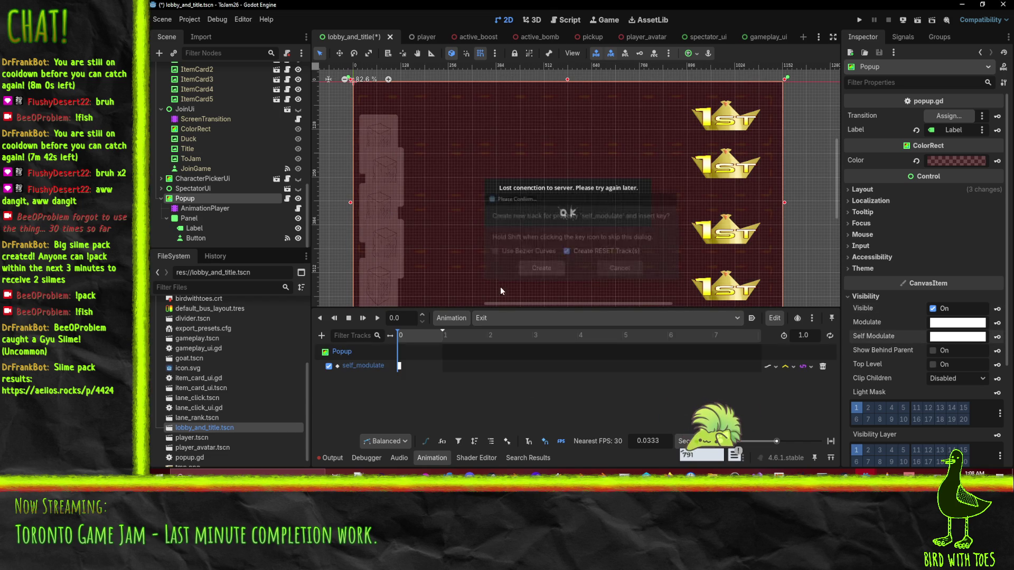
click(946, 339)
mouse_move(956, 272)
mouse_down()
mouse_move(919, 273)
mouse_move(886, 353)
mouse_up()
click(999, 343)
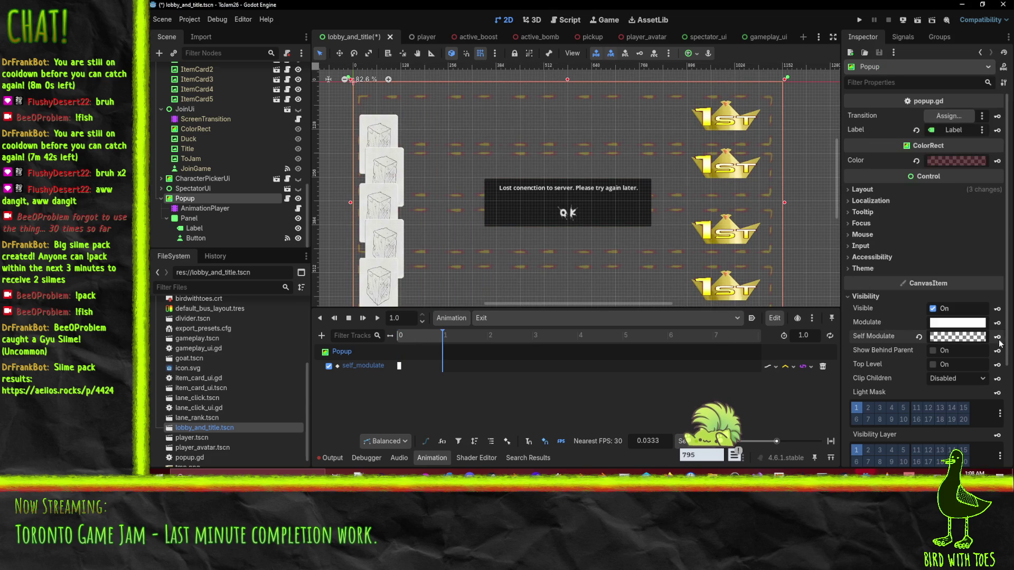
click(997, 336)
drag(449, 337, 373, 341)
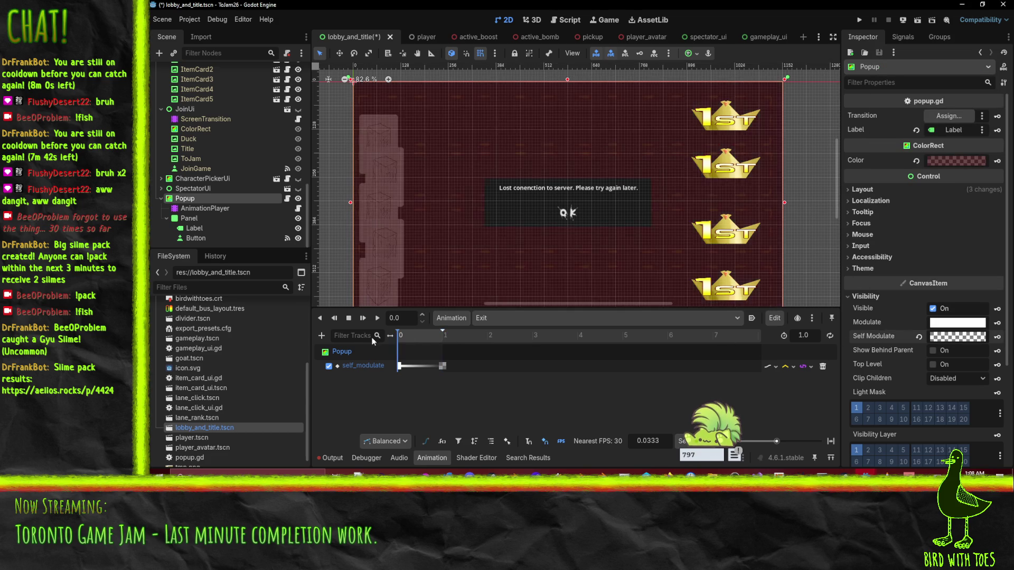
Key the Panel's modulate opaque, then fully transparent with alpha 0.
click(182, 219)
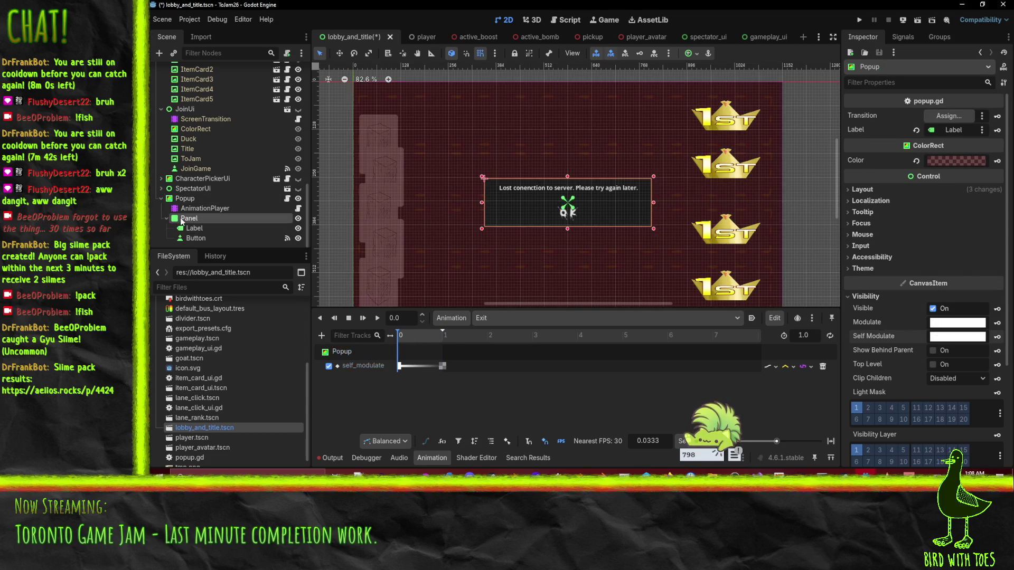
scroll(865, 331, down, 5)
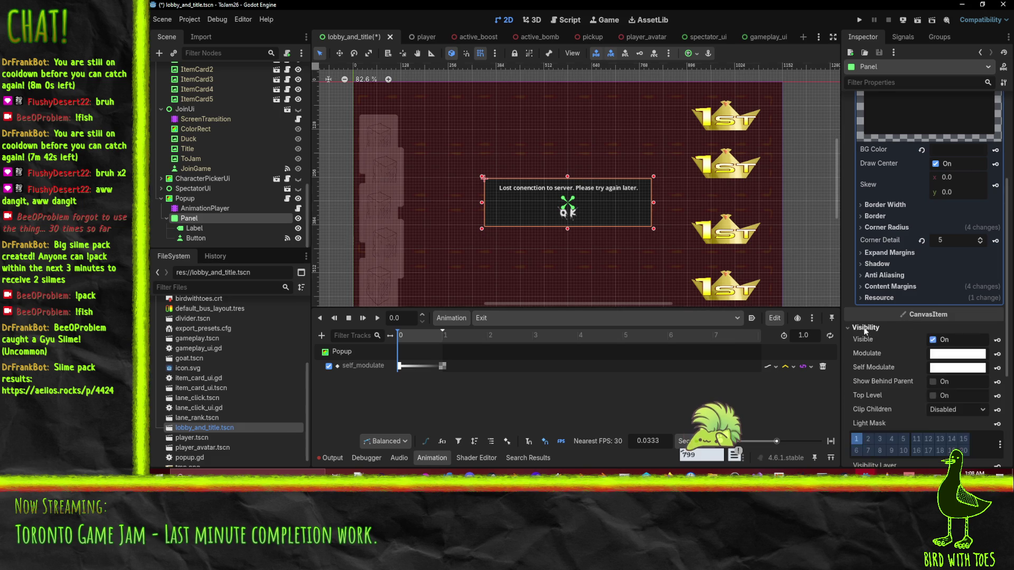
click(997, 354)
click(537, 267)
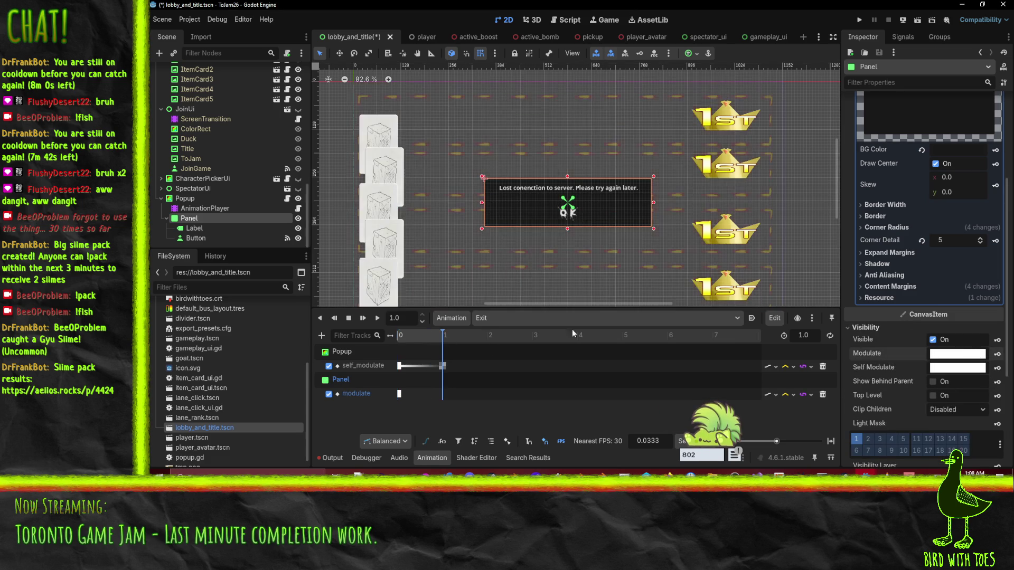
click(957, 354)
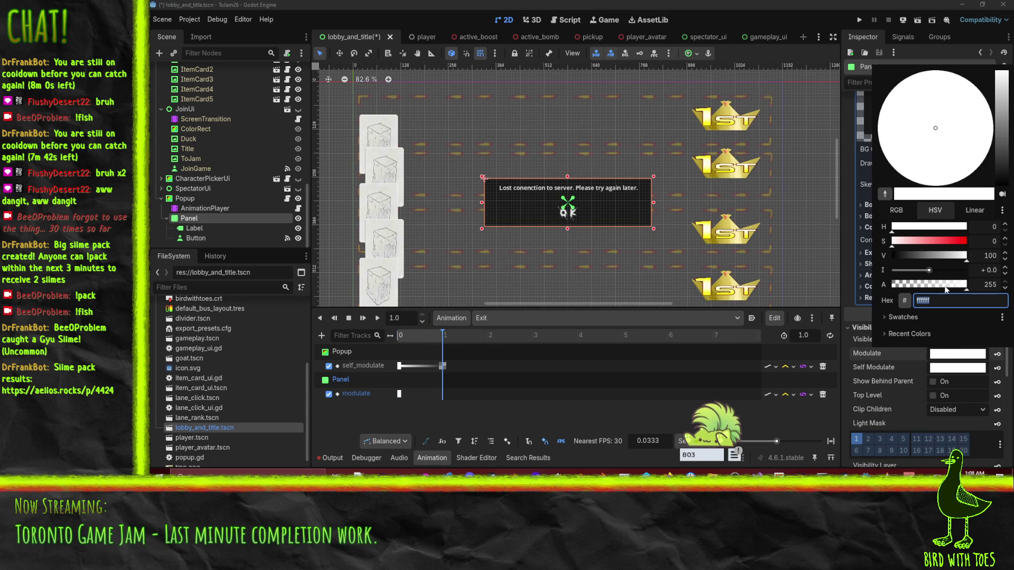
drag(946, 288, 890, 288)
click(1000, 356)
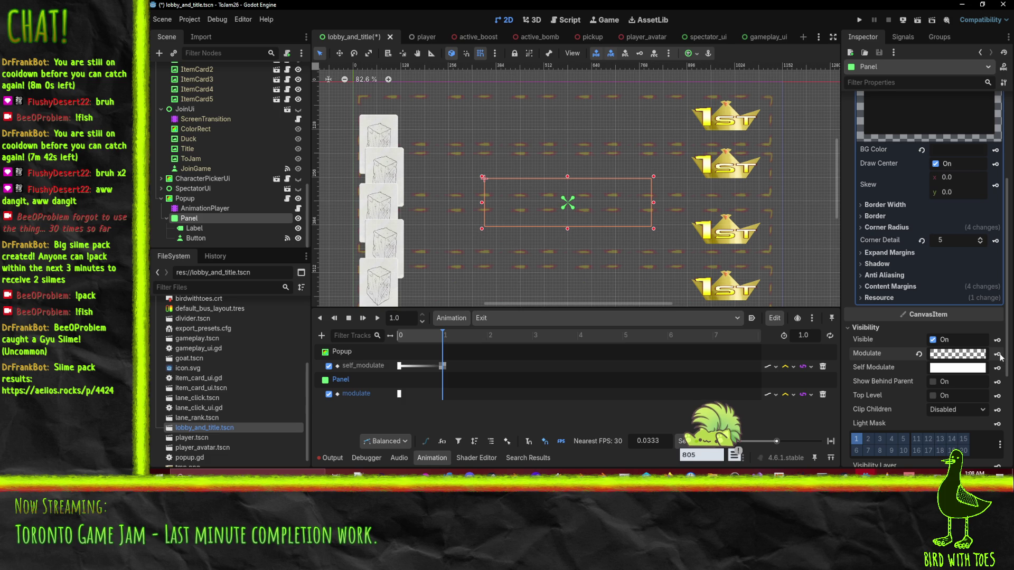
click(997, 354)
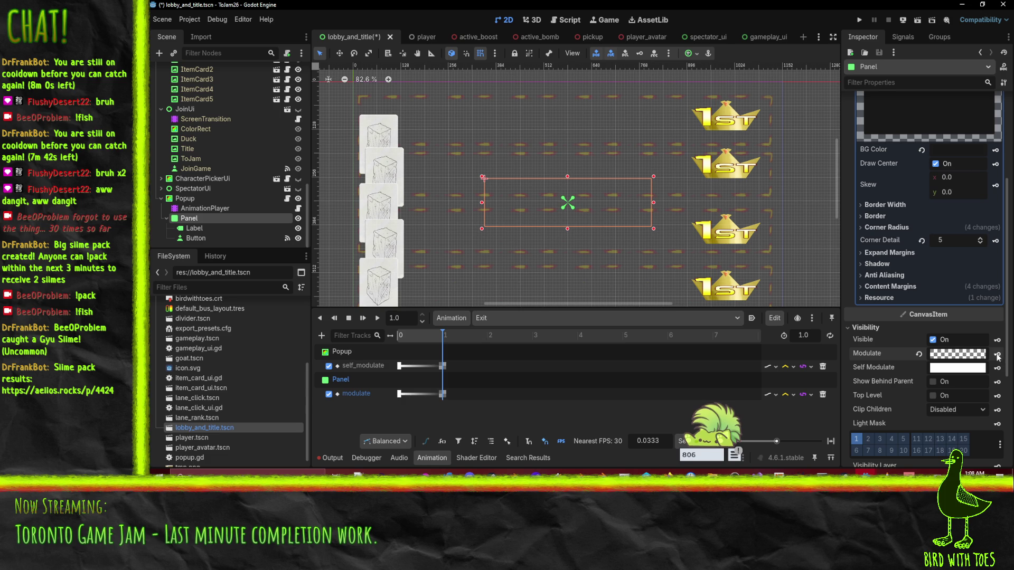
Set the Exit length to 0.2 s, snap to 0.1, and move both end keys to 0.2.
click(811, 336)
text(0.2)
key(Return)
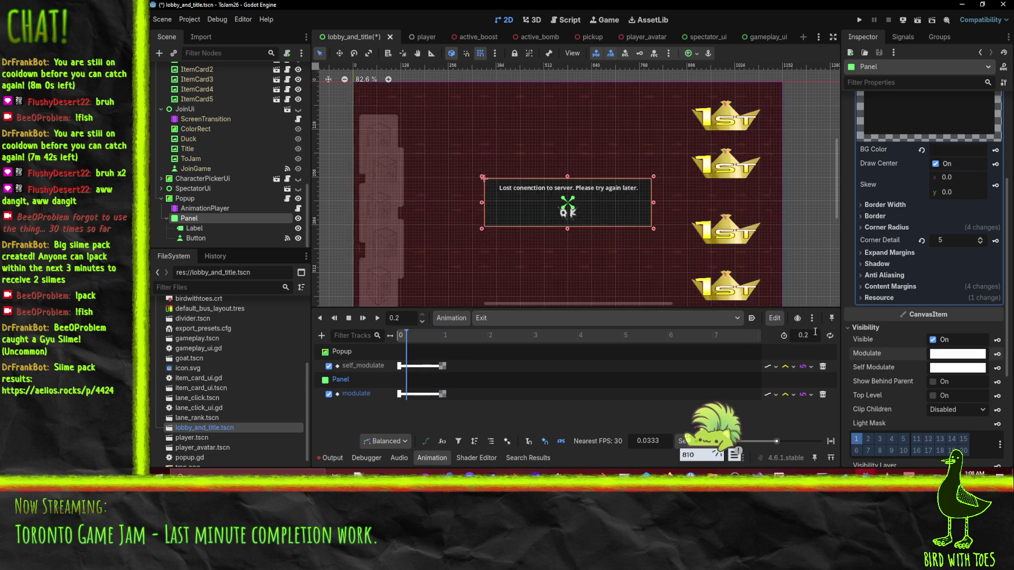
drag(442, 366, 407, 369)
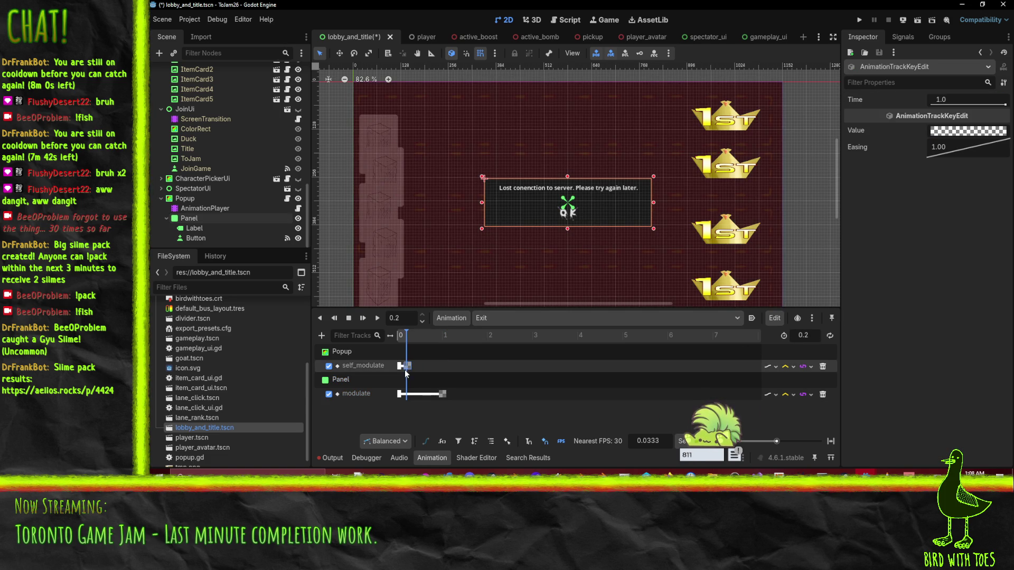
double_click(659, 441)
text(0.1)
key(Return)
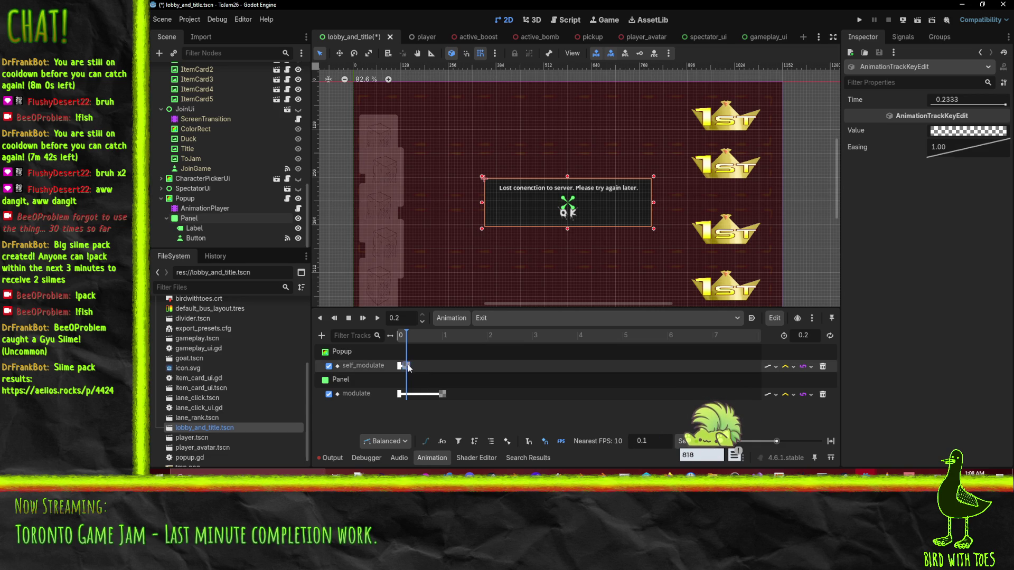
drag(409, 368, 401, 368)
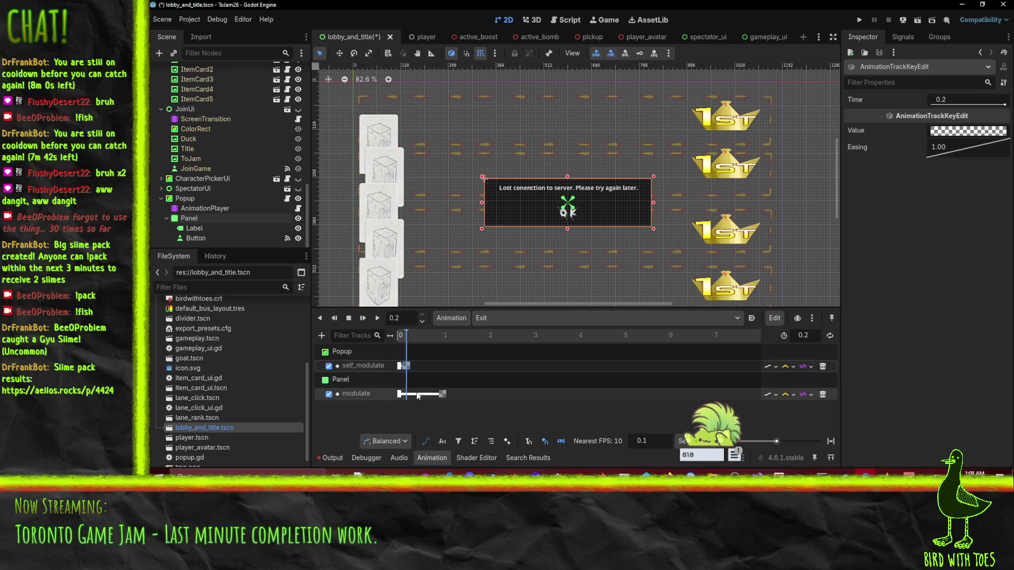
drag(443, 393, 406, 395)
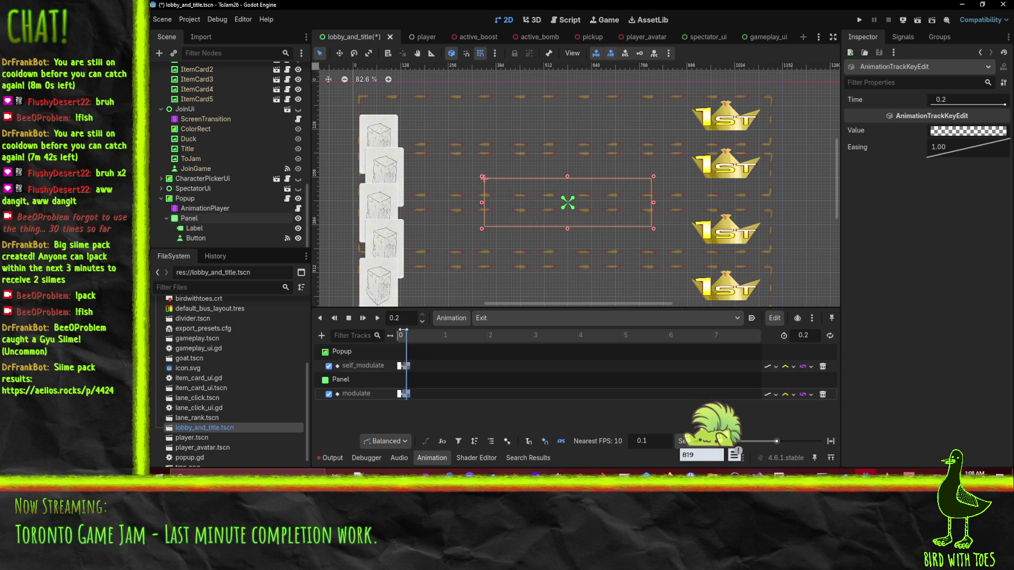
Replay the Exit animation from the start to check the fade-out.
drag(403, 330, 400, 332)
click(377, 317)
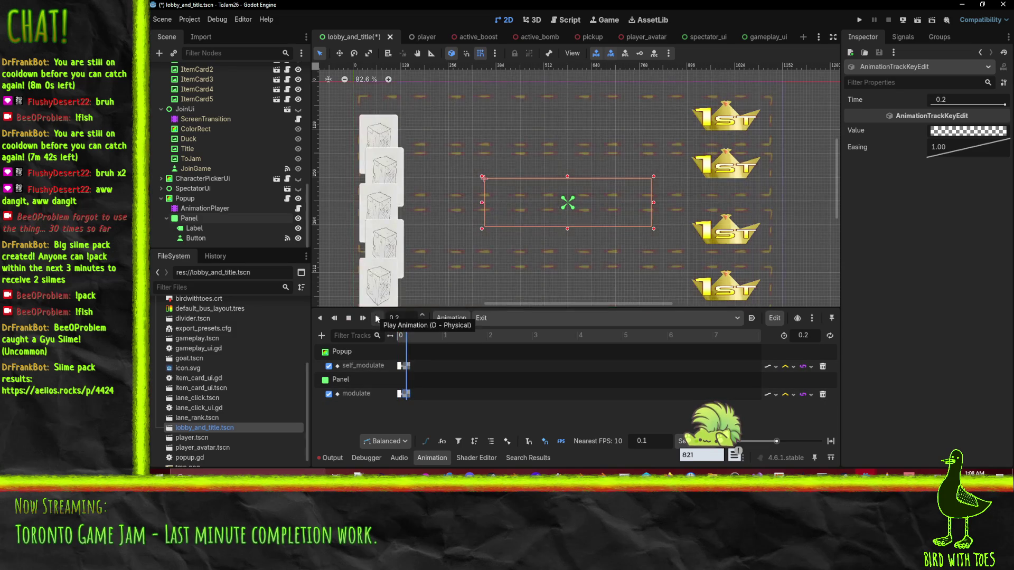
click(377, 318)
click(377, 317)
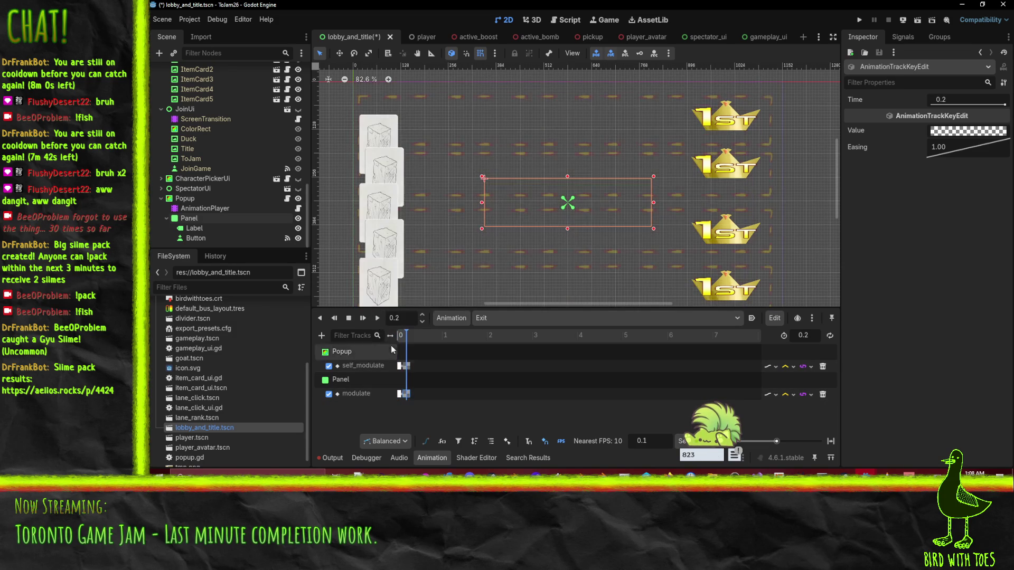
click(200, 219)
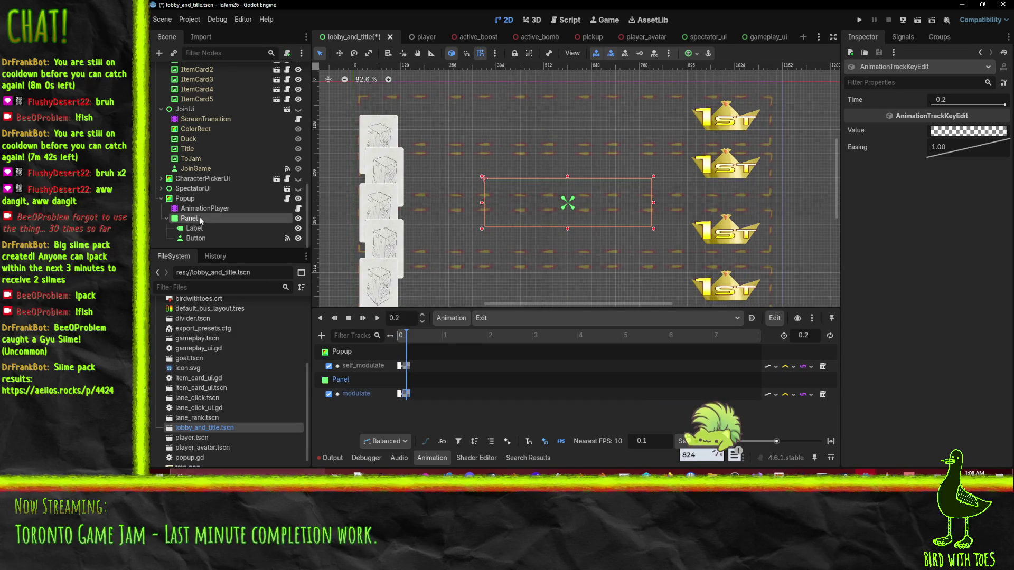
click(185, 199)
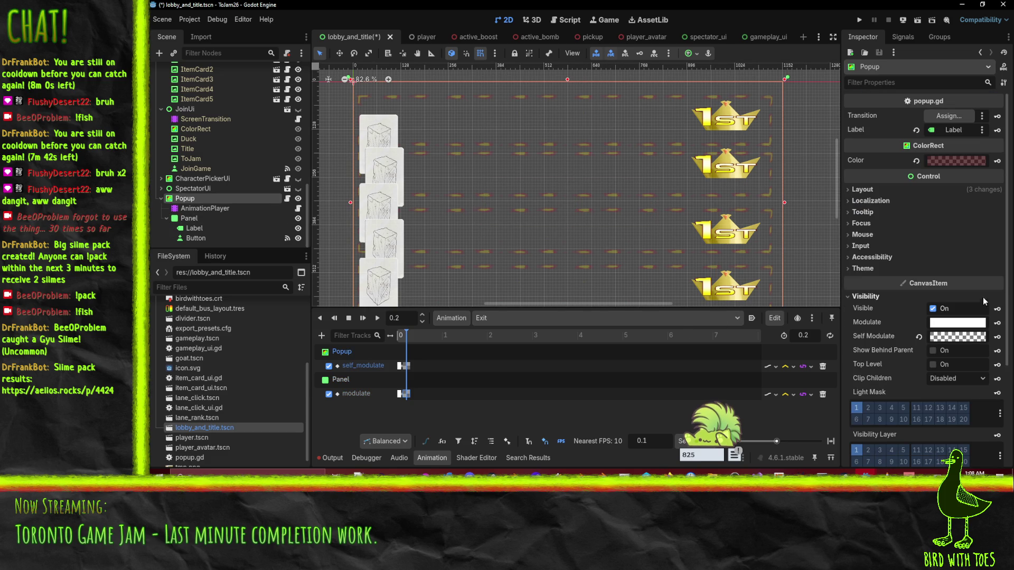
Key the Popup's Visible off in Exit without a RESET track, then return to Enter.
click(933, 309)
click(996, 309)
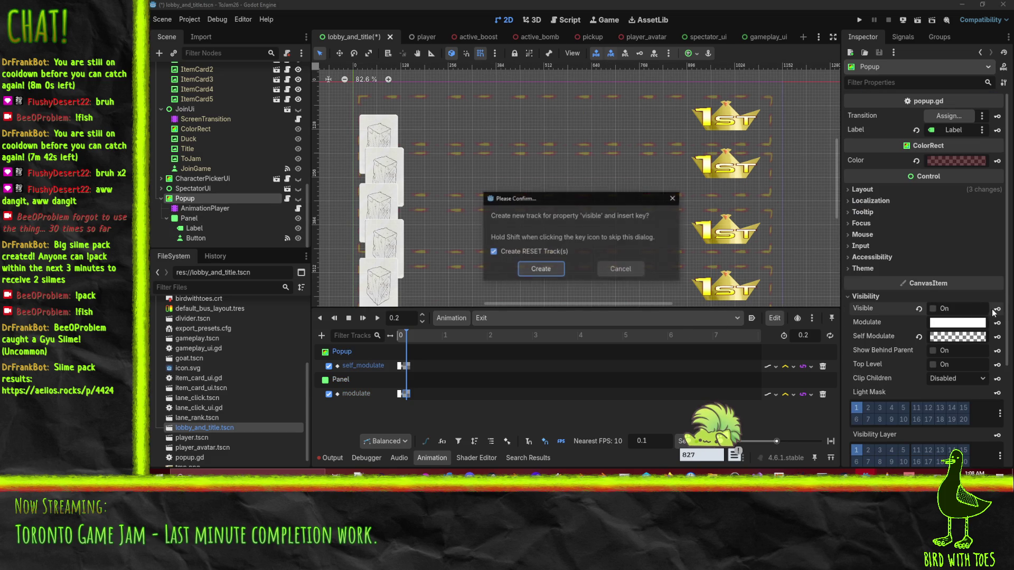
click(550, 270)
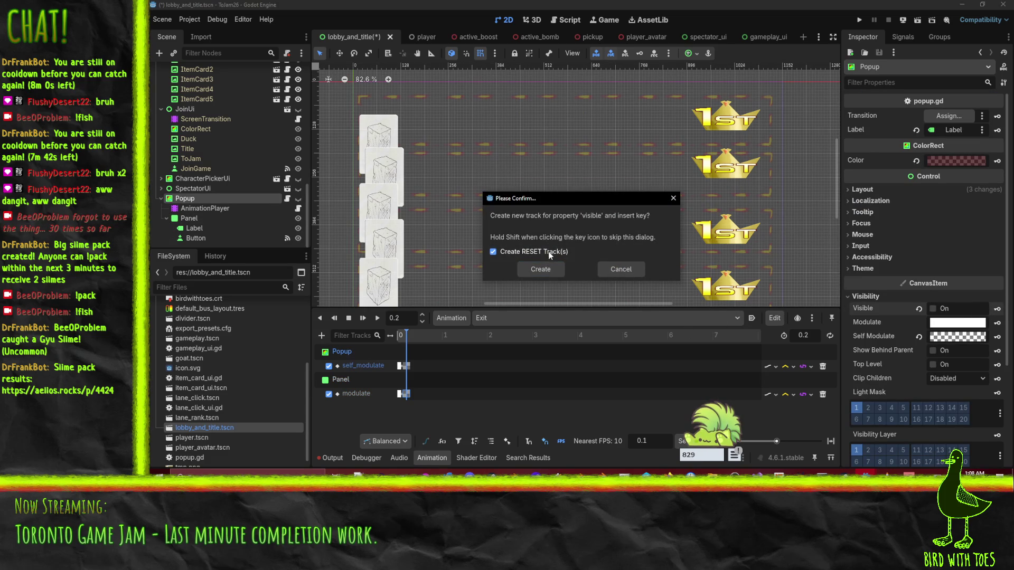
click(549, 251)
click(549, 273)
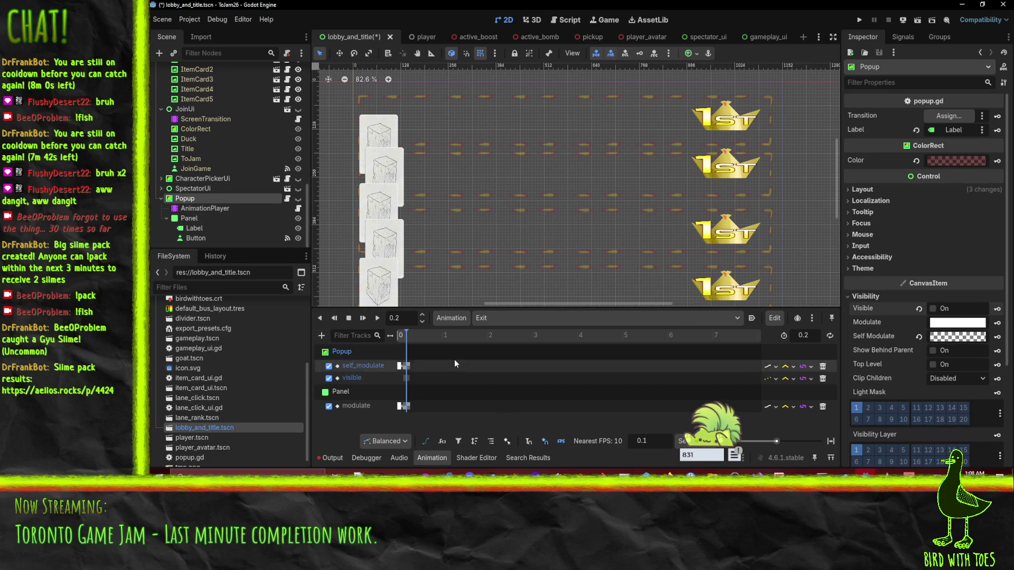
drag(406, 336, 387, 336)
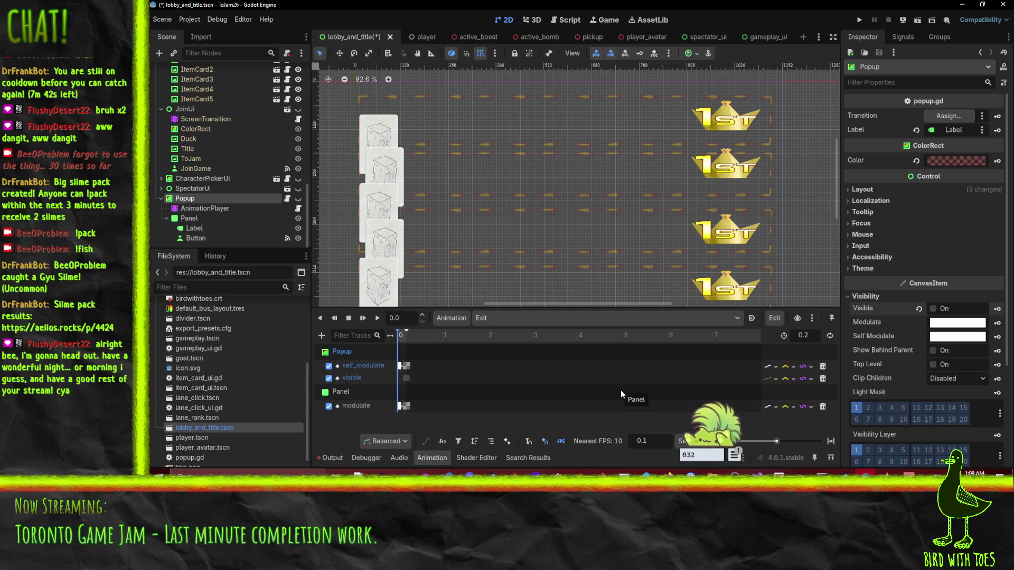
click(518, 320)
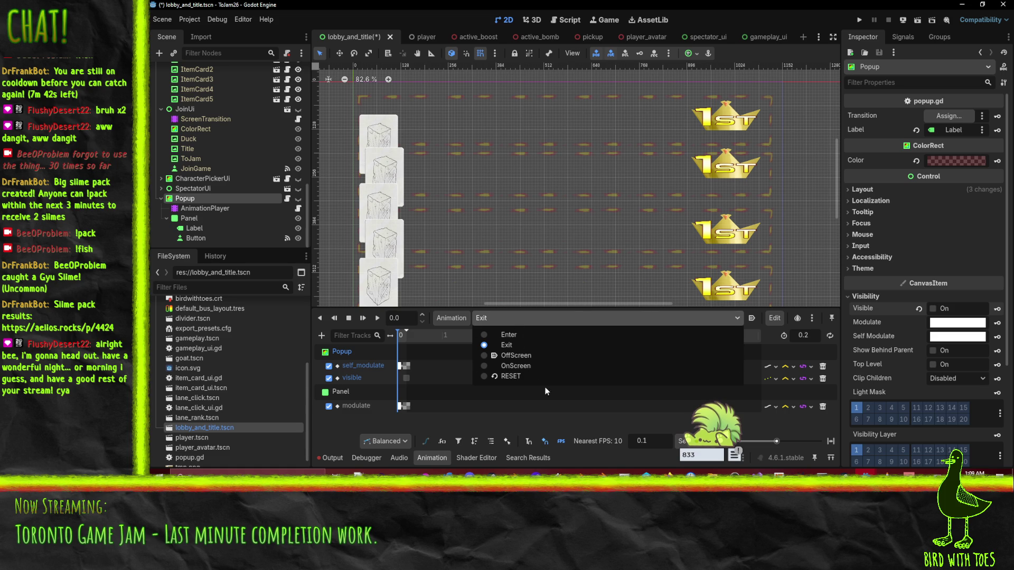
click(531, 333)
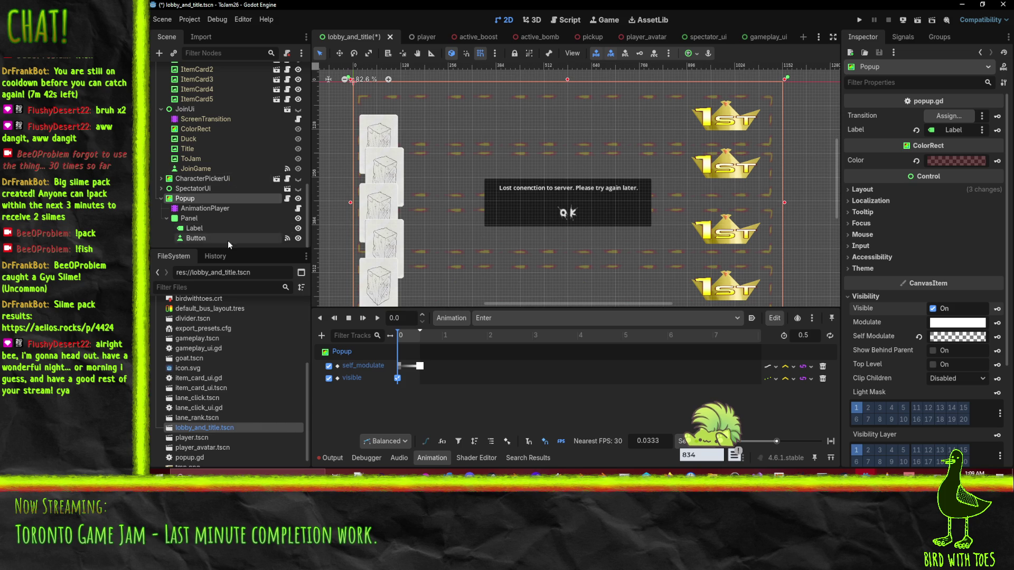
Key the Panel's modulate in Enter with a RESET track and preview it.
click(214, 217)
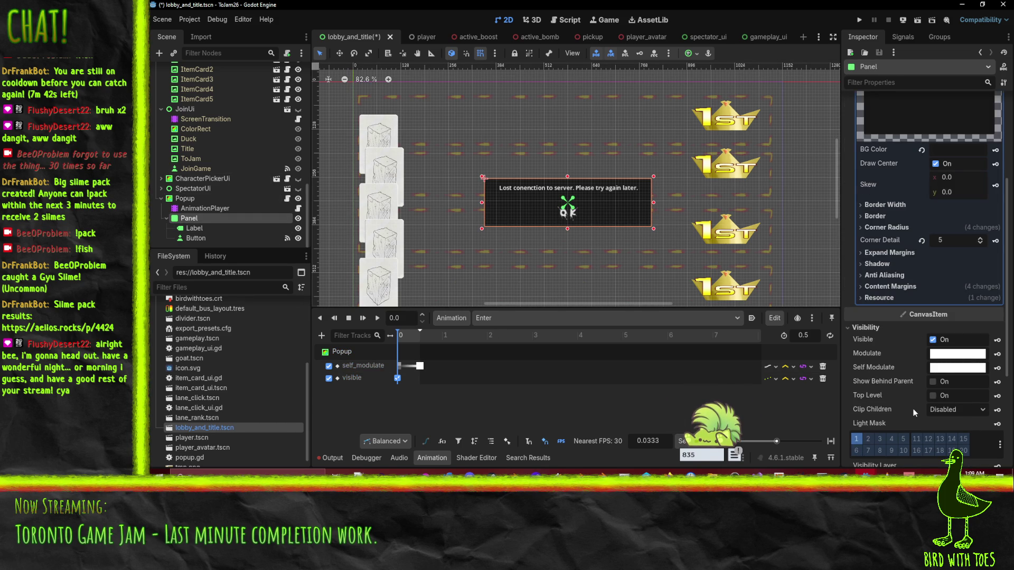
click(997, 353)
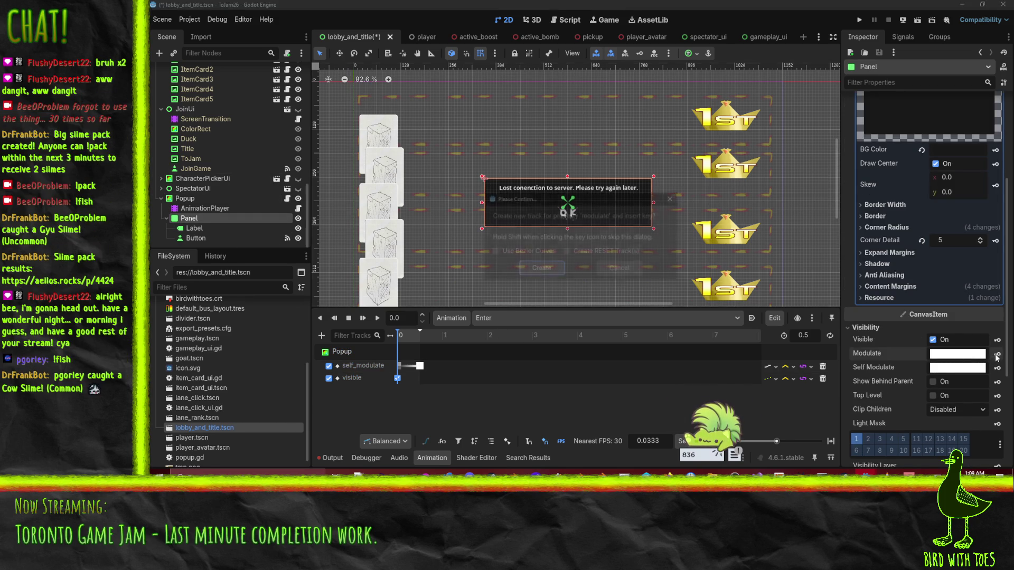
click(564, 255)
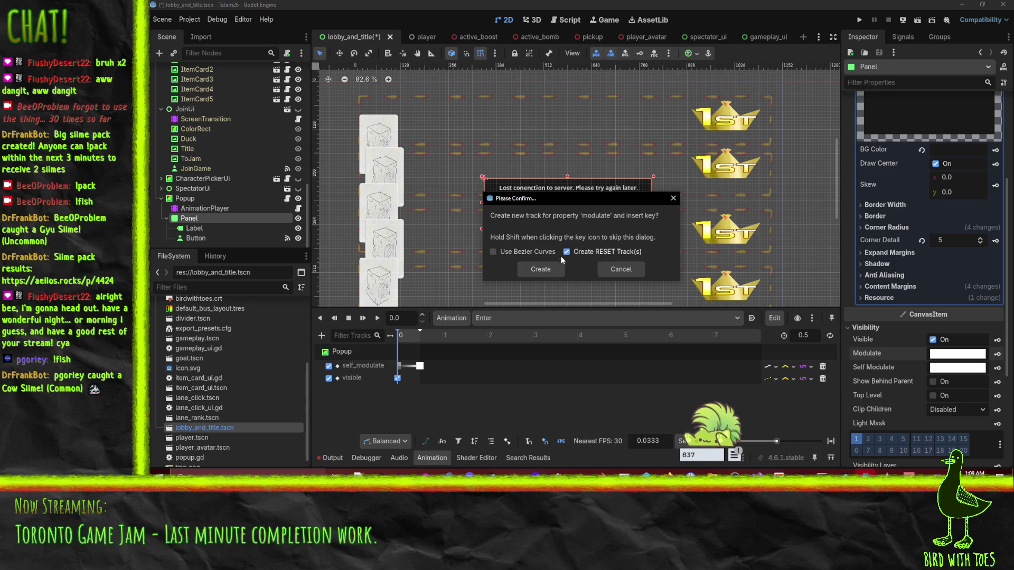
click(553, 268)
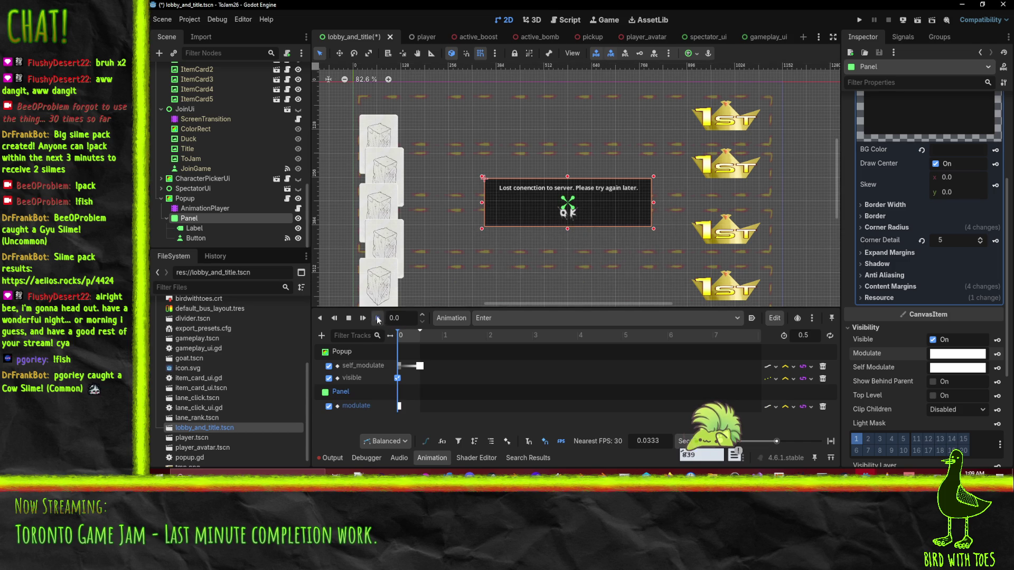
click(378, 318)
In the Exit animation, key the Popup as visible at 0.0 and replay it.
click(523, 317)
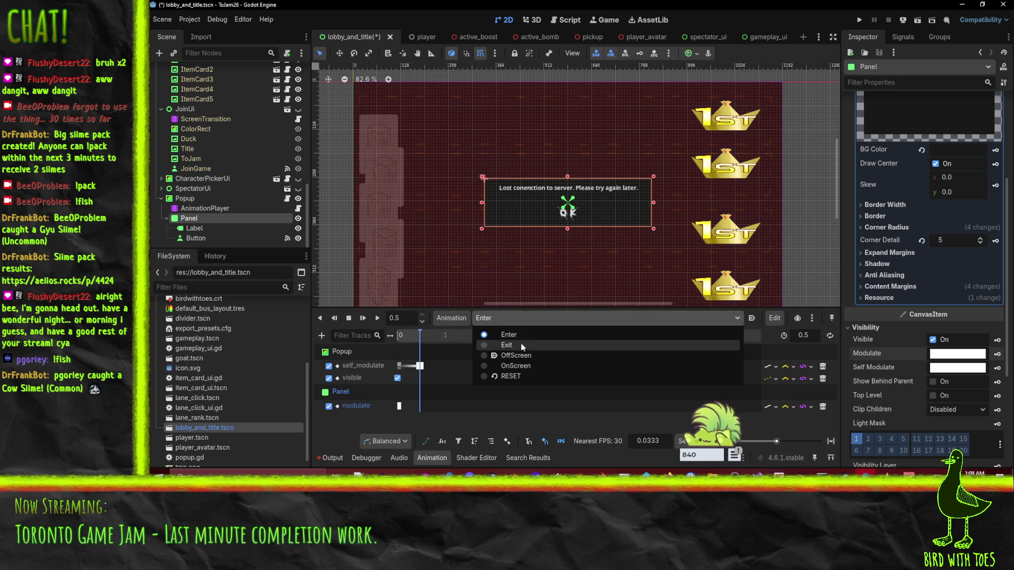
click(520, 344)
click(376, 319)
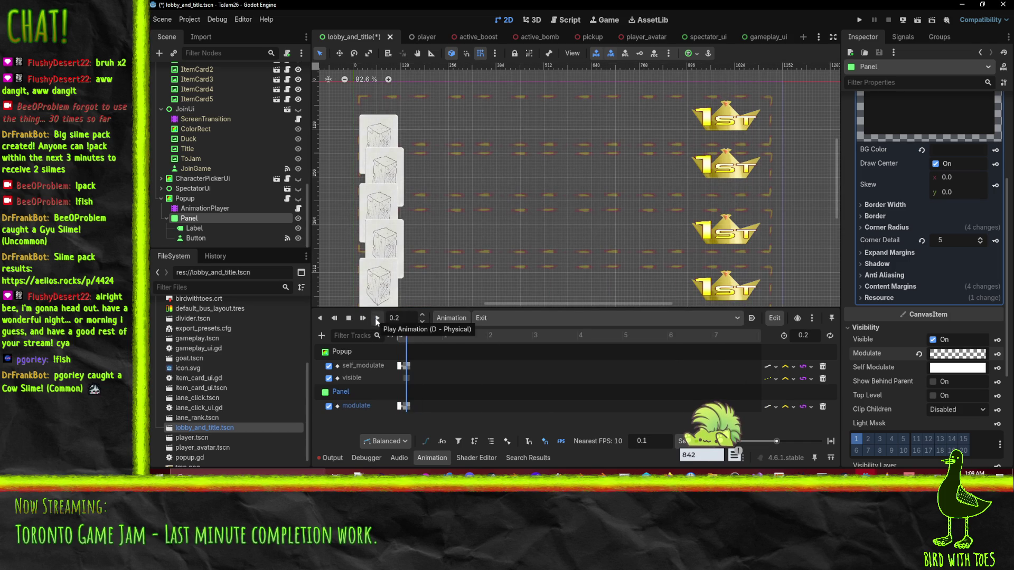
click(395, 339)
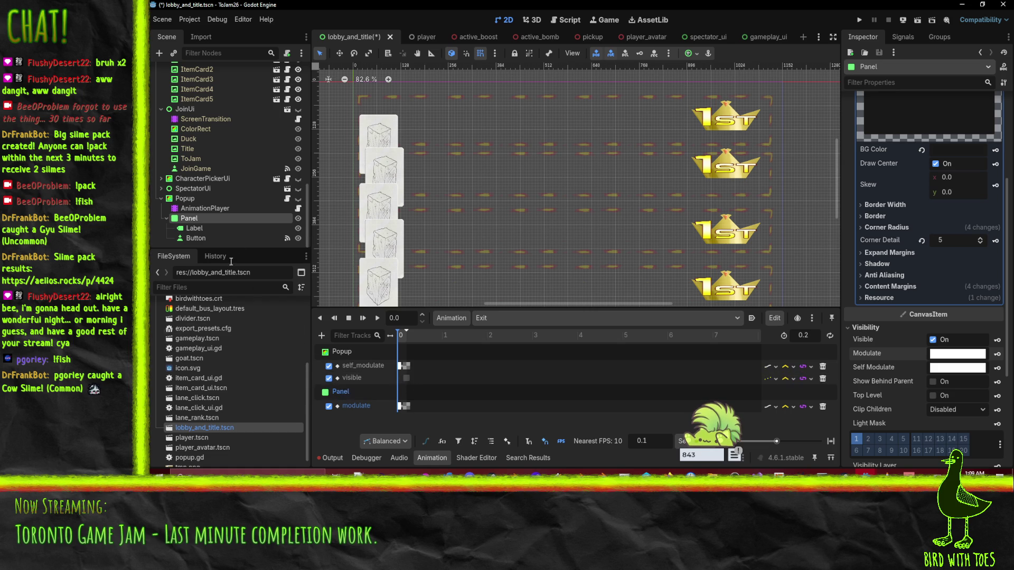
click(264, 198)
click(298, 199)
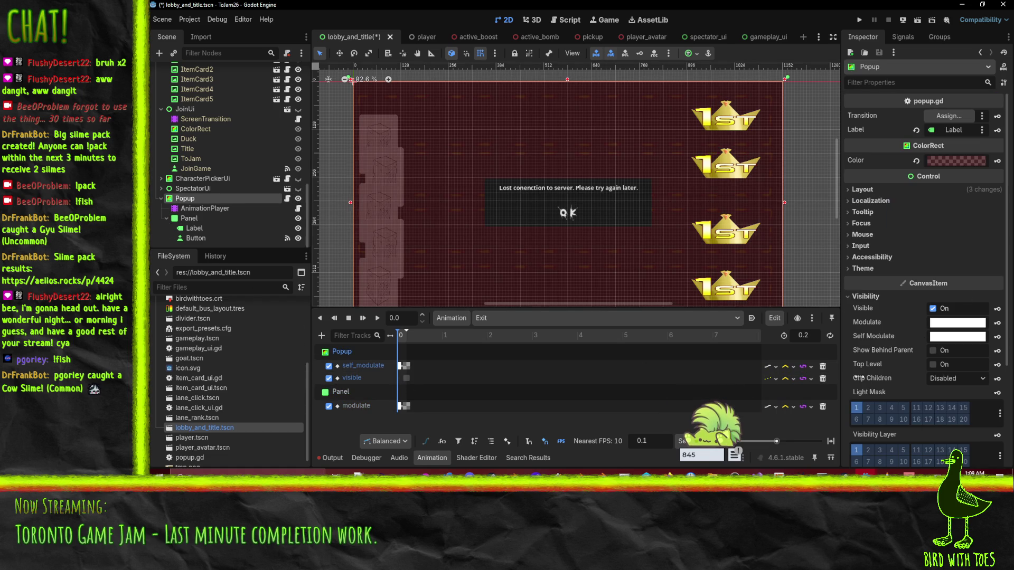
click(996, 308)
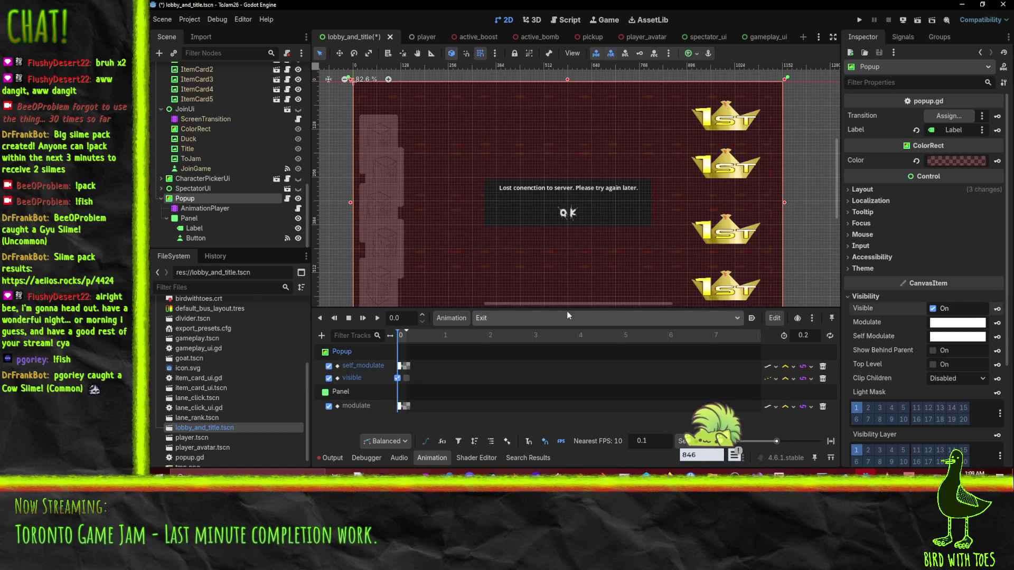
click(377, 318)
click(377, 318)
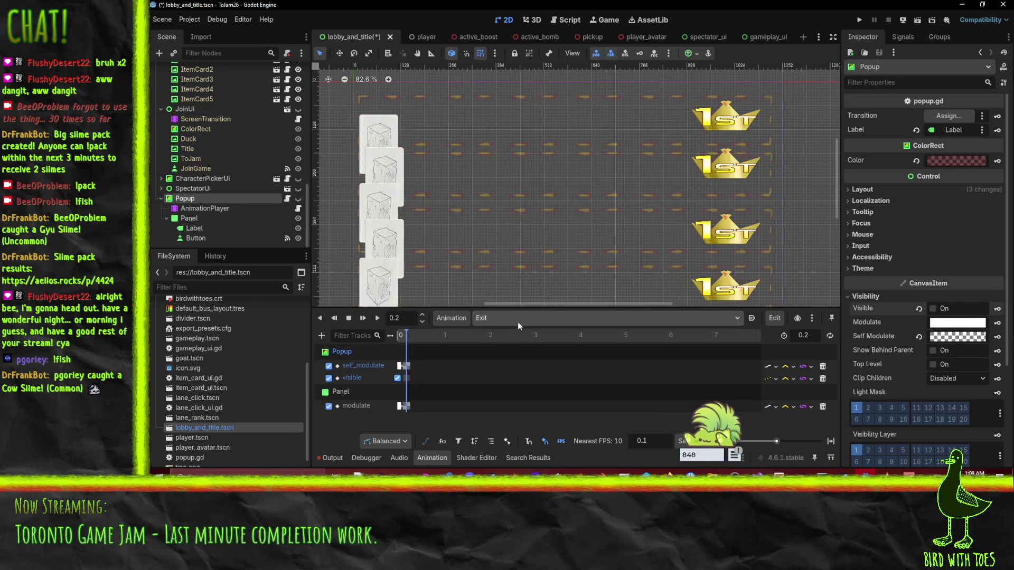
Preview the Enter fade-in and save the lobby_and_title scene.
click(518, 320)
click(491, 359)
click(377, 318)
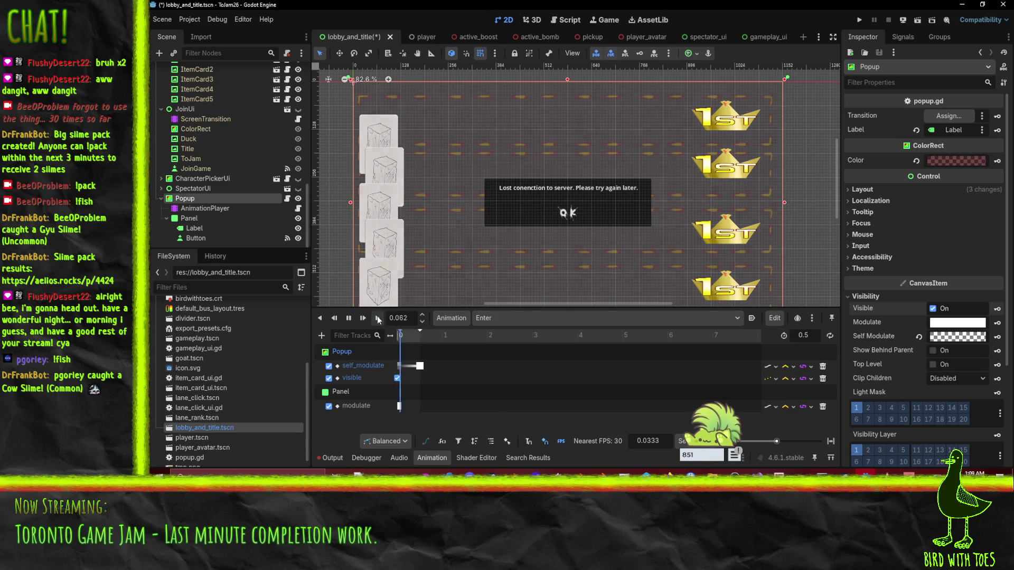
click(504, 318)
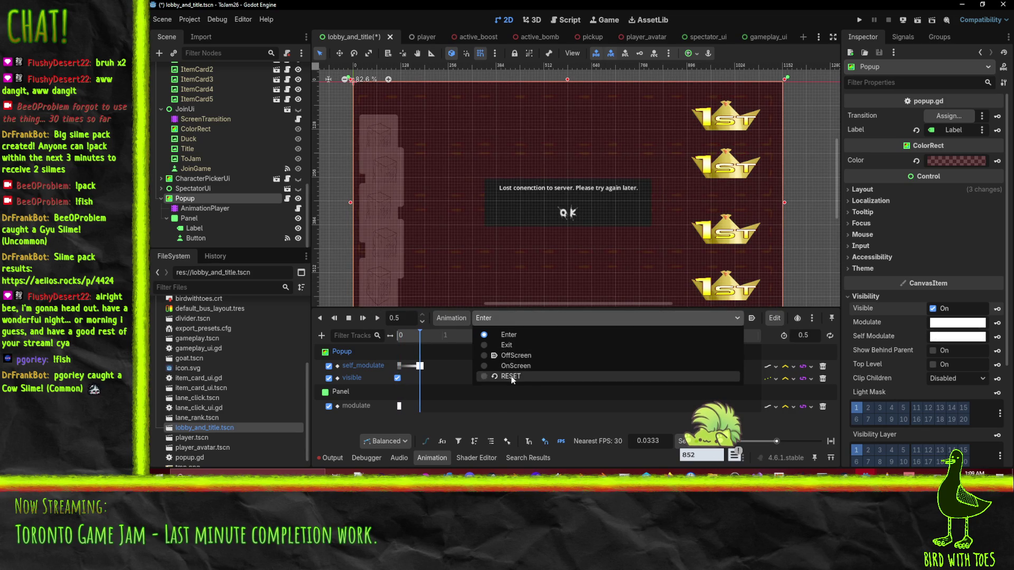
click(430, 430)
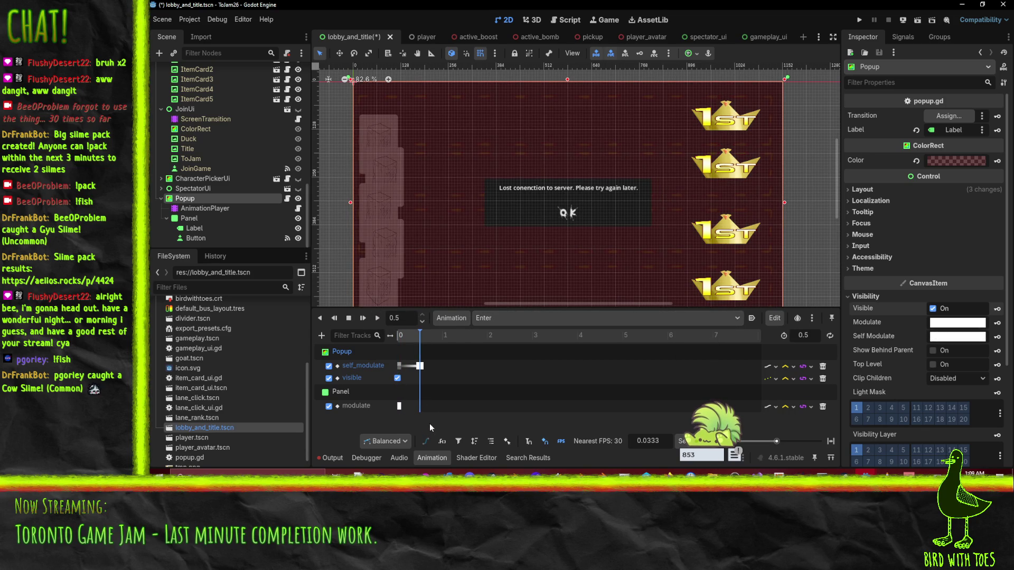
key(ctrl+s)
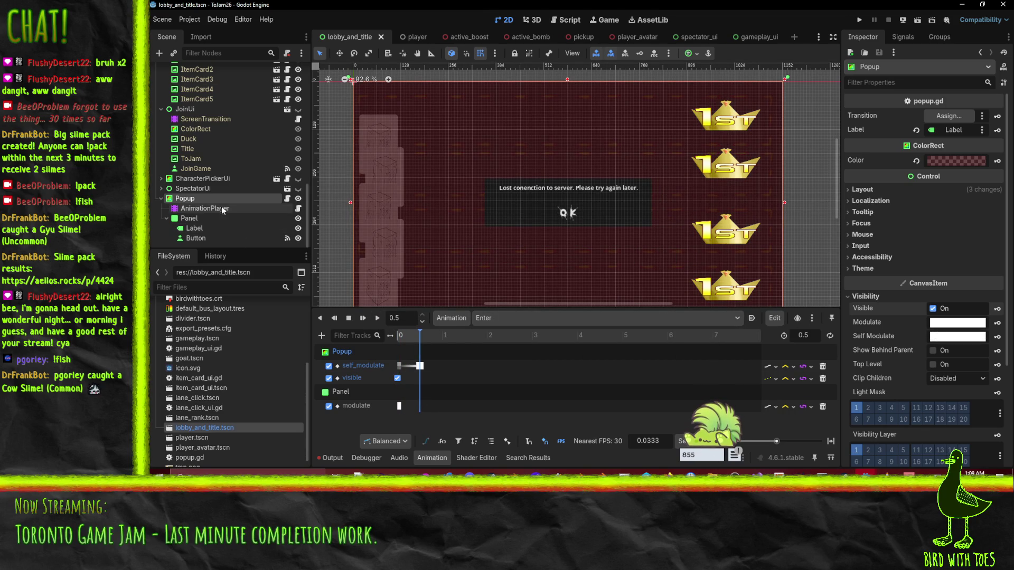
Check the OK Button's pressed signal connection in the Node dock.
click(220, 218)
click(223, 237)
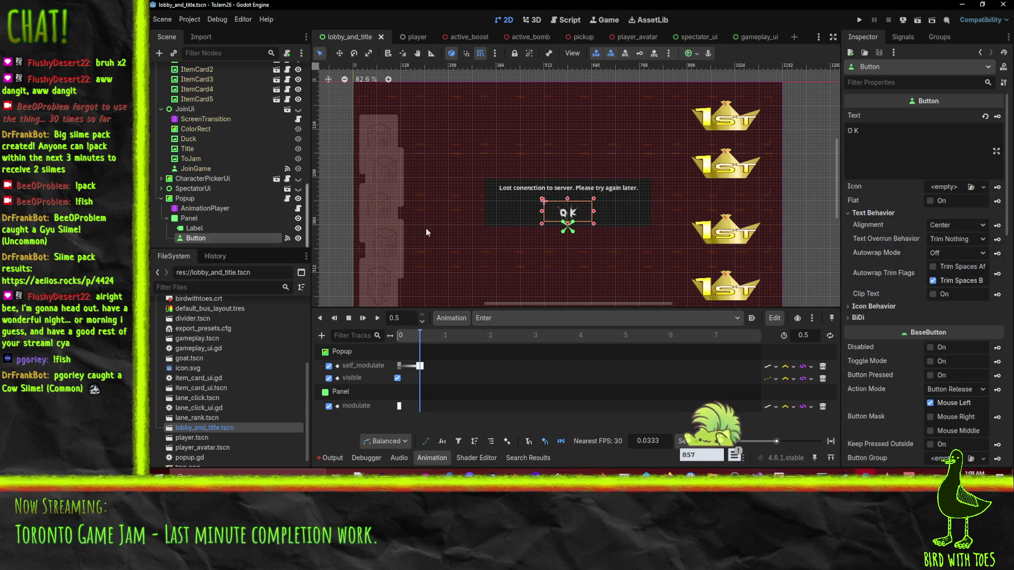
click(894, 39)
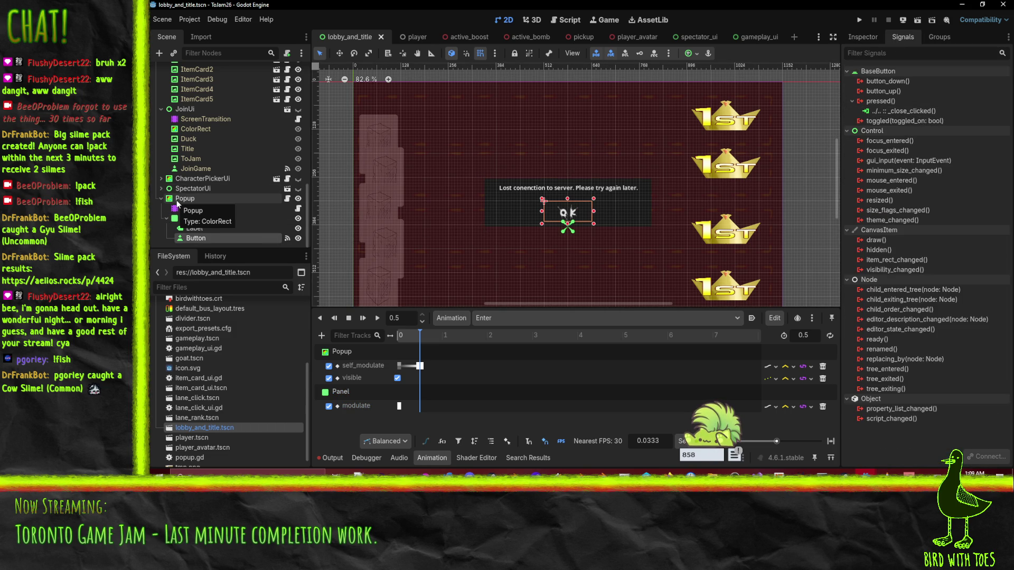
Assign the AnimationPlayer as the Popup's Transition and save the lobby_and_title scene.
right_click(177, 203)
click(169, 201)
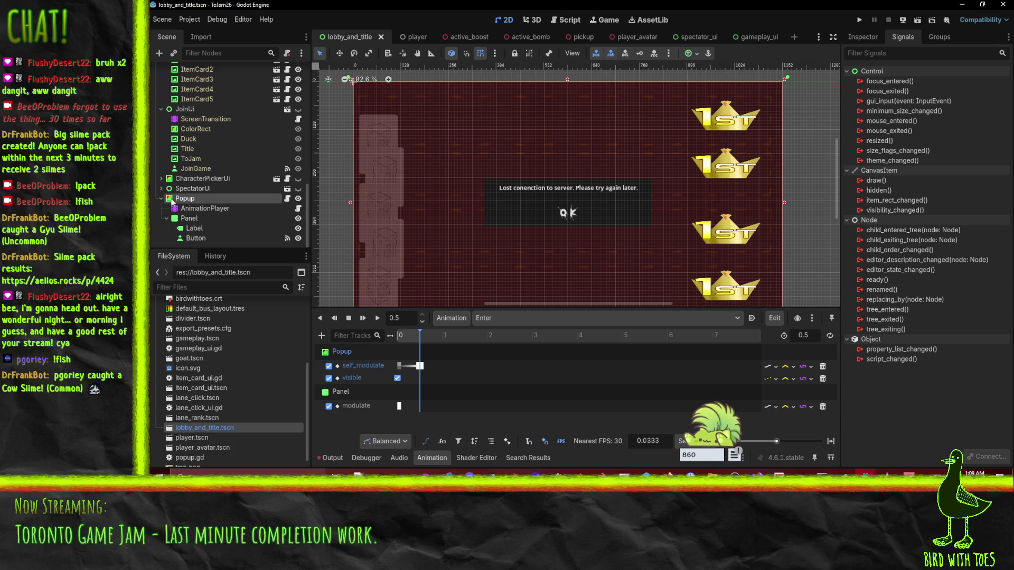
click(867, 37)
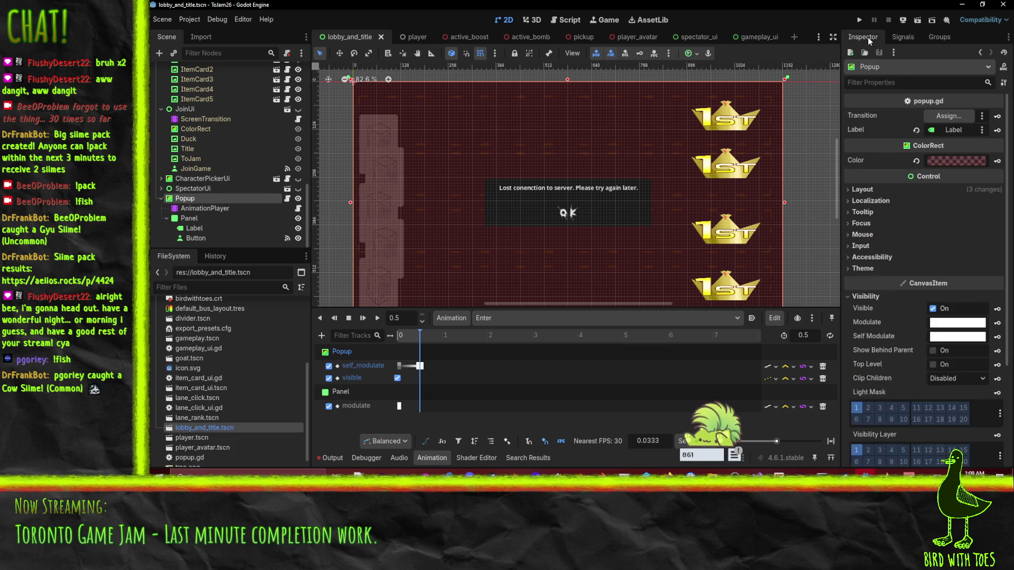
drag(205, 208, 948, 116)
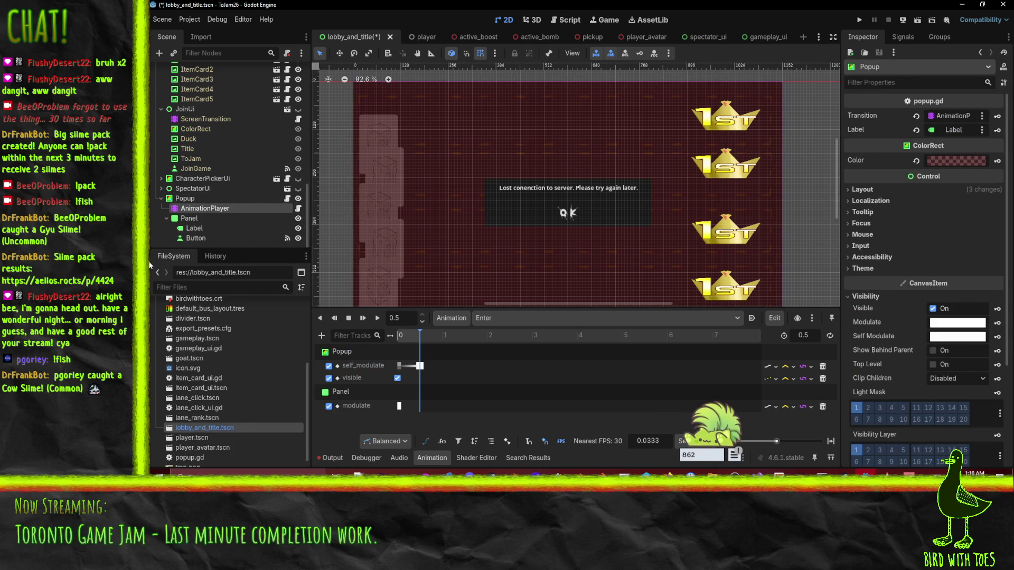
key(ctrl+s)
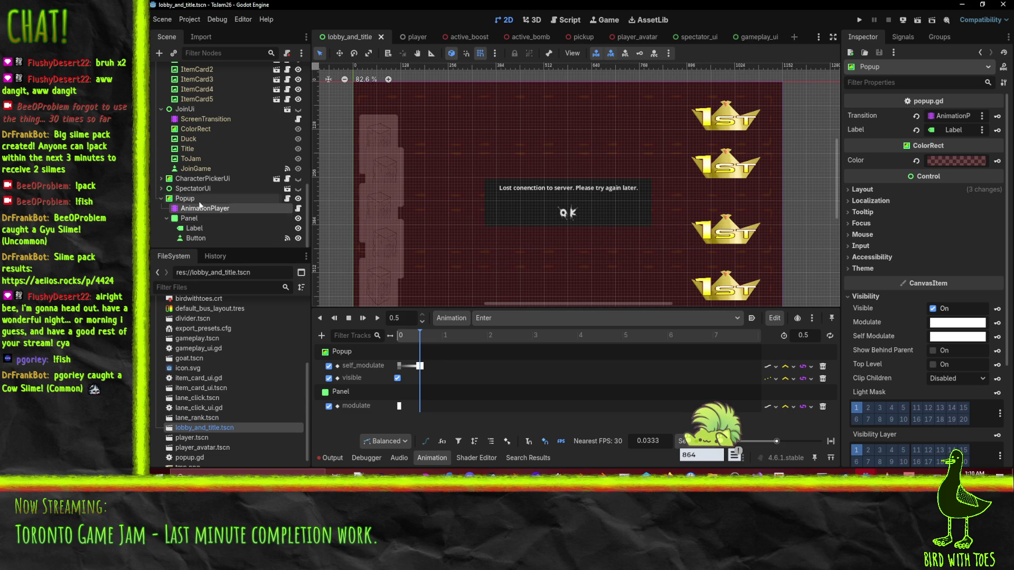
Review the AnimationPlayer's popup animation list, then reselect the Popup node.
click(252, 208)
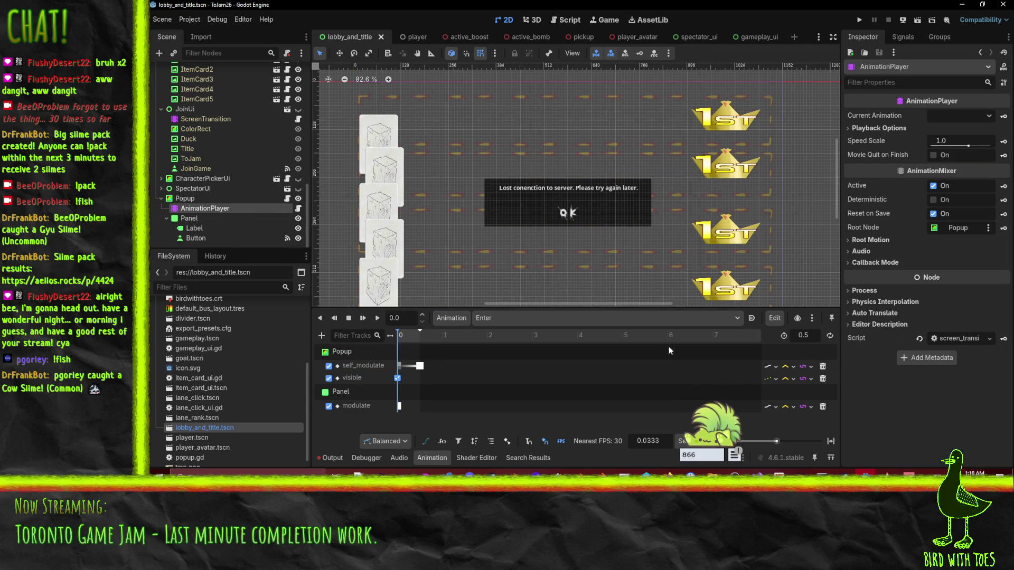
click(623, 318)
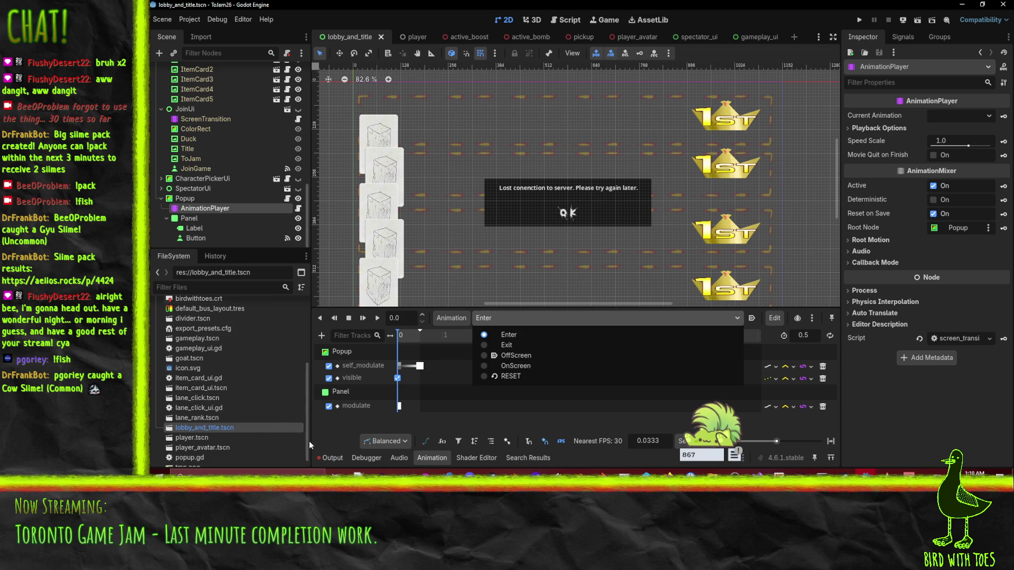
click(344, 423)
click(188, 198)
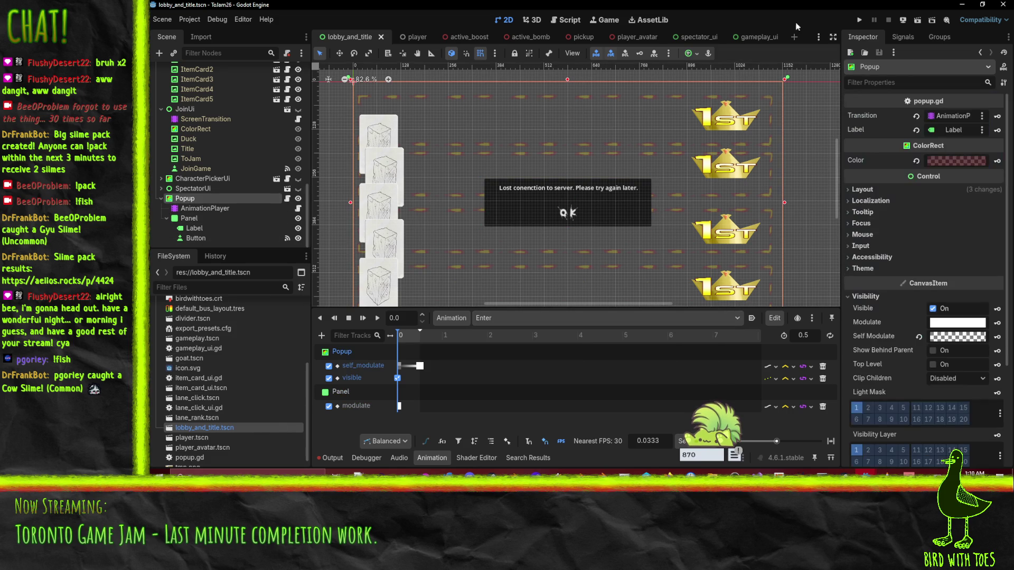
Run the client game and launch the server_ui project.
click(859, 20)
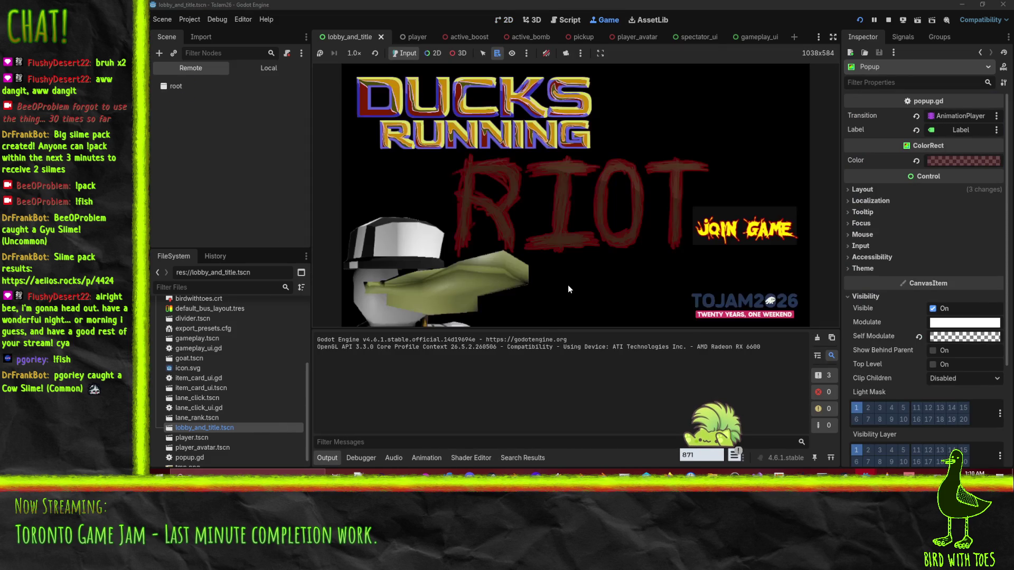
mouse_move(866, 474)
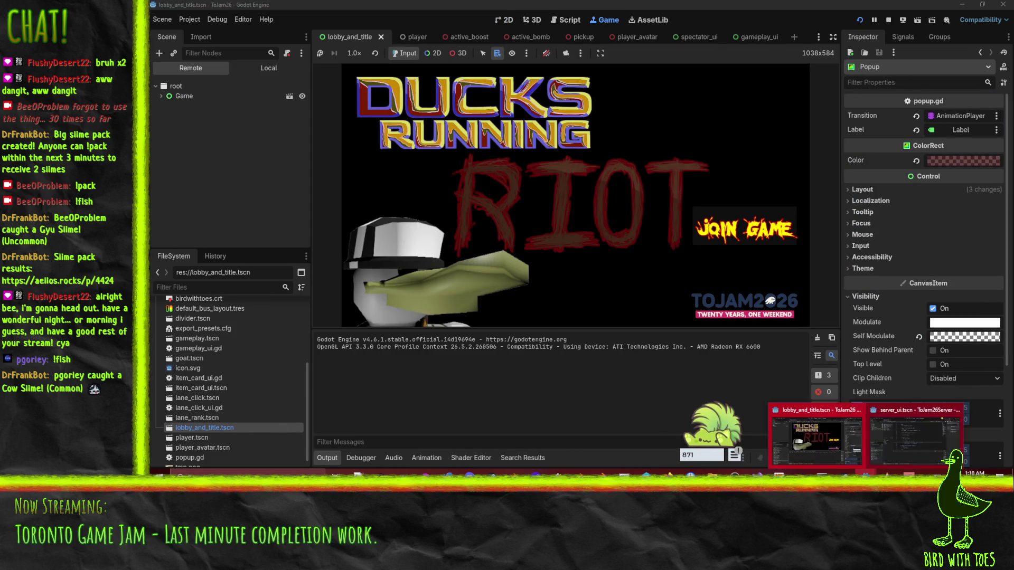
click(916, 450)
click(917, 449)
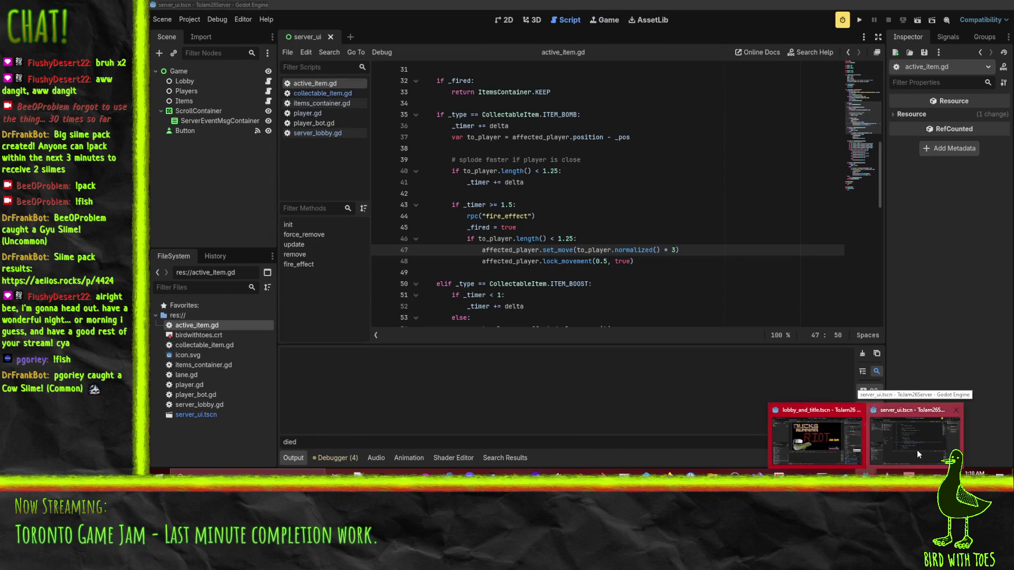
click(861, 20)
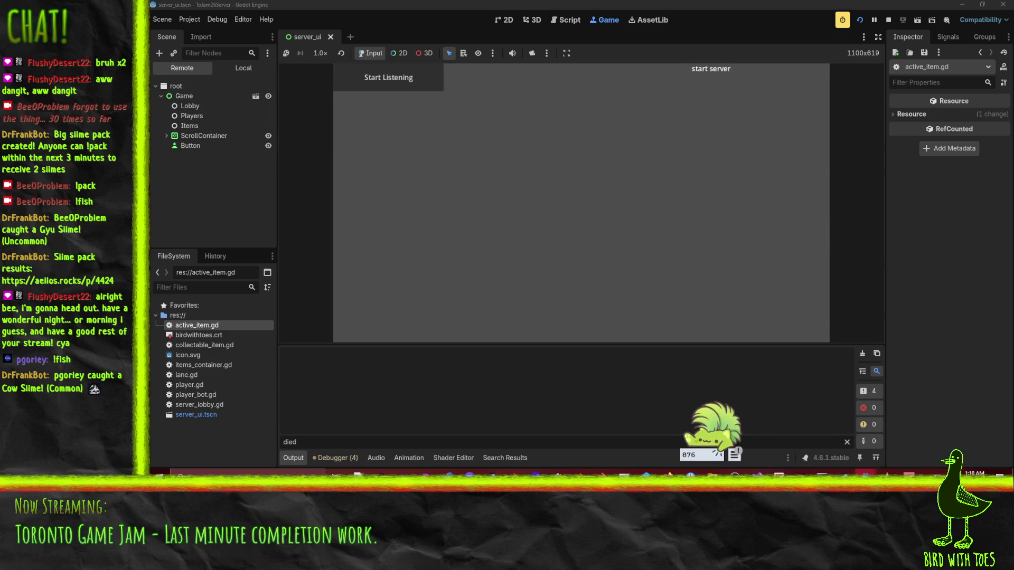
Join from the client's title screen, hitting the null popup break at lobby_client.gd line 87.
mouse_move(833, 491)
click(832, 432)
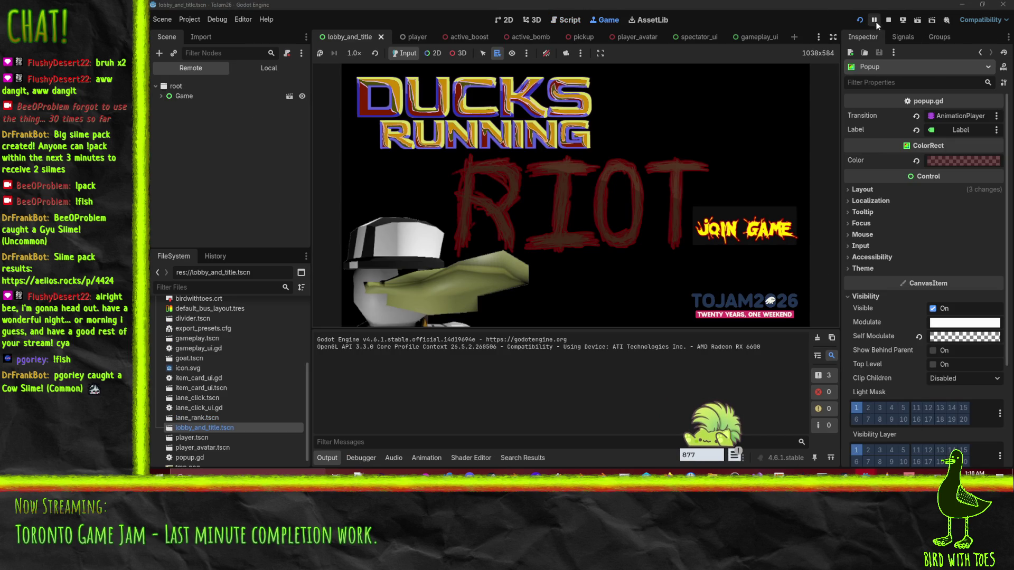
mouse_move(866, 478)
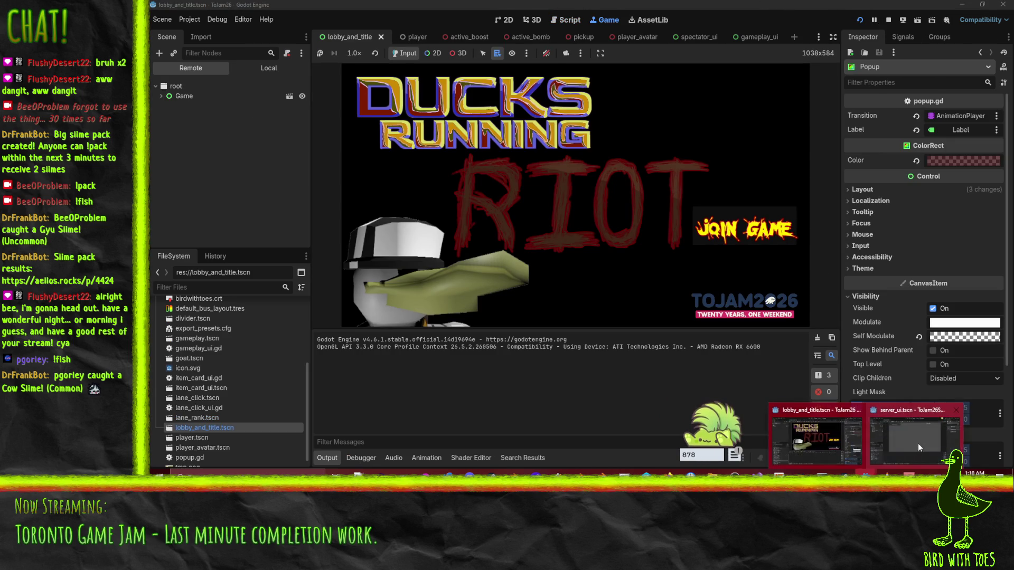
click(917, 442)
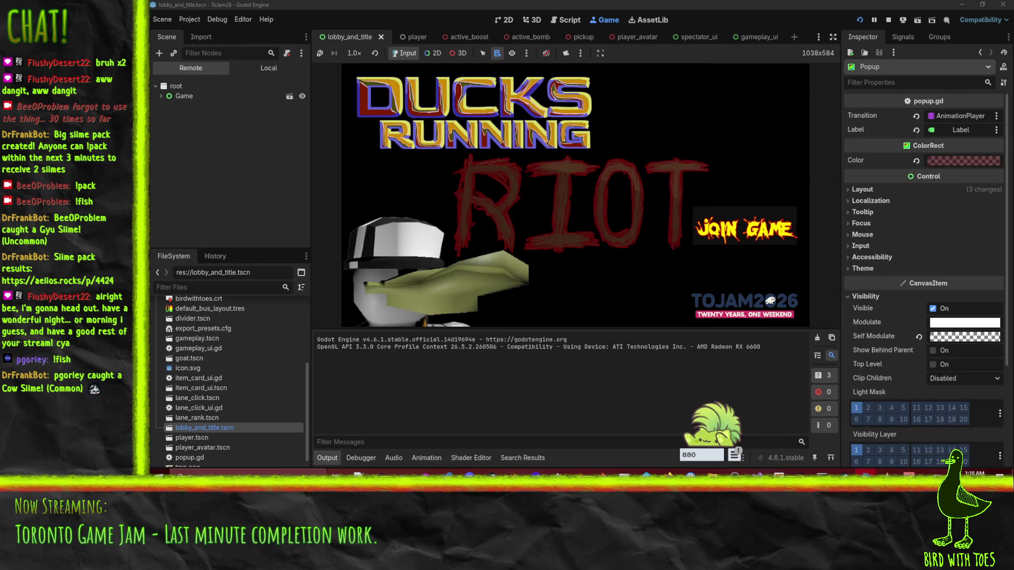
click(759, 224)
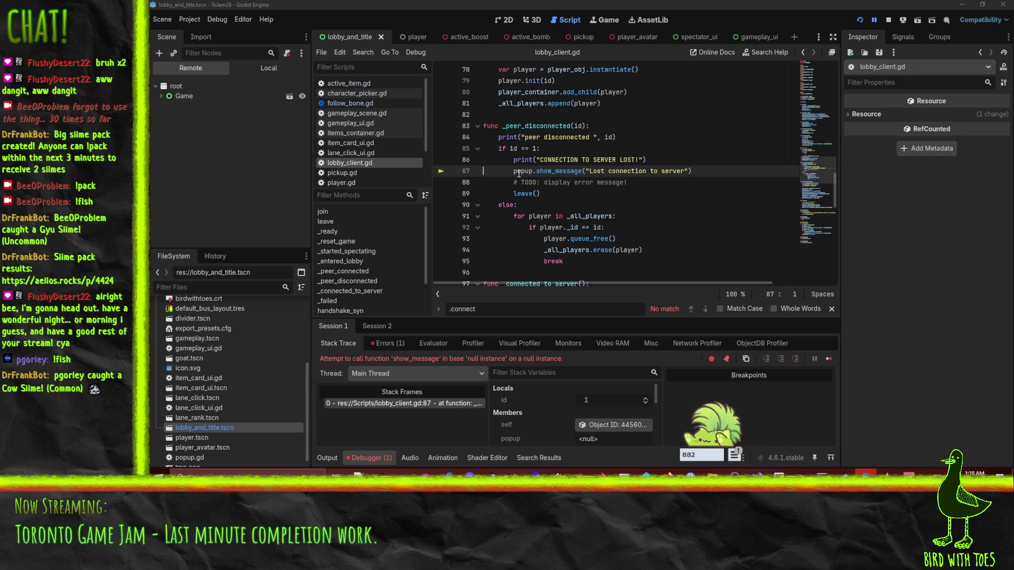
Stop the running game and inspect the Popup type on lobby_client.gd line 5.
mouse_move(519, 173)
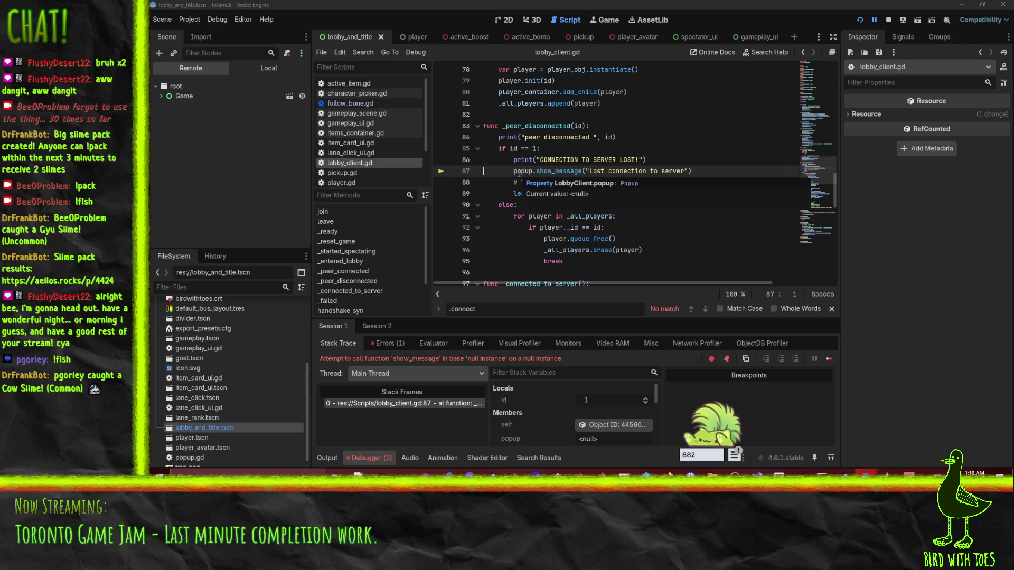
click(888, 20)
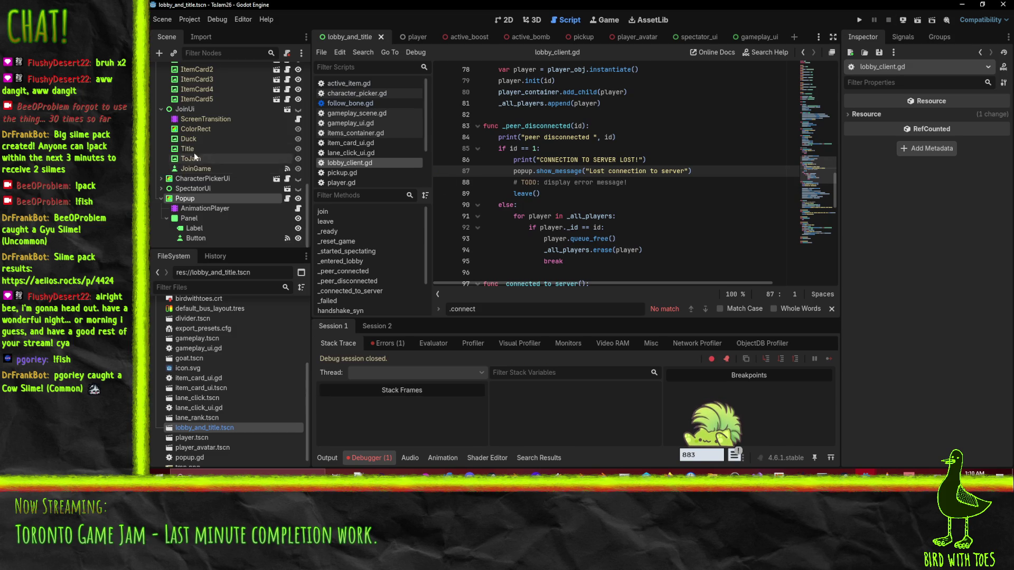
scroll(189, 153, up, 2)
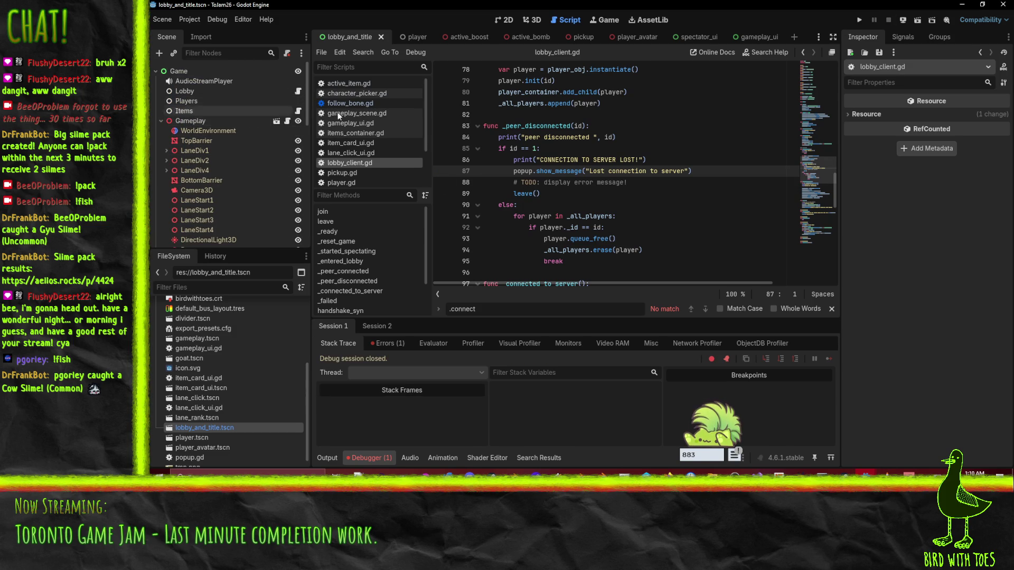
scroll(563, 143, up, 8)
scroll(563, 143, up, 15)
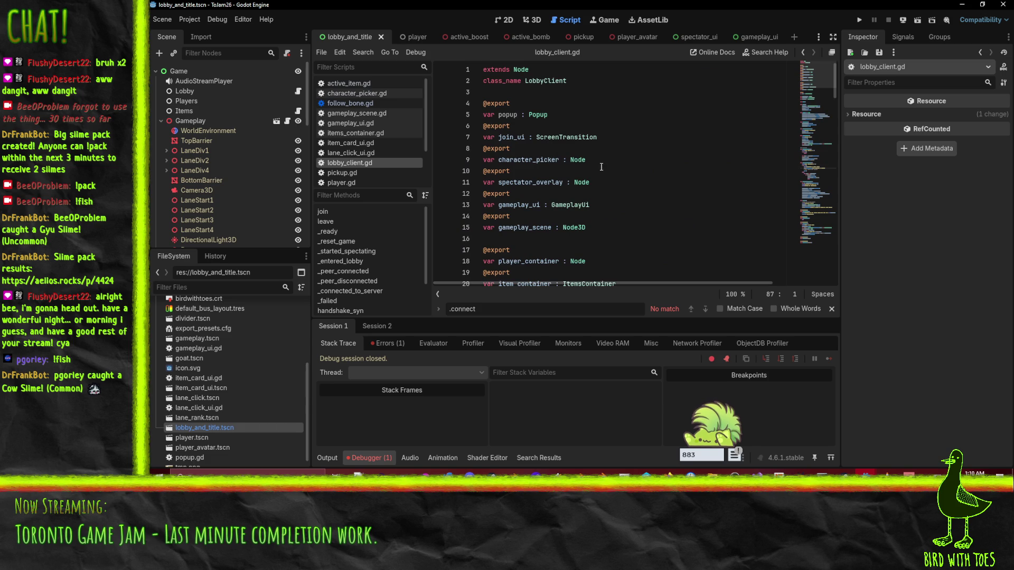
scroll(615, 196, down, 1)
scroll(616, 196, up, 1)
double_click(538, 114)
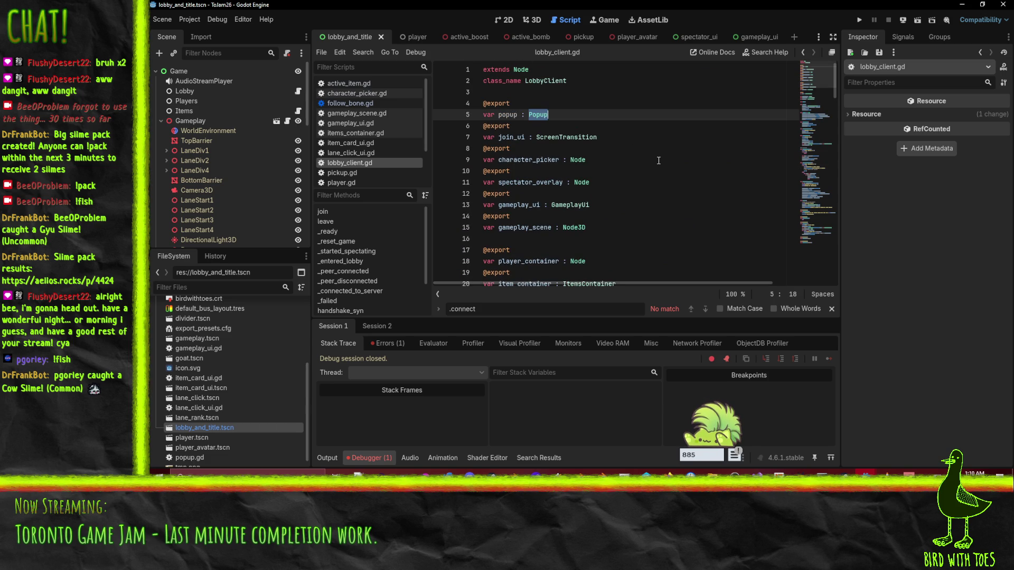
Add 'class_name MessagePopup' on line 2 of popup.gd.
click(214, 457)
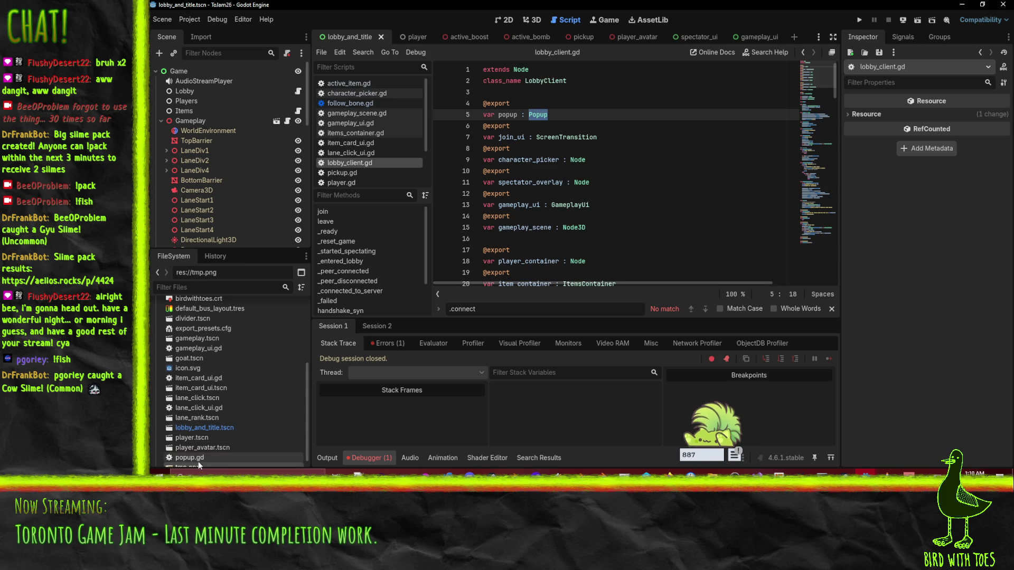
double_click(198, 458)
click(542, 82)
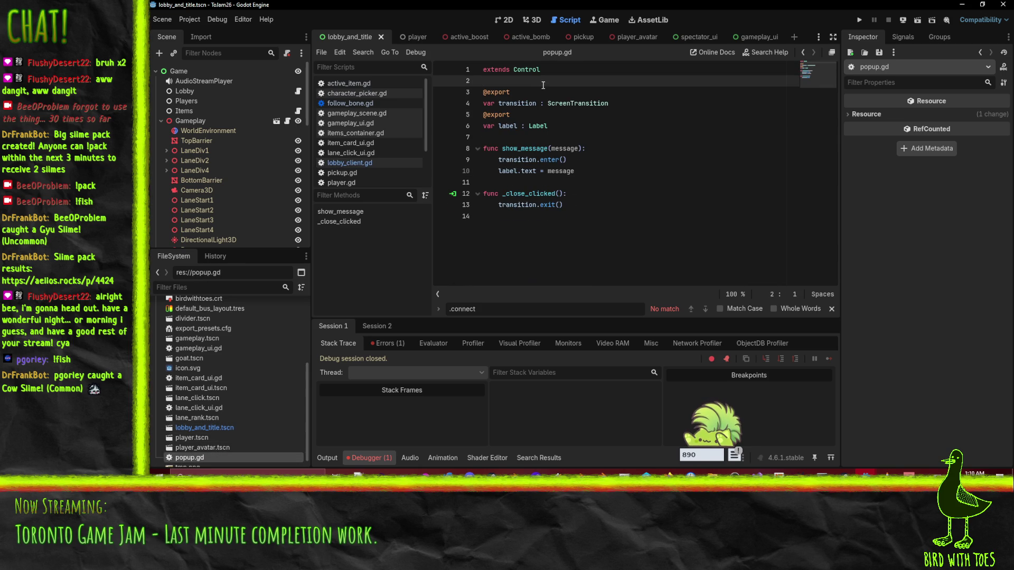
key(Return)
key(Up)
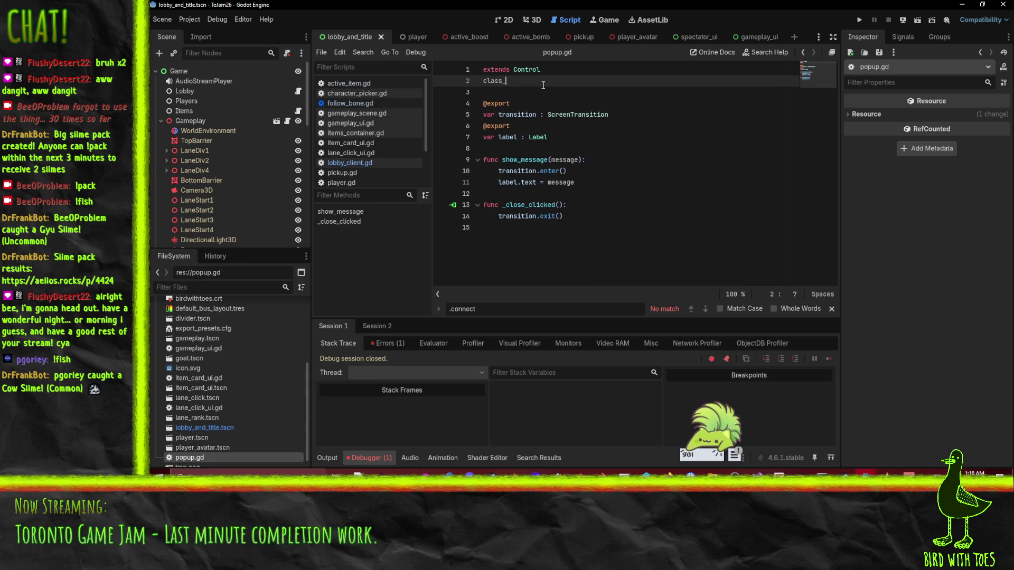
text(name MessagePopup)
double_click(543, 82)
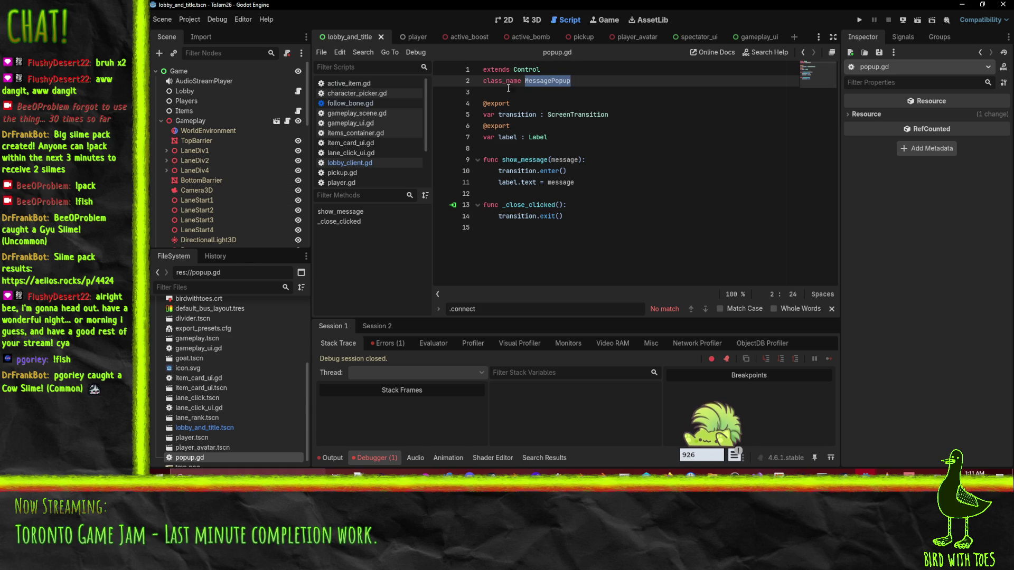
scroll(214, 220, down, 10)
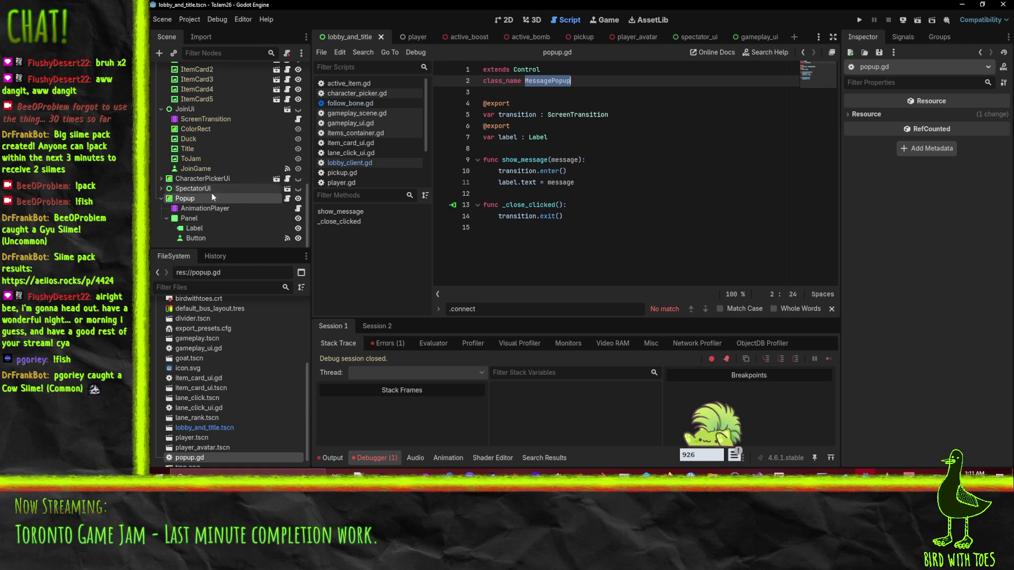
scroll(211, 193, up, 10)
Change the popup variable's type to MessagePopup in lobby_client.gd.
click(266, 92)
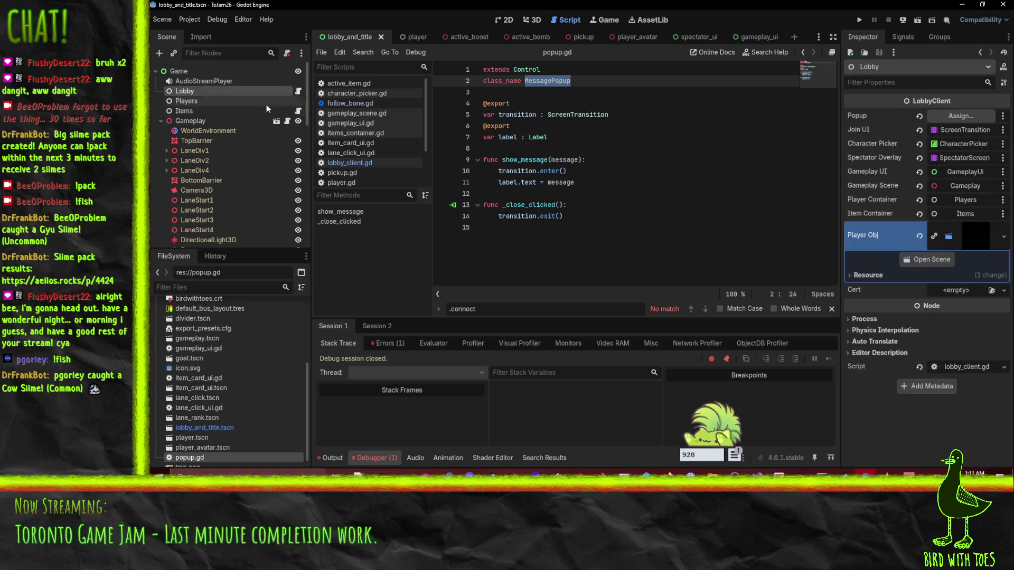
click(299, 93)
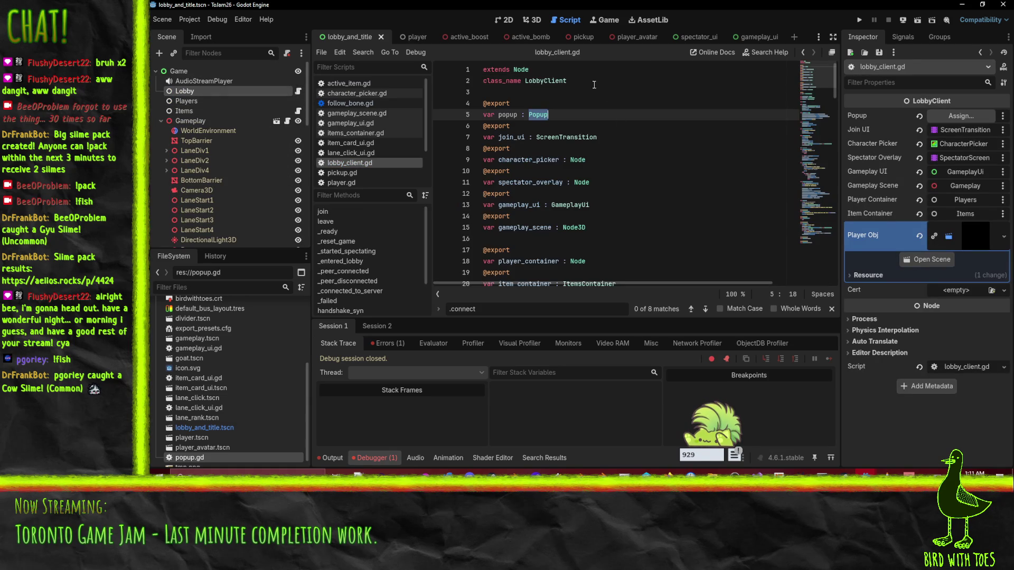
text(MessagePopup)
Assign the Popup node to the Lobby's Popup property and run the game.
click(960, 116)
click(533, 142)
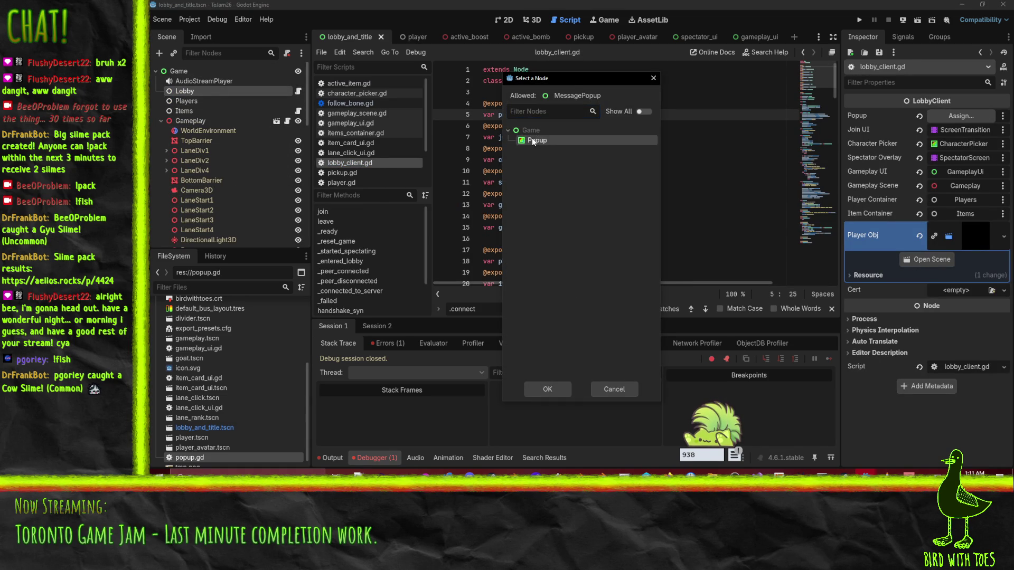
click(547, 389)
click(654, 196)
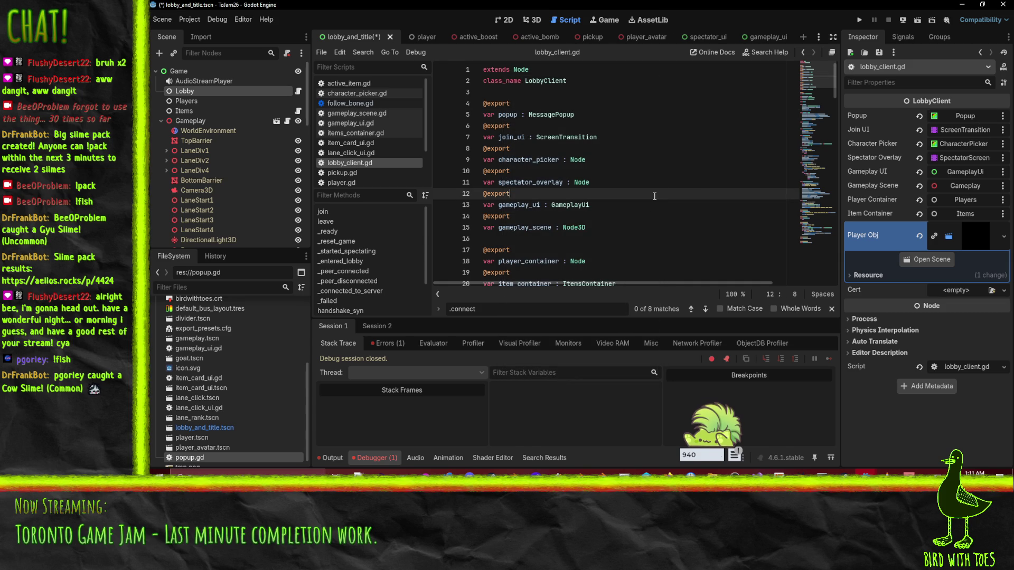
click(859, 19)
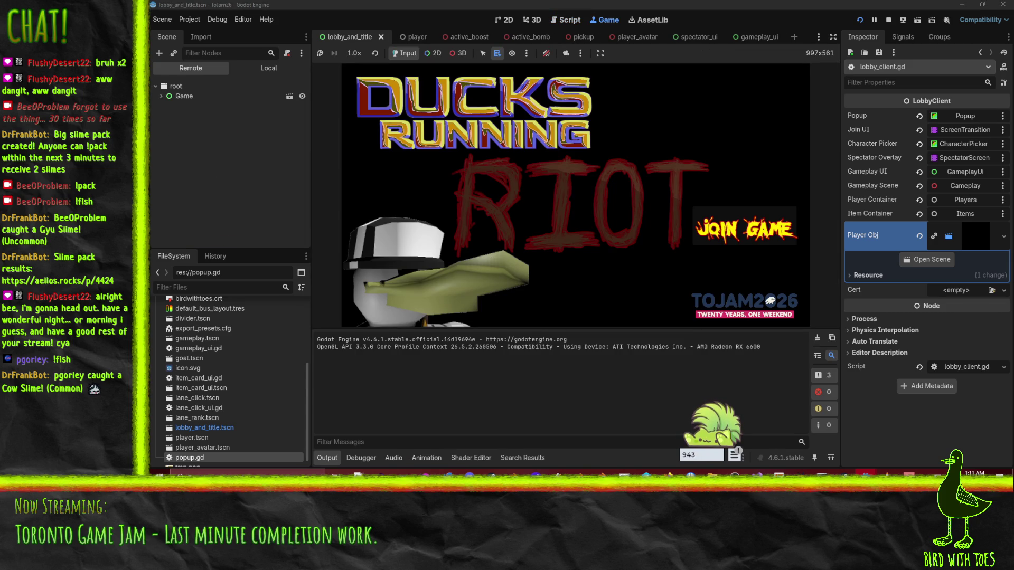
Join the game, dismiss the 'Lost connection to server' popup with OK, and stop the run.
click(759, 224)
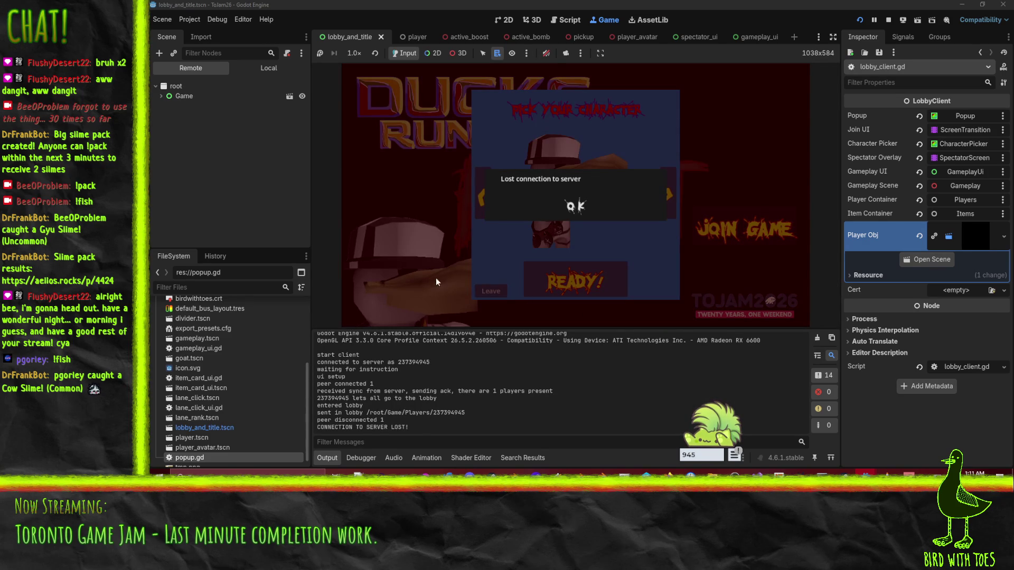
click(575, 208)
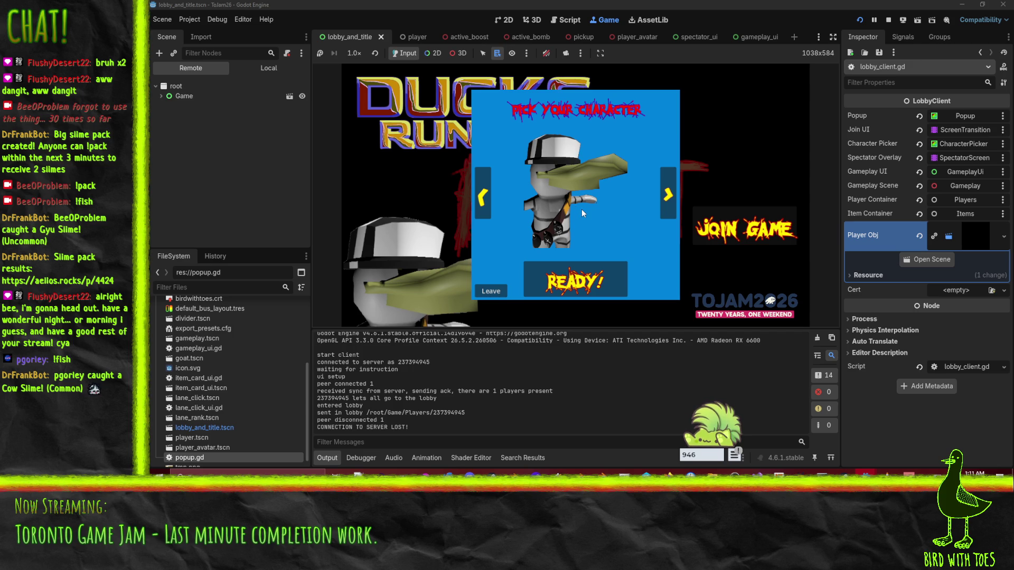
click(887, 20)
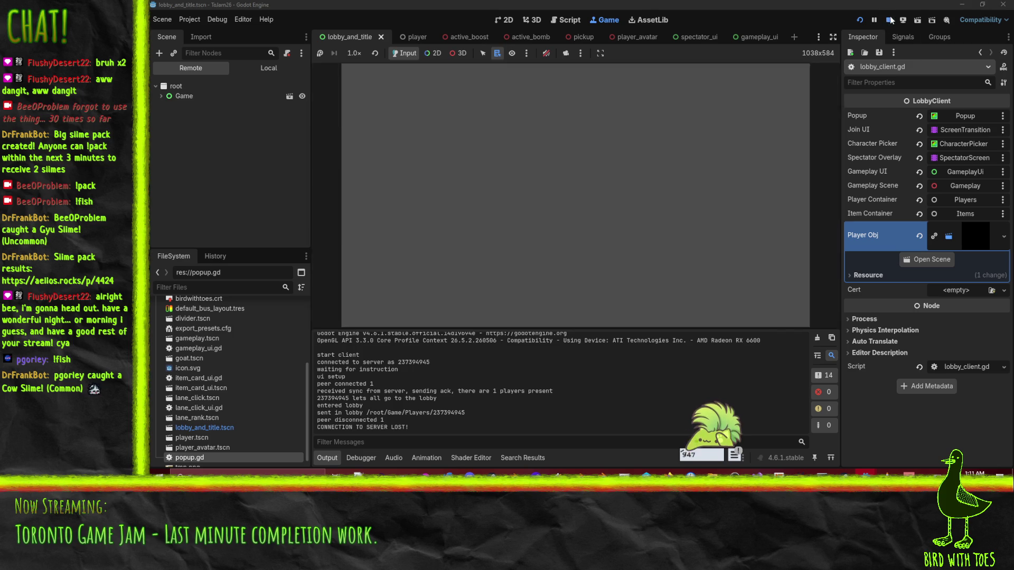
scroll(628, 184, down, 20)
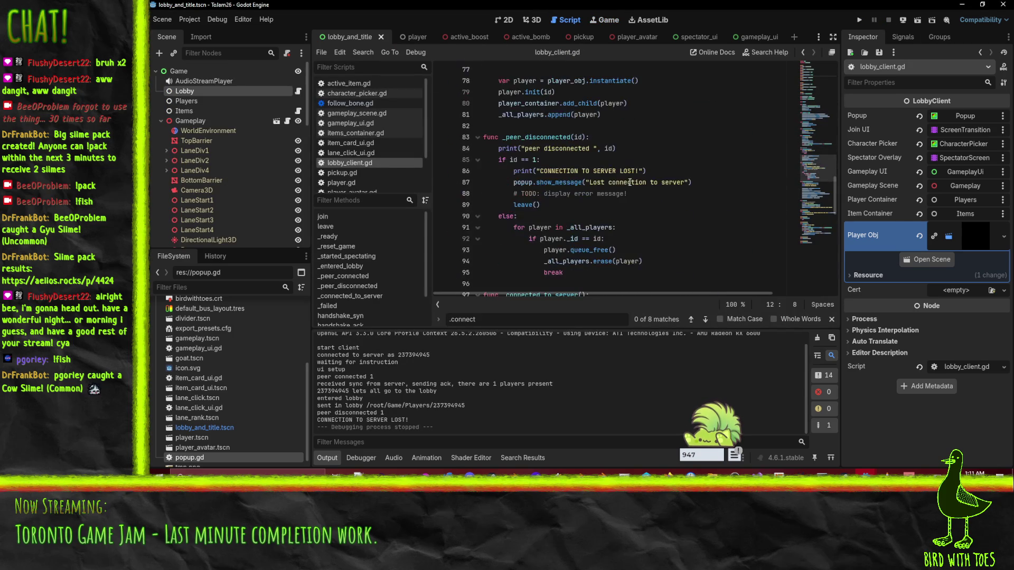
Search lobby_client.gd for the leave() function.
scroll(633, 177, up, 5)
click(529, 149)
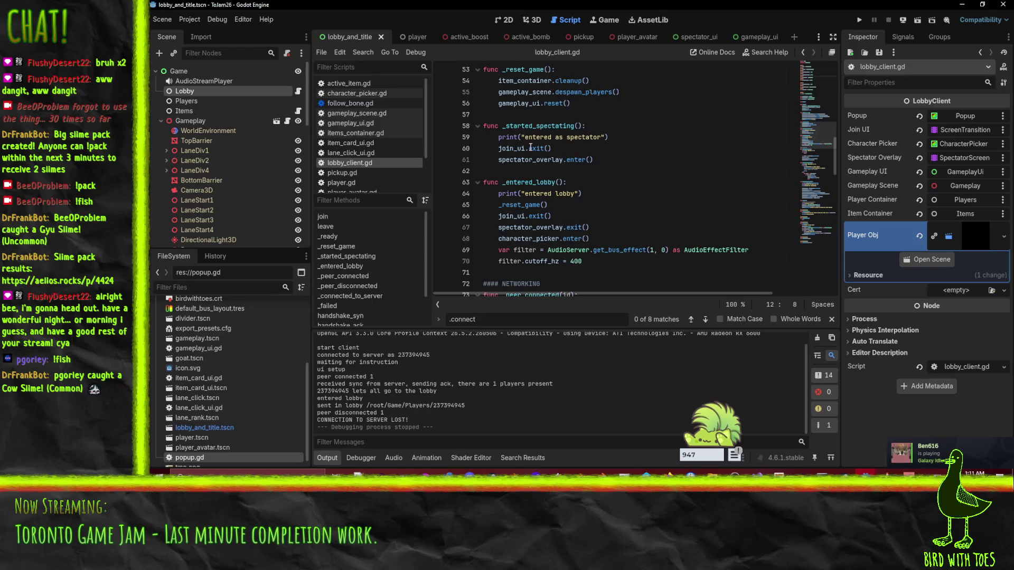
scroll(595, 211, up, 3)
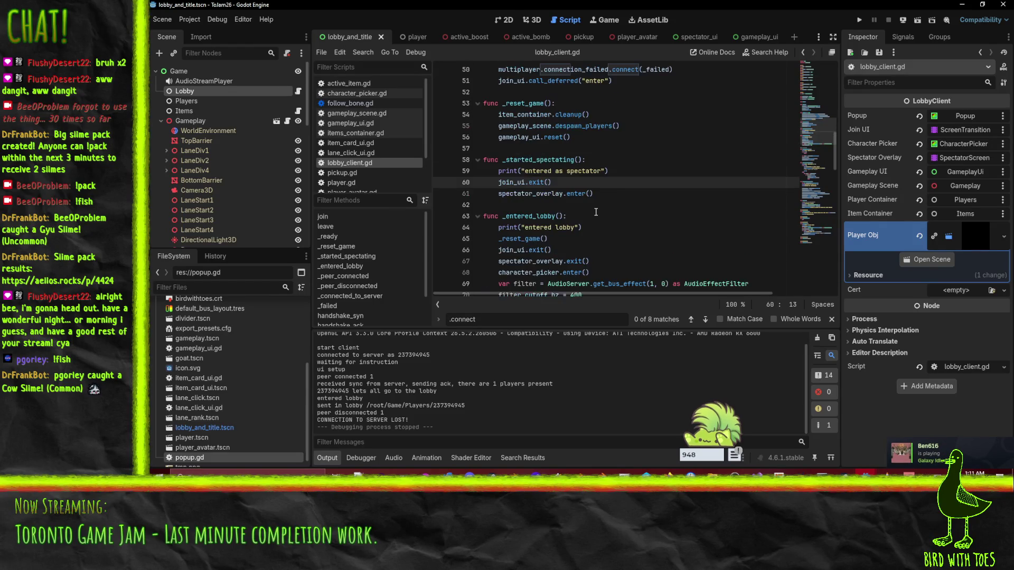
scroll(599, 217, down, 20)
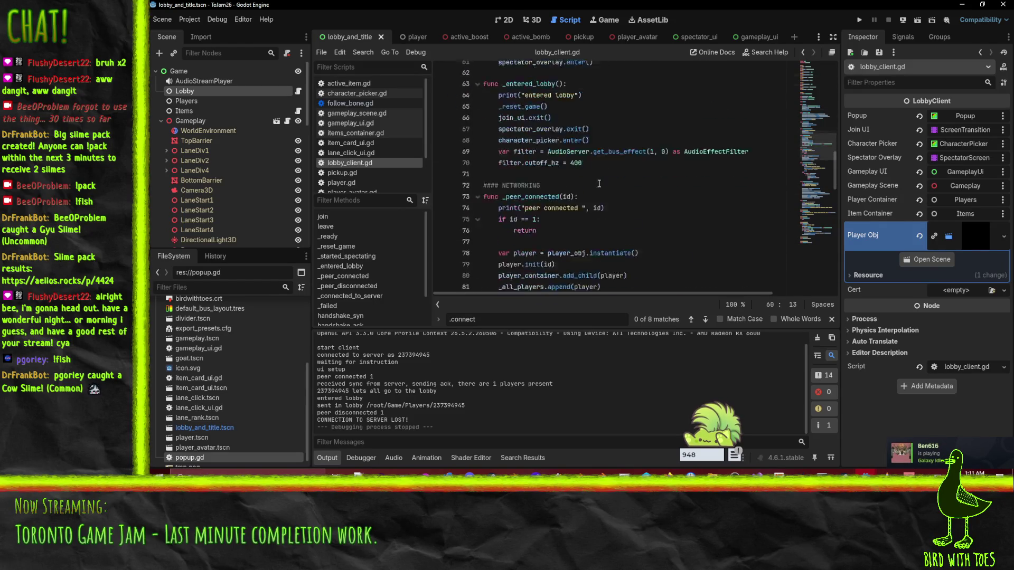
scroll(599, 217, up, 4)
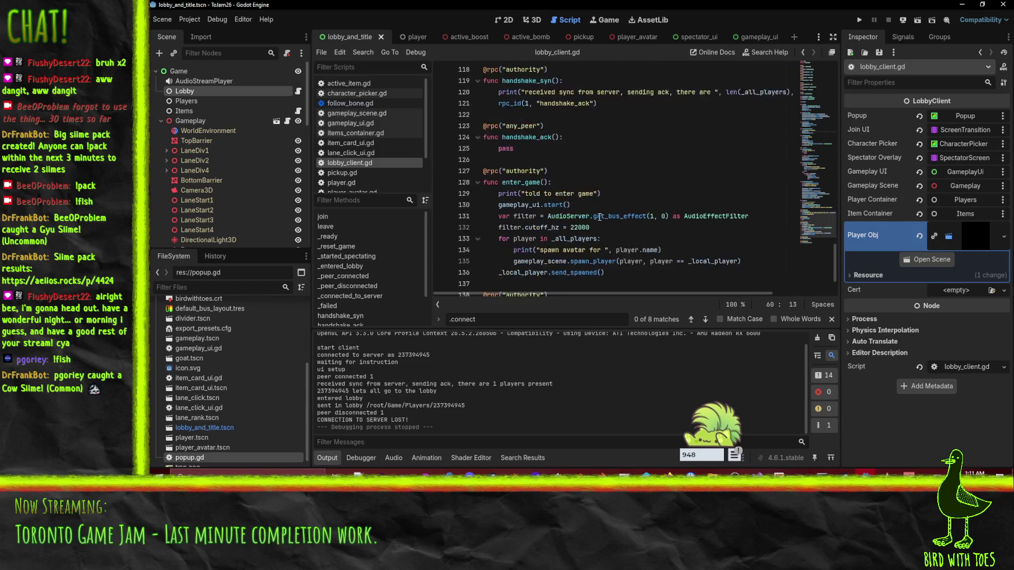
key(ctrl+f)
text(leave)
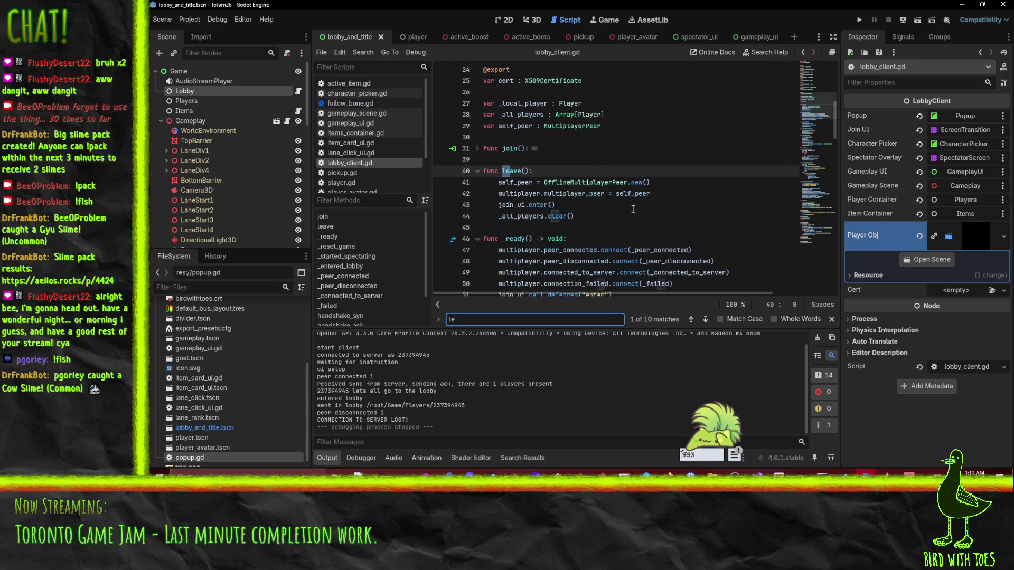
Add a character_picker.exit() call inside leave().
click(677, 196)
key(Return)
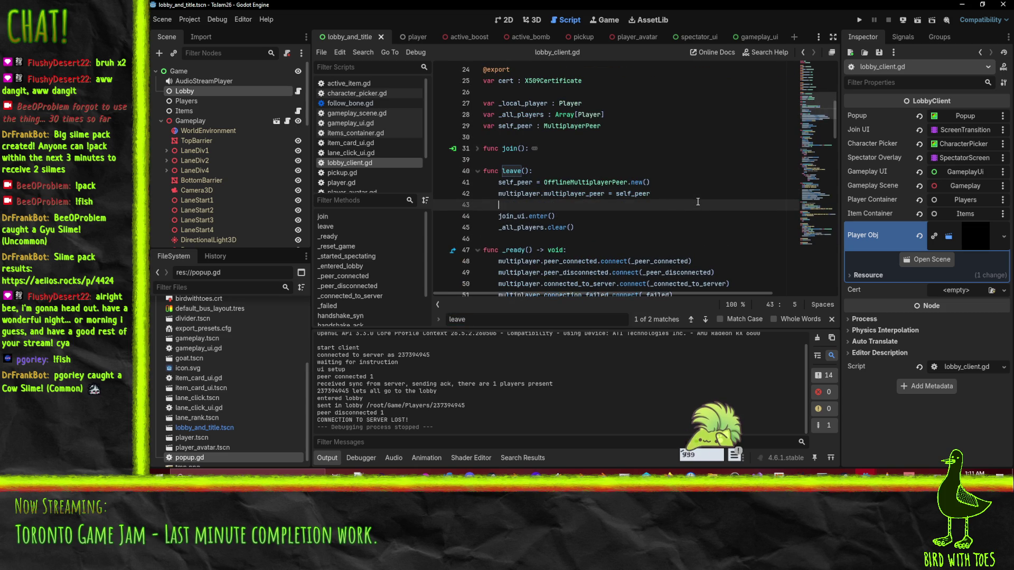
text(lobb)
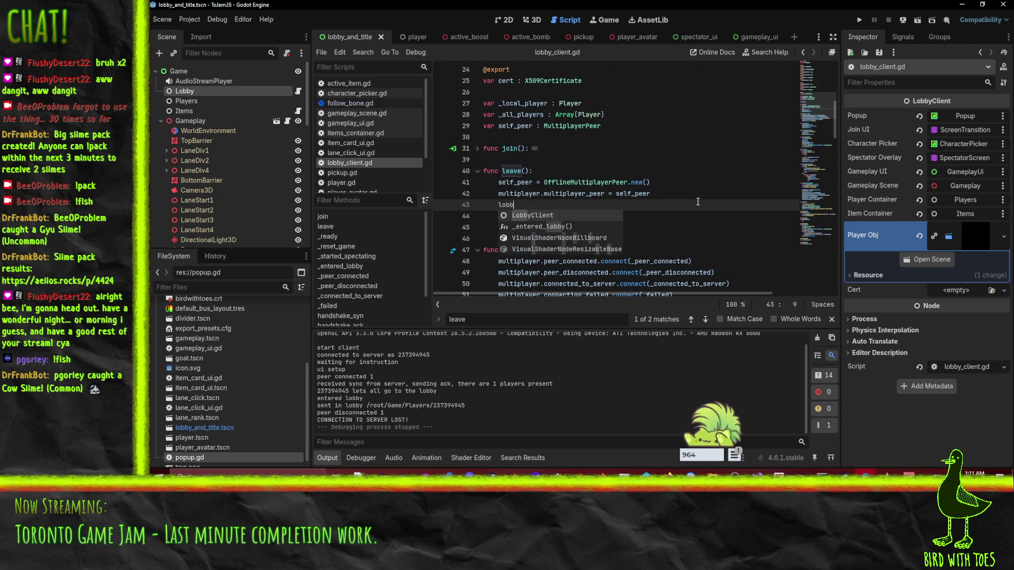
text(y_u)
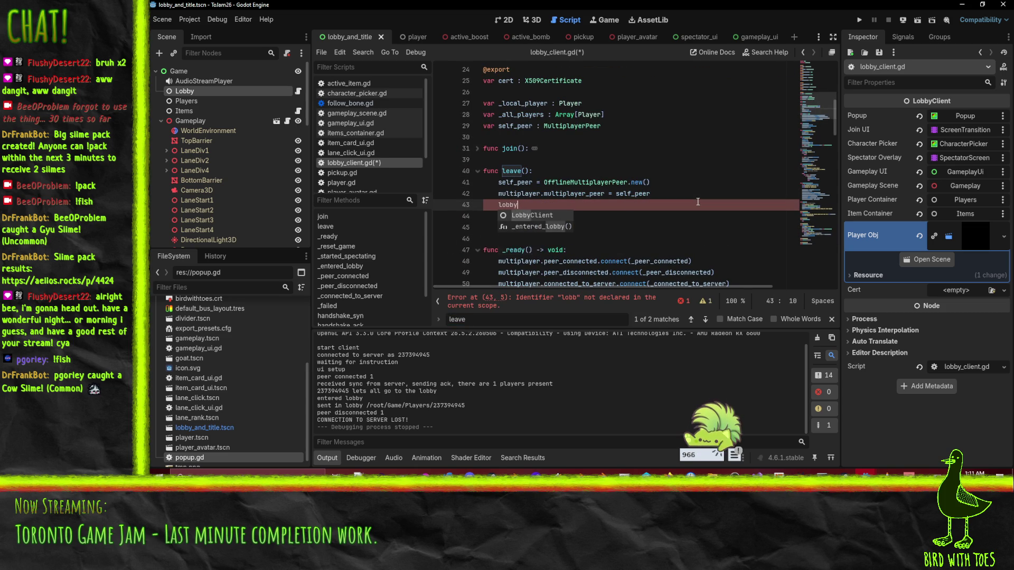
key(shift+Home)
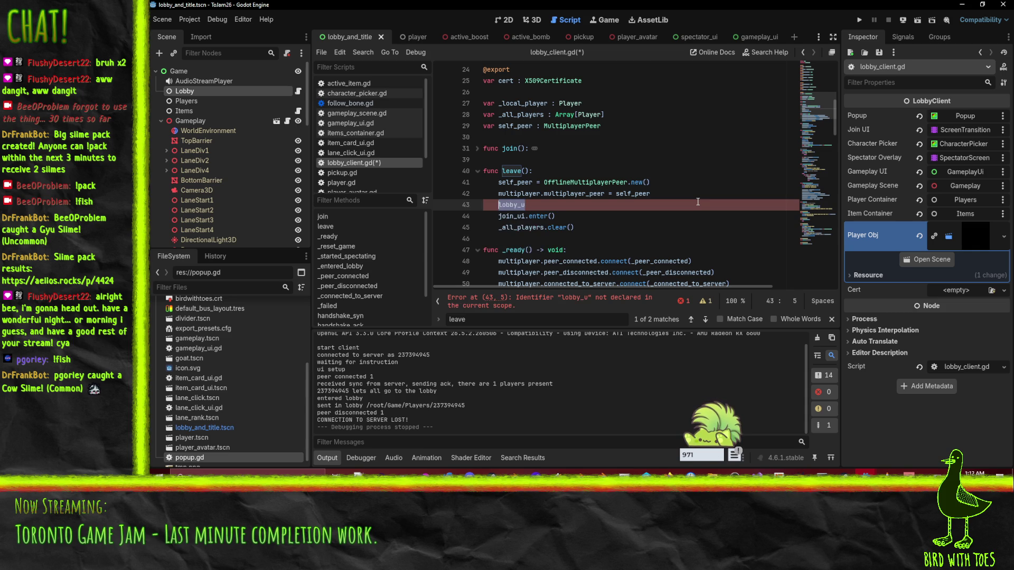
text(_lo)
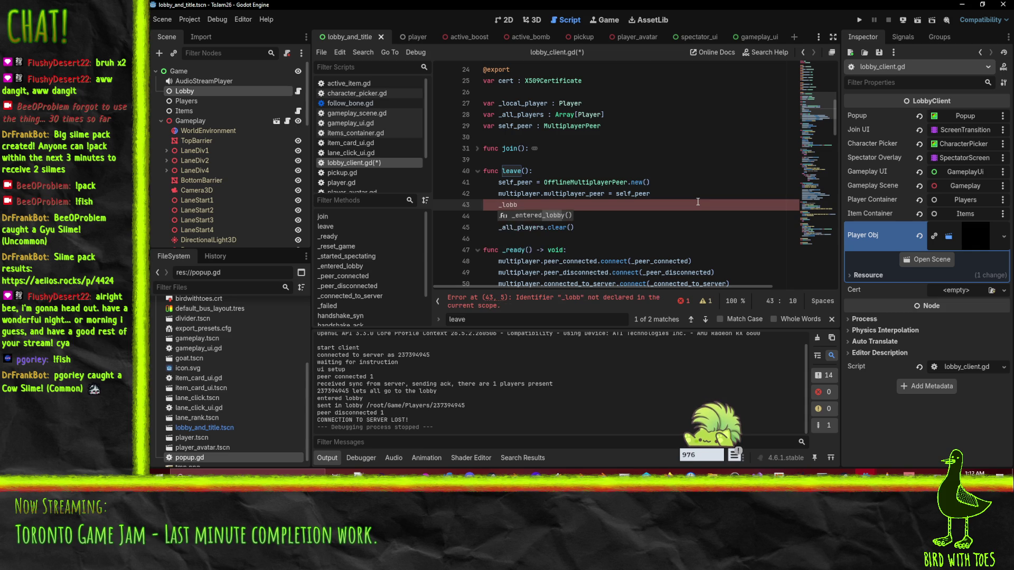
key(BackSpace)
key(BackSpace)
key(BackSpace)
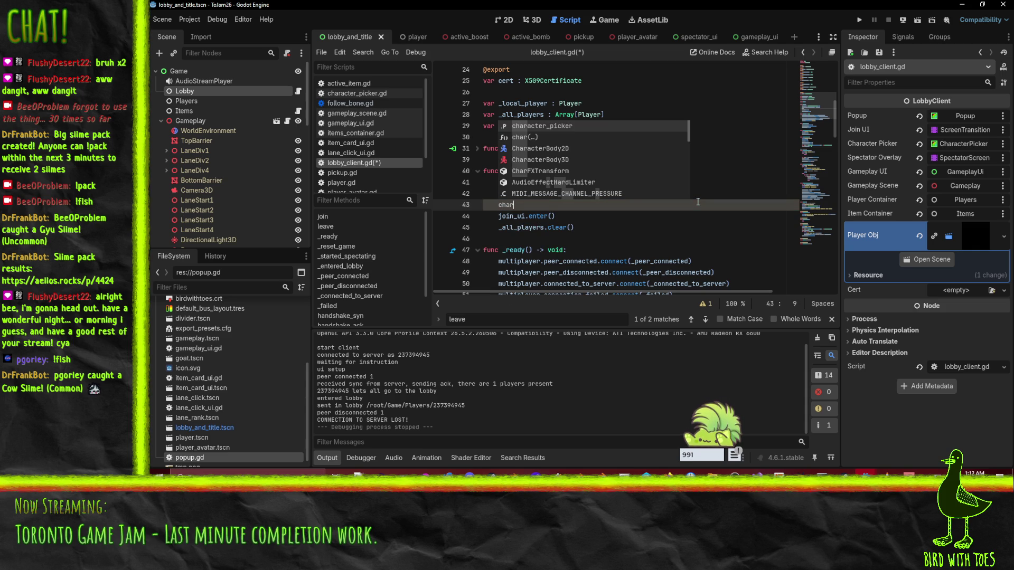
key(Return)
key(BackSpace)
key(BackSpace)
text(exi)
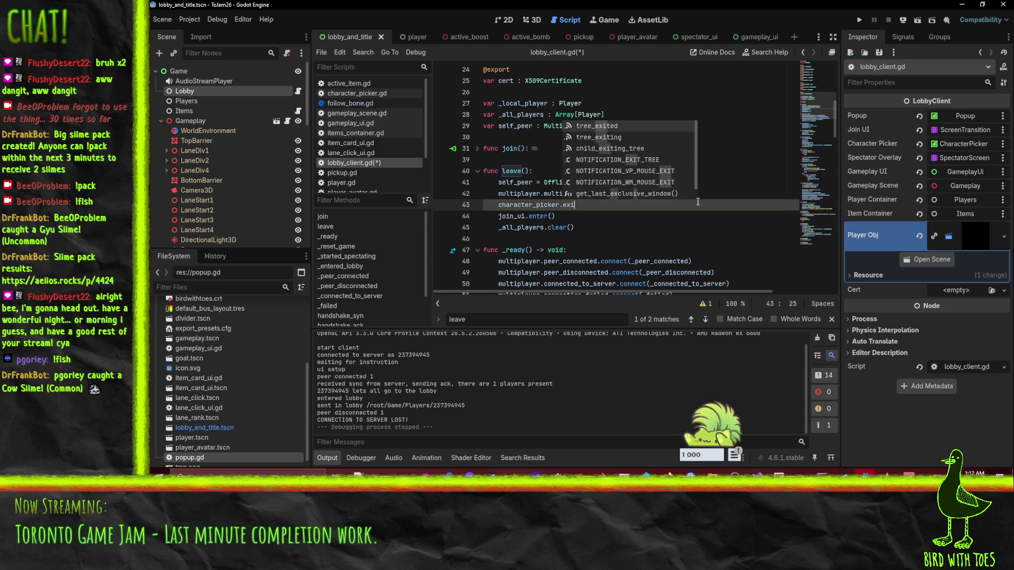
key(Return)
key(Return)
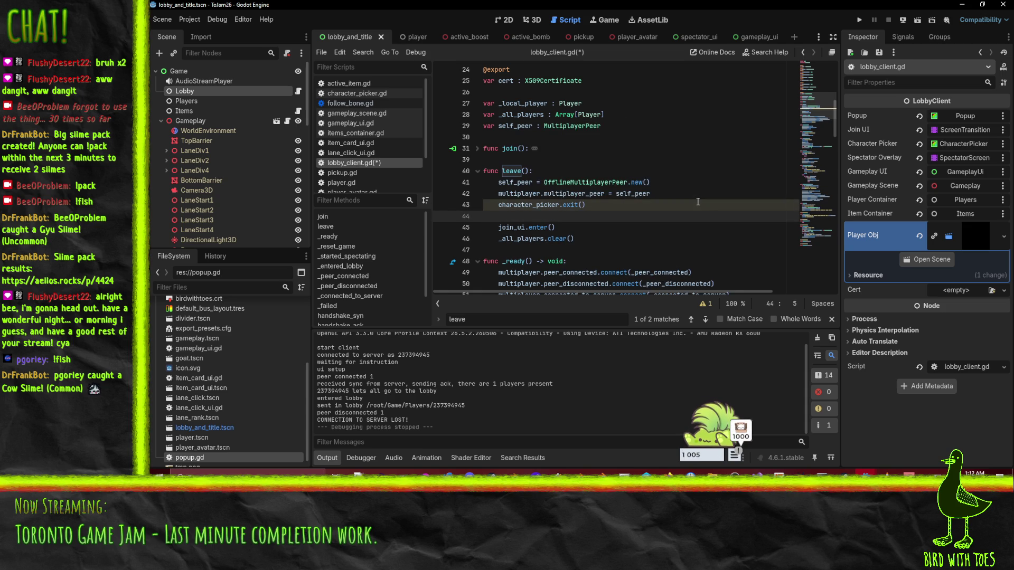
Add spectator_overlay.exit() below it and save the script.
text(s[)
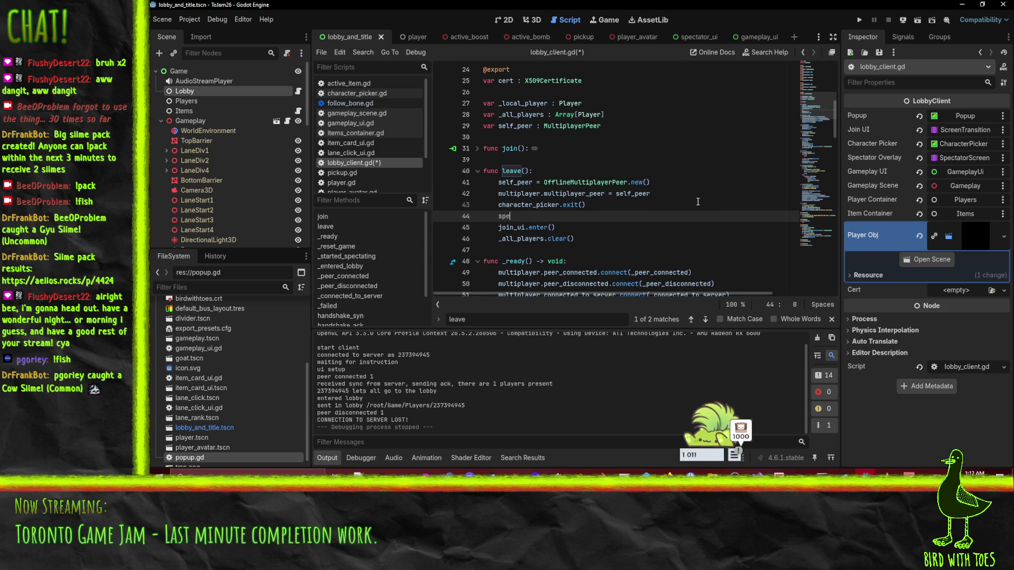
text(c)
key(Return)
text(exit()
key(Return)
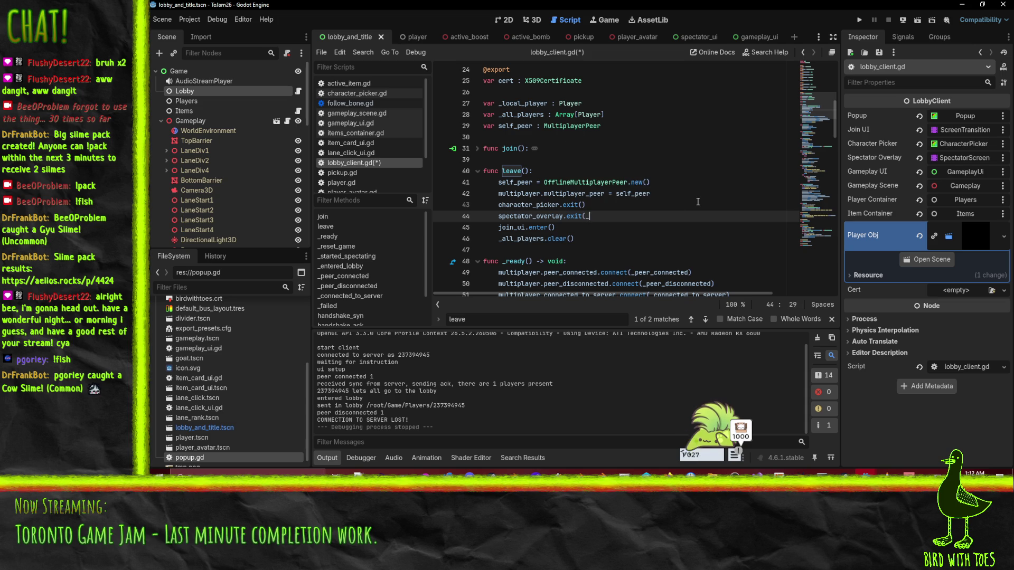
key(ctrl+s)
key(Up)
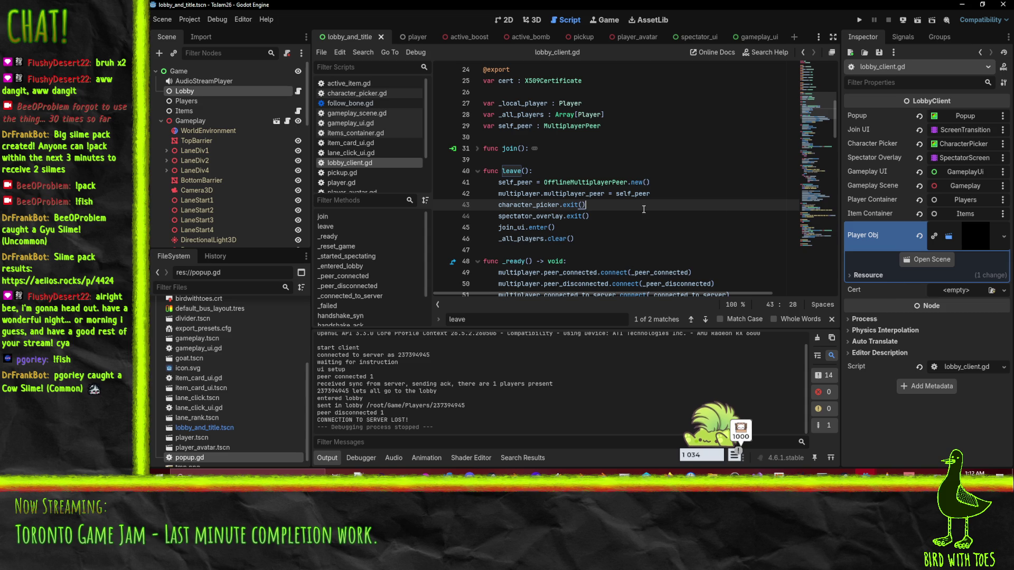
Unfold join() and place the caret on the handshake_timeout line.
scroll(644, 209, down, 10)
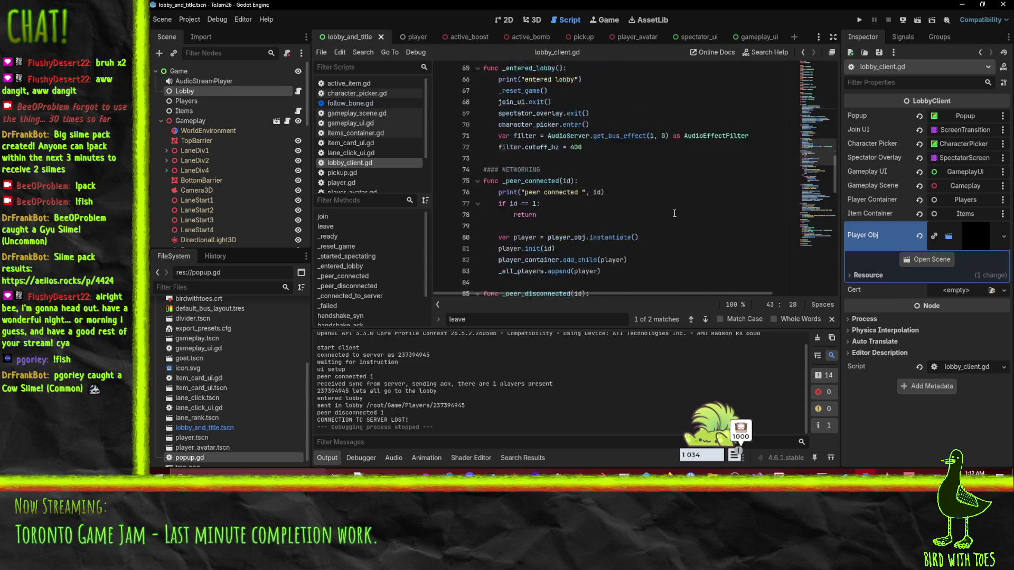
scroll(674, 214, down, 5)
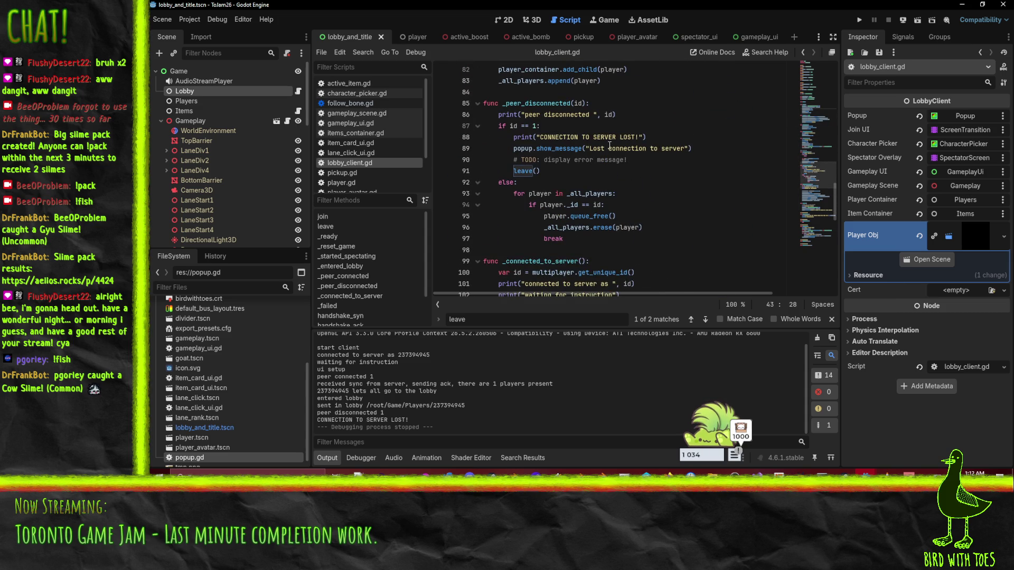
scroll(609, 146, down, 3)
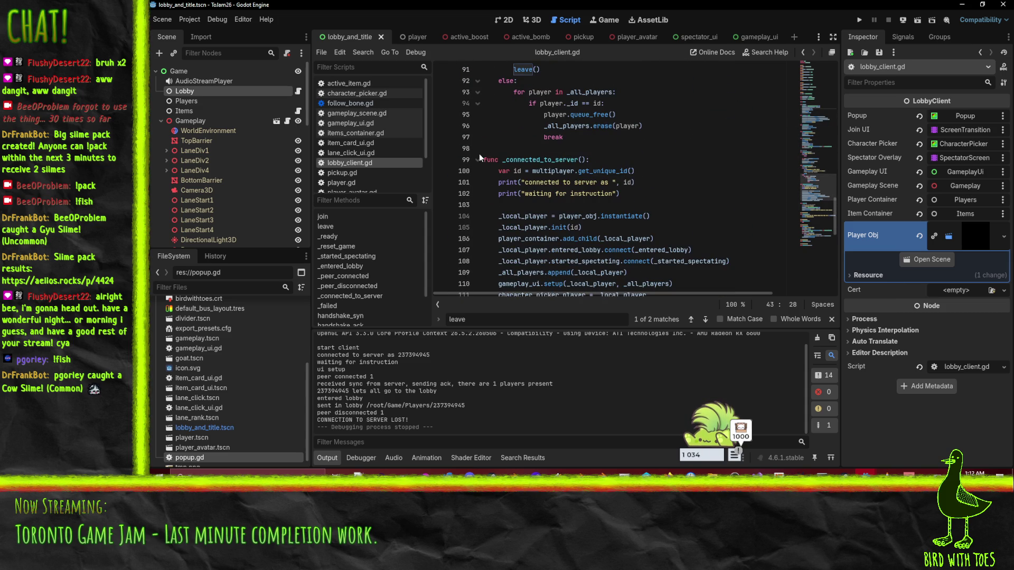
scroll(481, 159, up, 5)
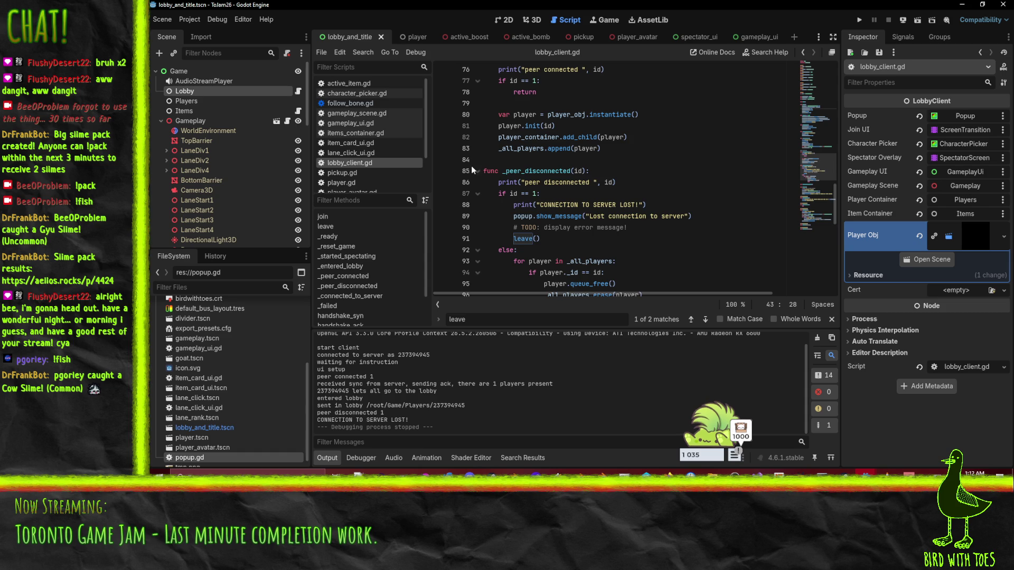
scroll(528, 180, up, 15)
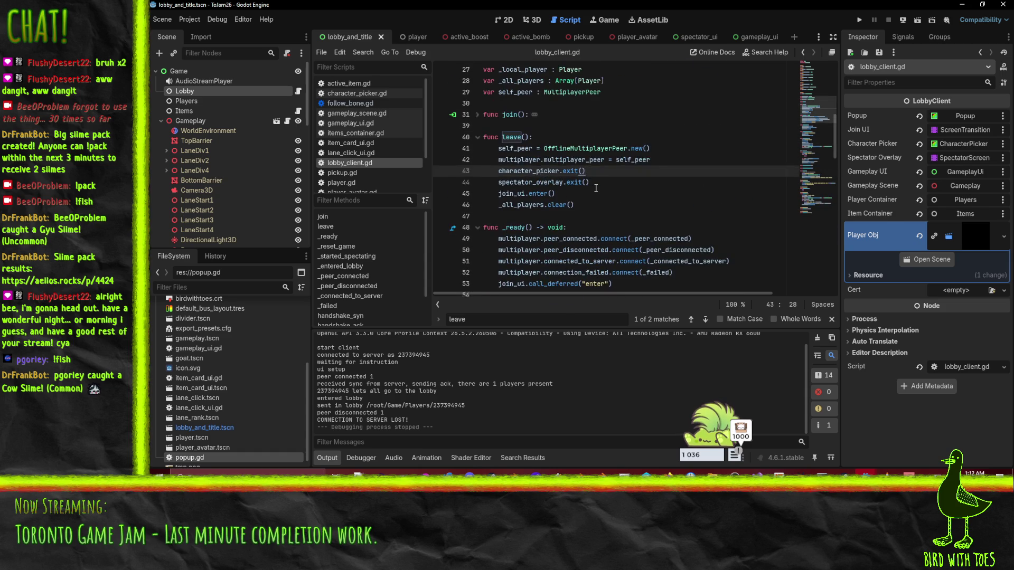
click(477, 115)
click(613, 149)
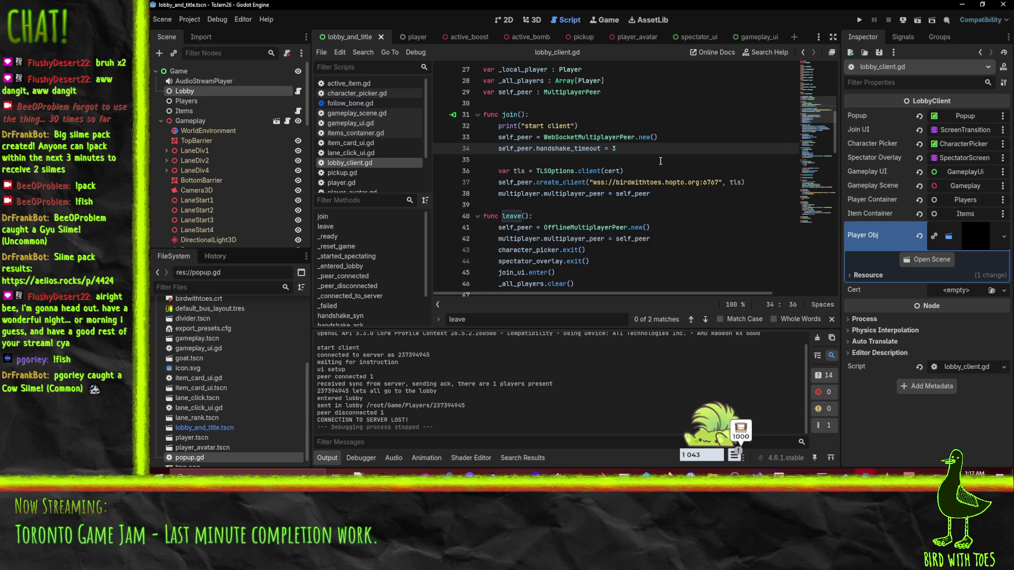
Run the game, dismiss 'Unable to connect', and join, breaking at line 43's missing exit().
click(859, 21)
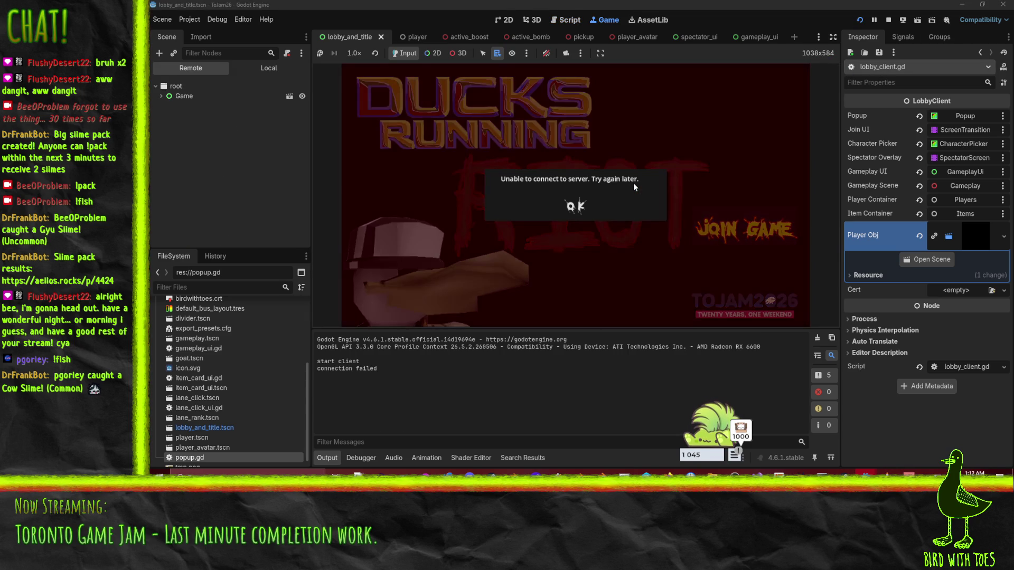
click(584, 208)
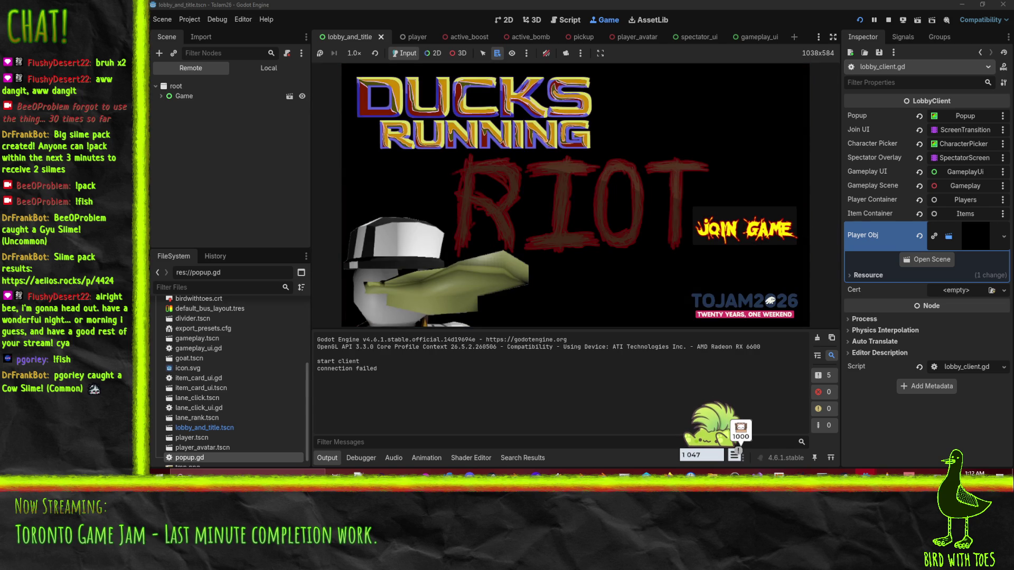
click(745, 229)
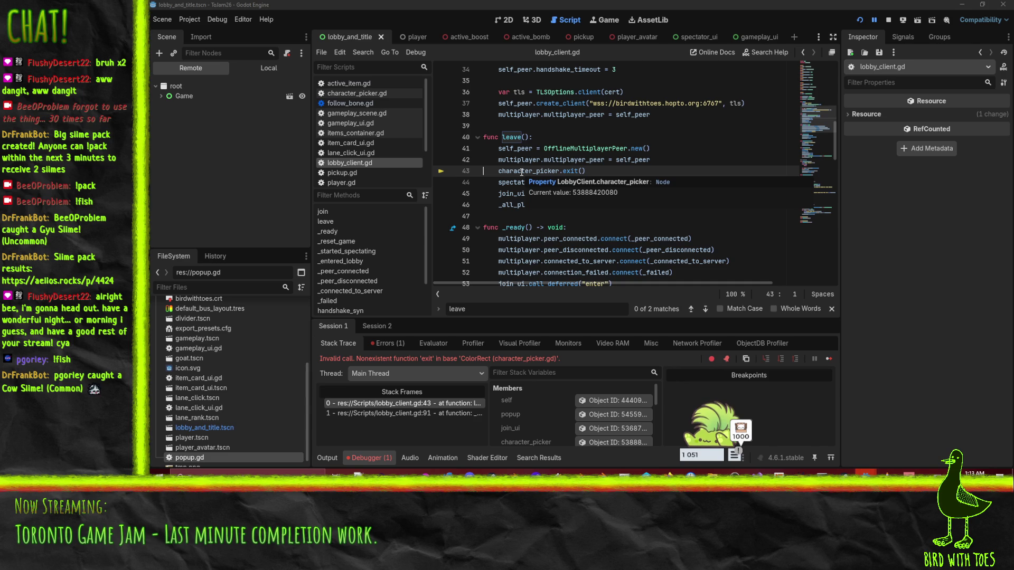
Stop the crashed game and inspect the character_picker.exit() call on line 43.
click(521, 171)
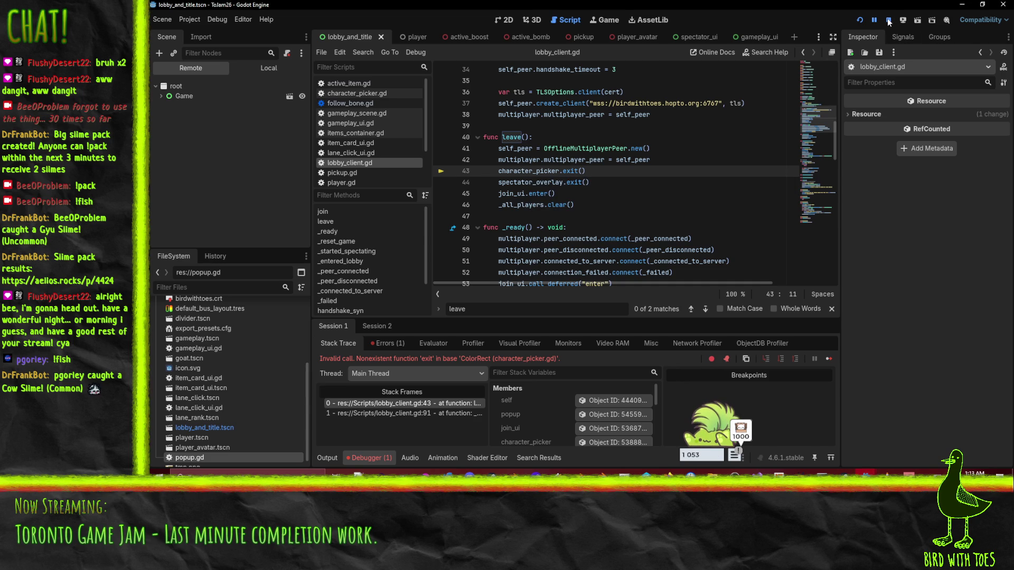
click(889, 20)
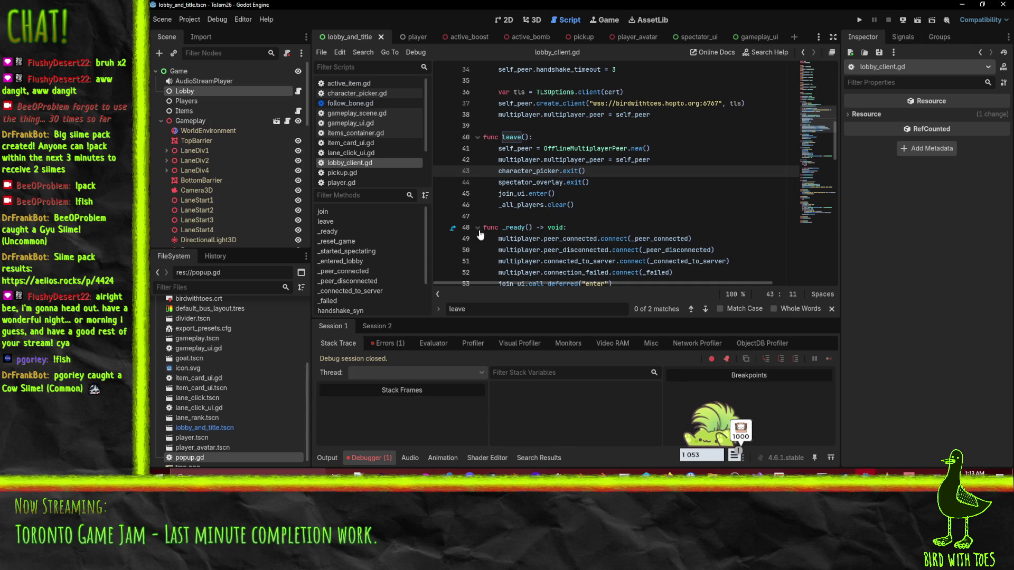
double_click(573, 171)
scroll(685, 198, up, 1)
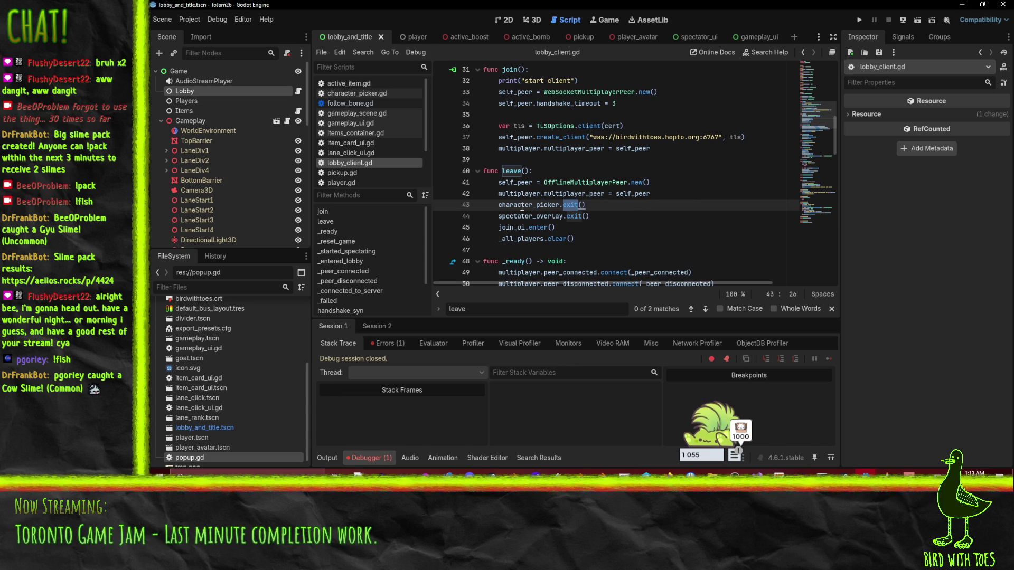
scroll(697, 204, up, 10)
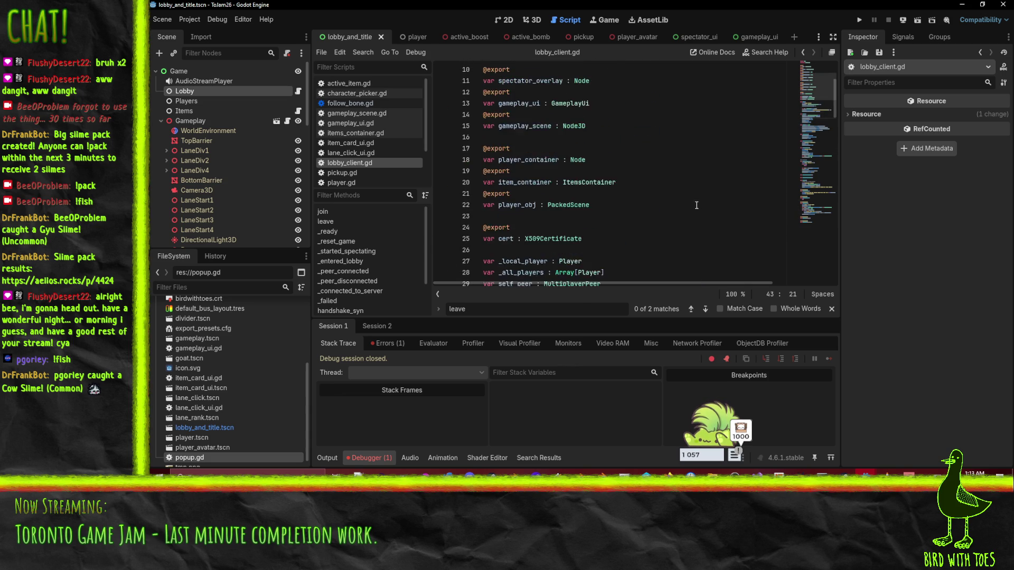
scroll(684, 205, down, 14)
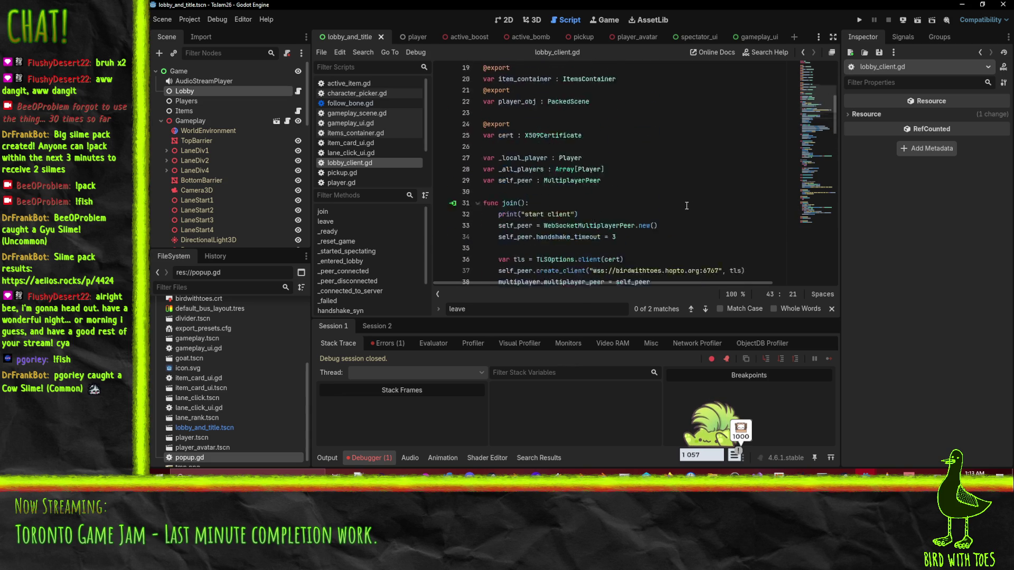
scroll(686, 205, up, 3)
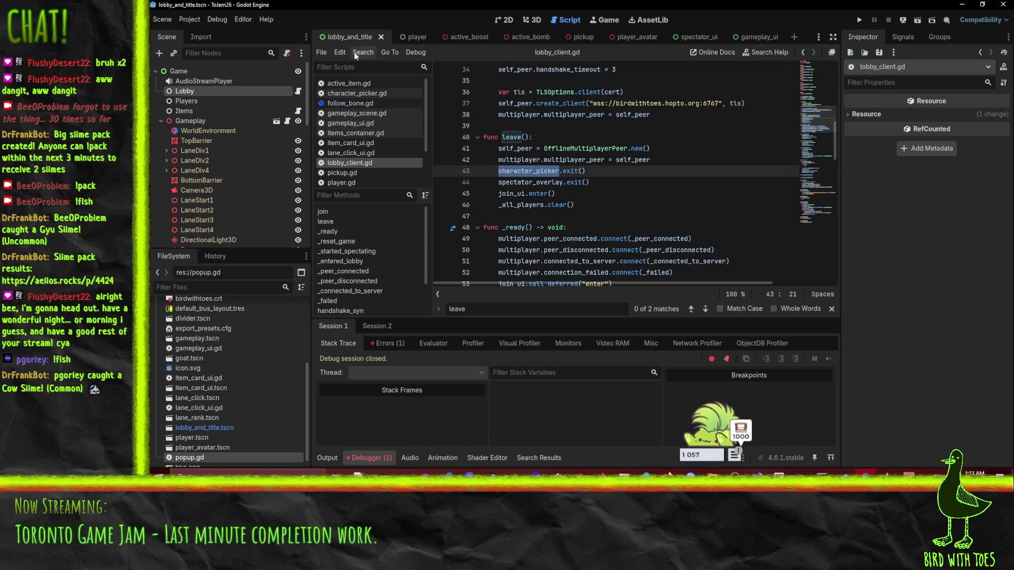
Add 'func exit():' calling ui.exit() below enter() in character_picker.gd, then rerun.
click(371, 100)
click(369, 91)
scroll(627, 204, up, 15)
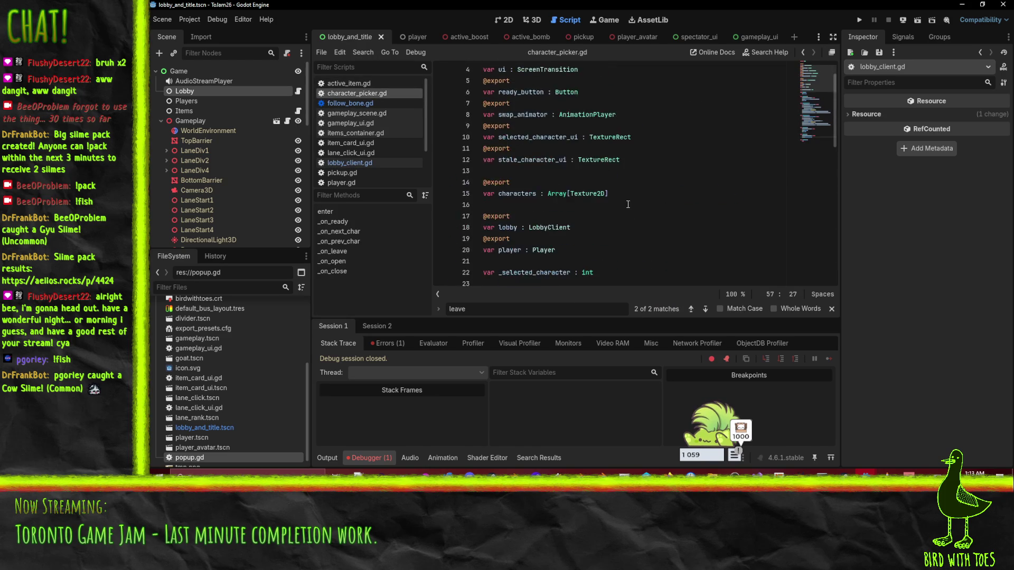
scroll(627, 204, down, 3)
click(571, 210)
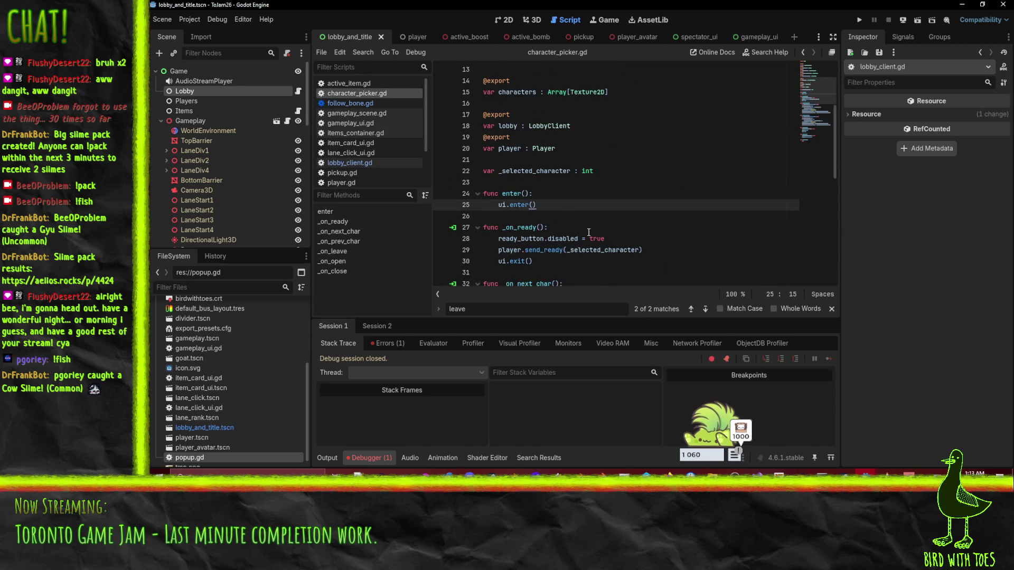
key(Return)
key(Return)
text(func exit()
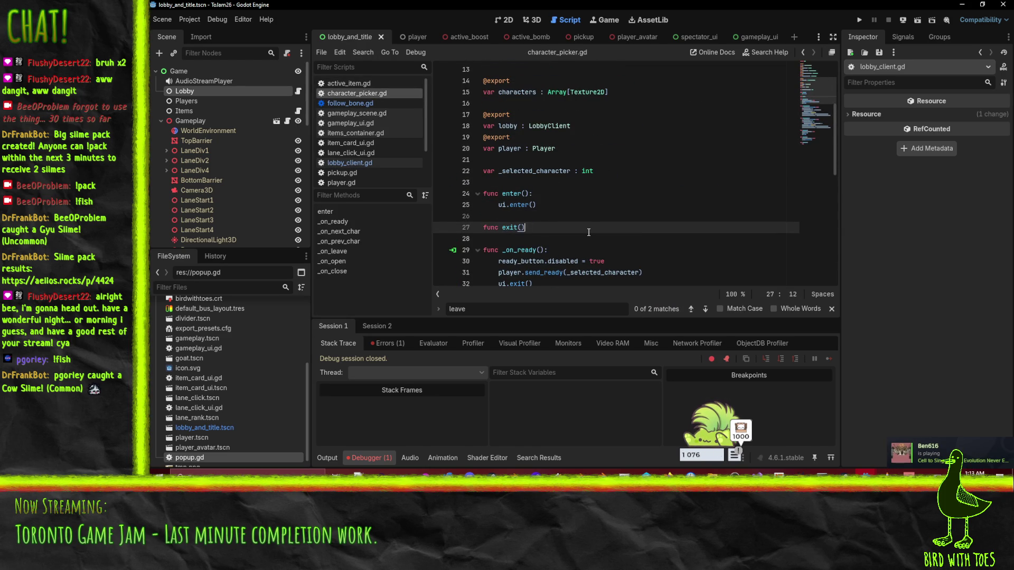
text(:)
key(Return)
text(ui.exit())
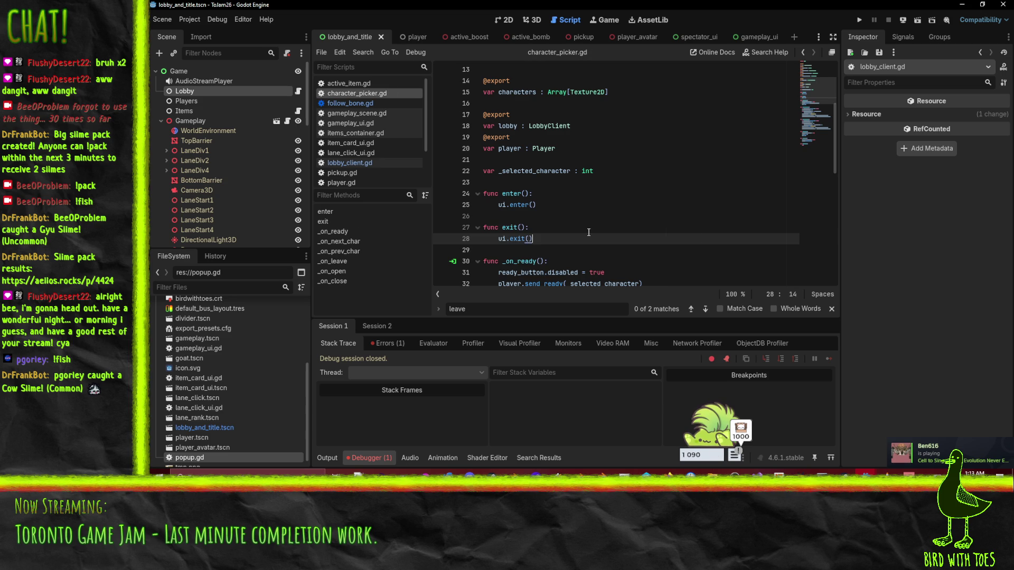
click(638, 207)
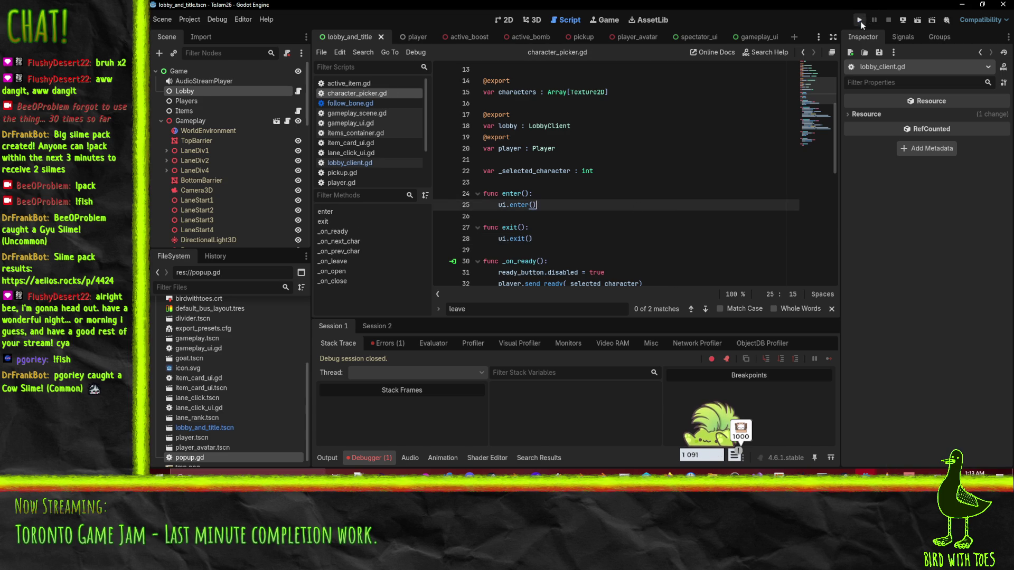
click(860, 22)
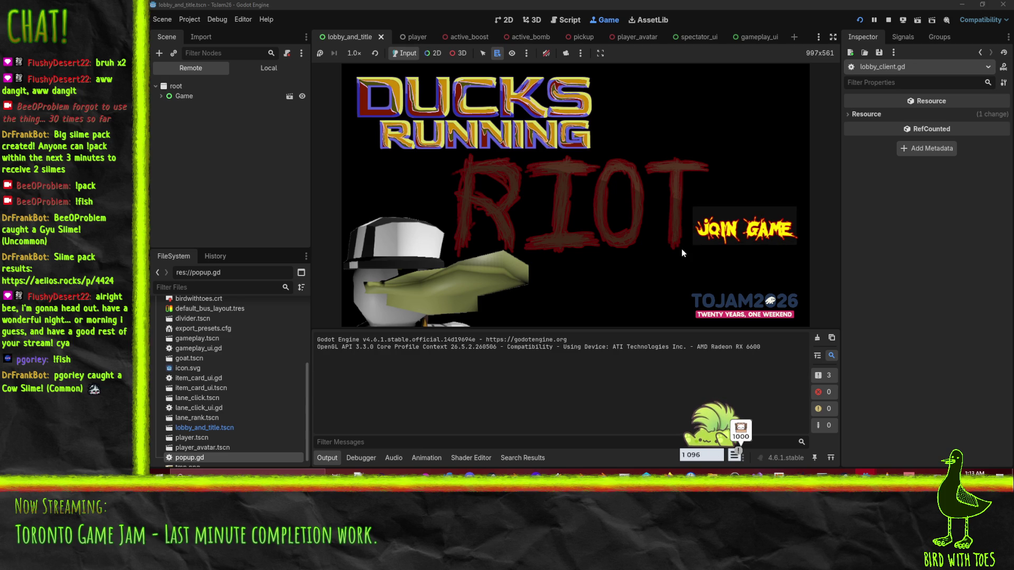
Join from the title screen and acknowledge the 'Lost connection to server' popup with OK.
click(757, 243)
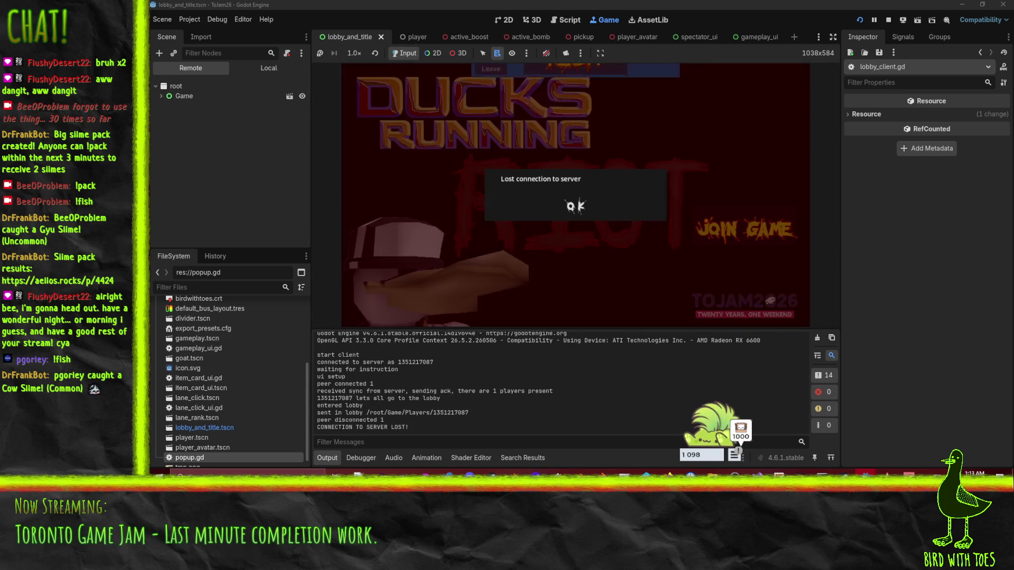
click(575, 214)
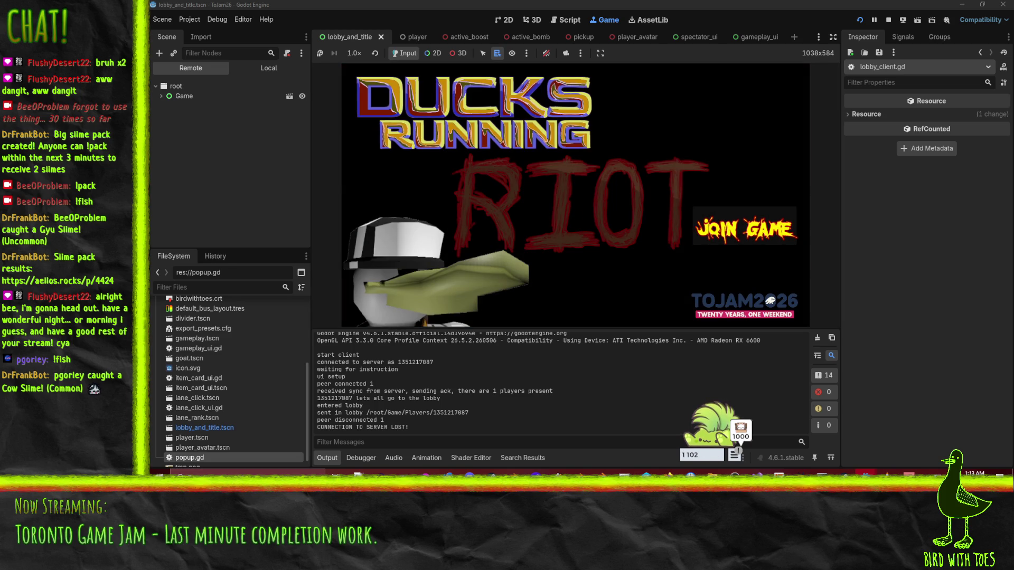
Rejoin, mark READY!, and drop bombs into the top and middle lanes.
click(741, 245)
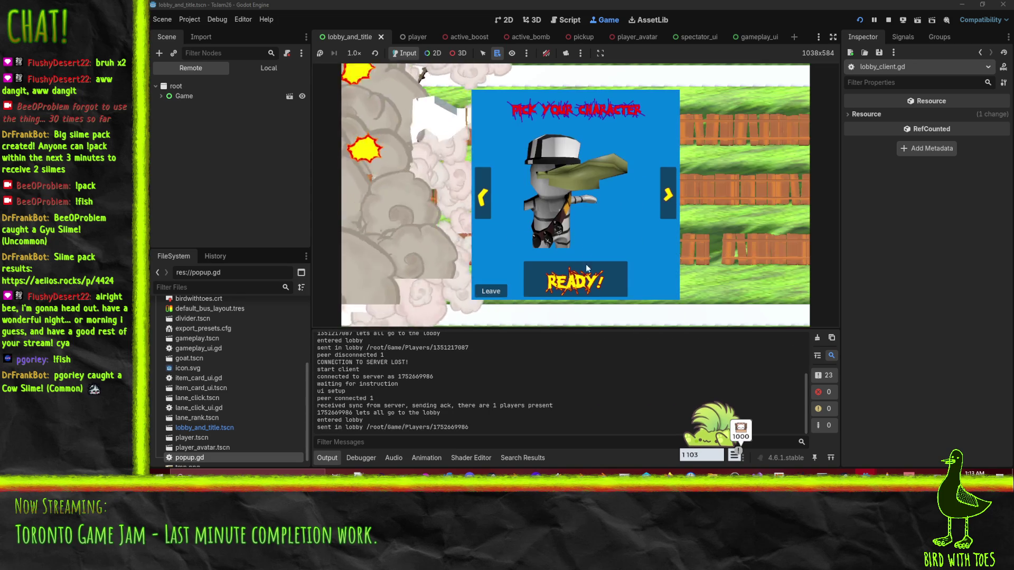
click(586, 285)
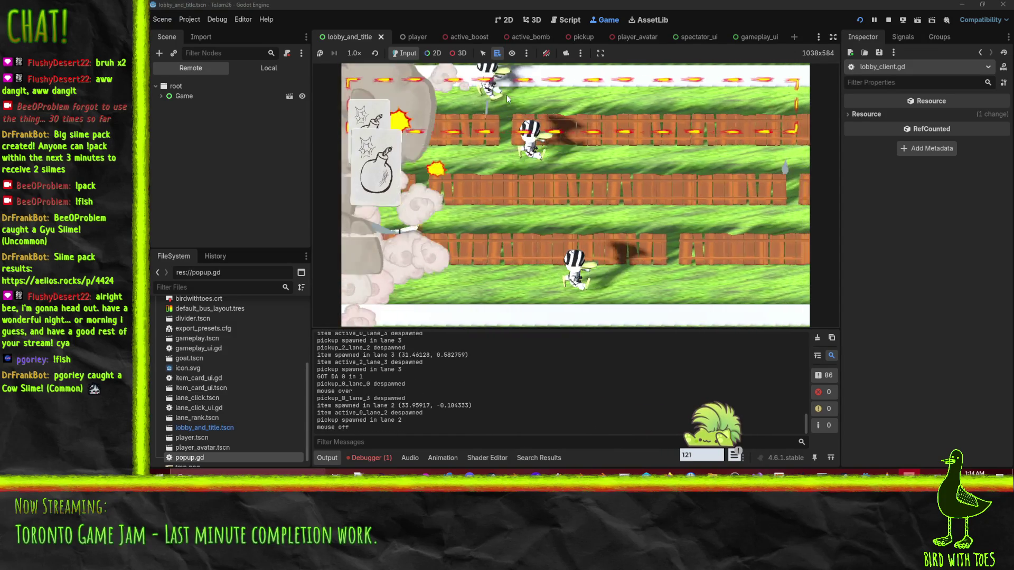
click(524, 102)
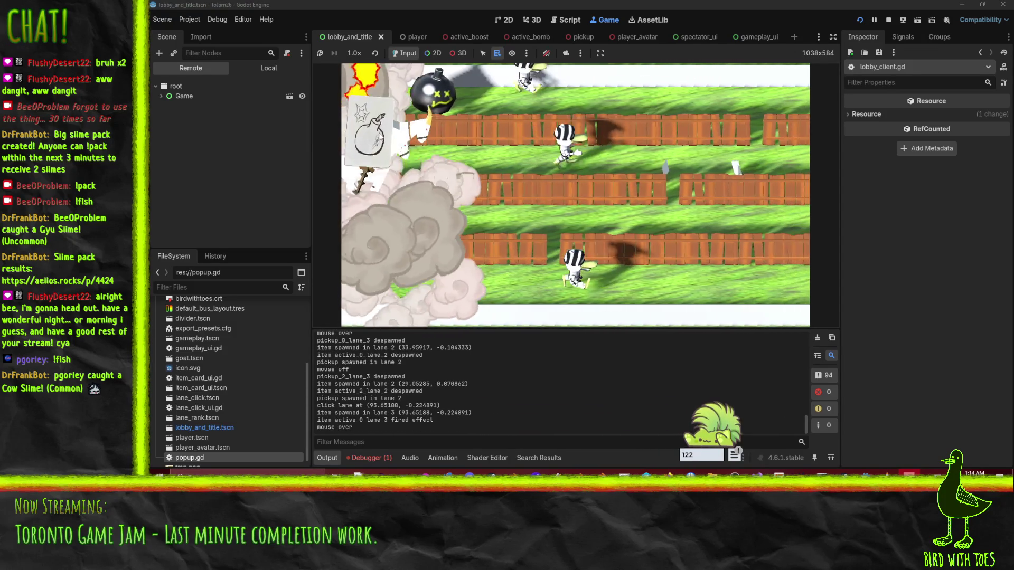
click(655, 160)
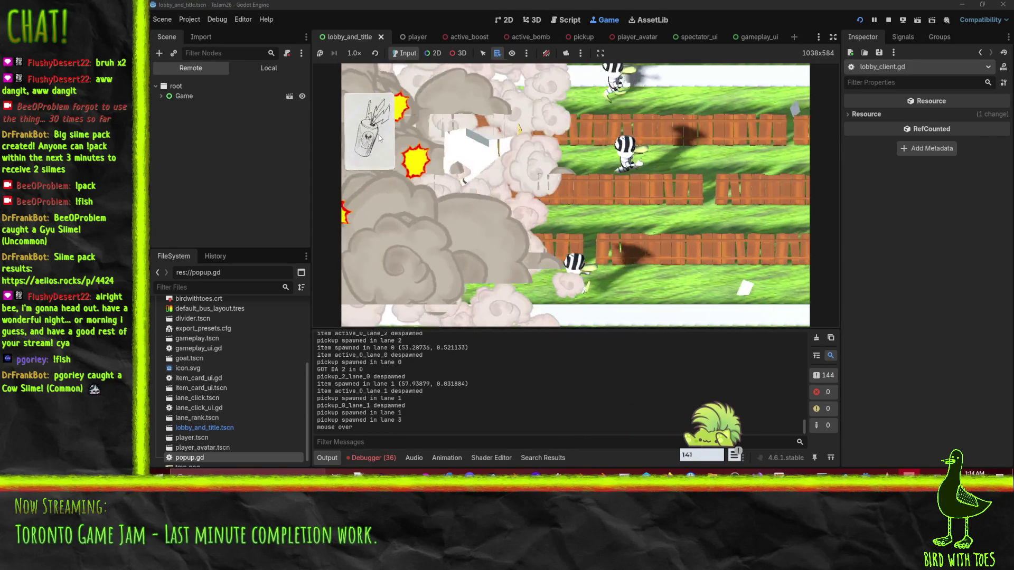
click(673, 166)
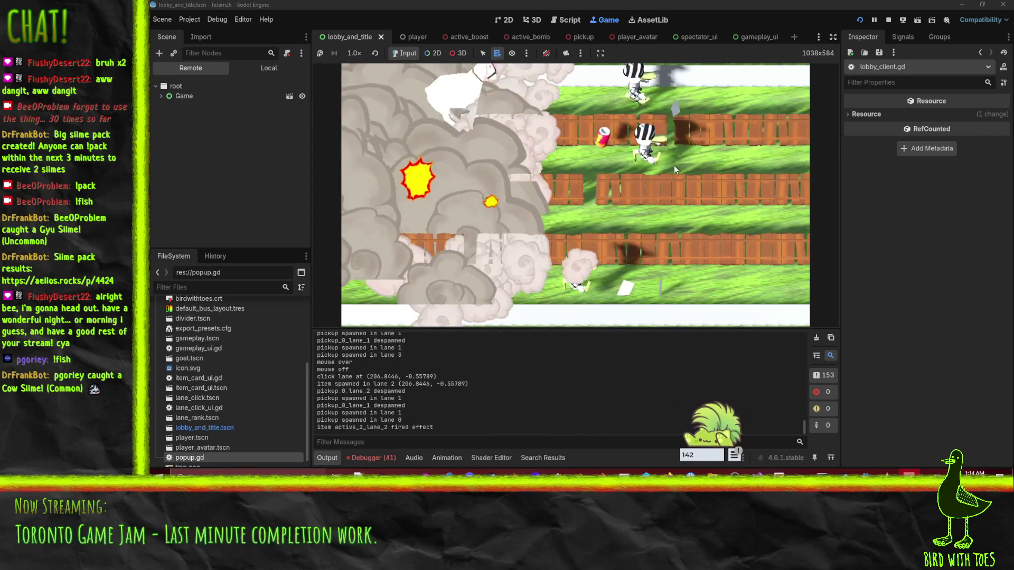
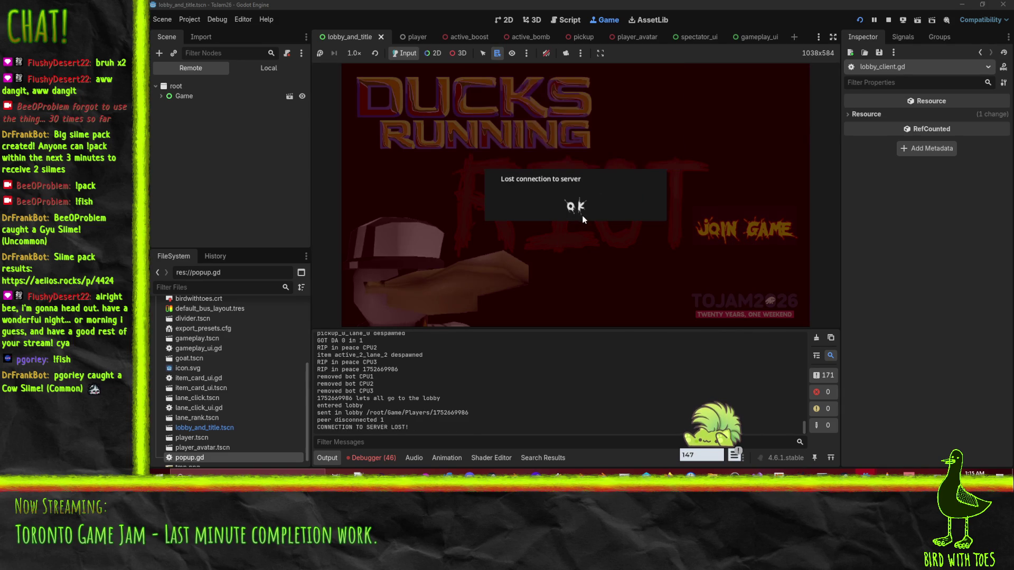
Close the lost-connection-to-server message, stop the test run, and bring up Perforce P4V.
click(582, 213)
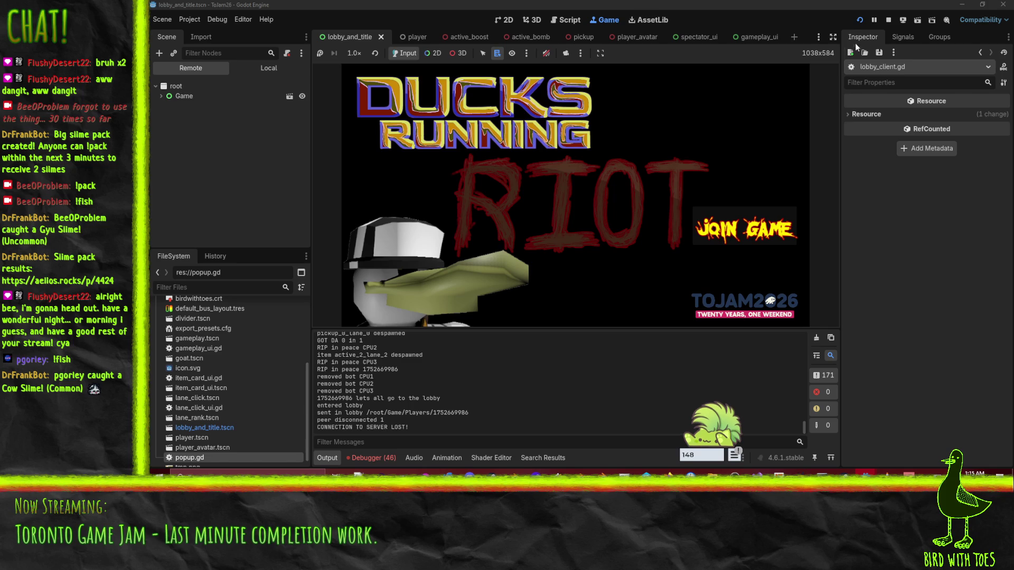
click(889, 20)
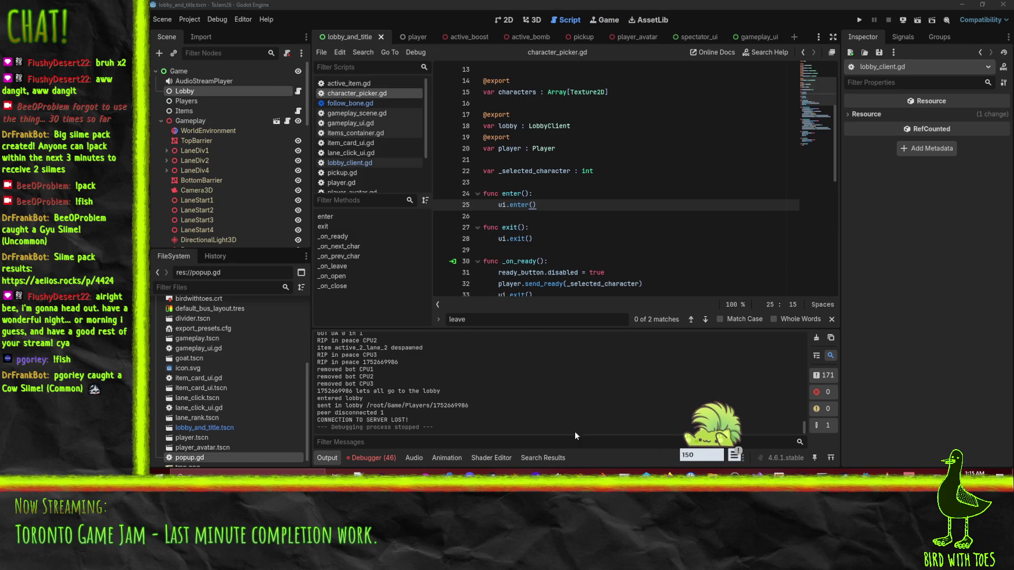
click(646, 472)
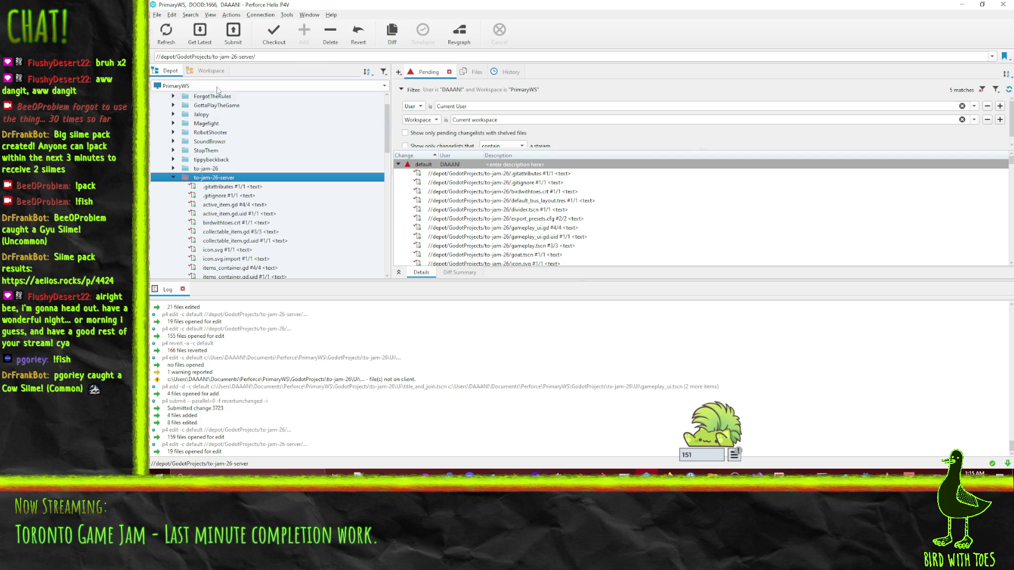
Add the new popup.gd and popup.gd.uid workspace files to the default changelist.
click(211, 70)
scroll(213, 179, down, 3)
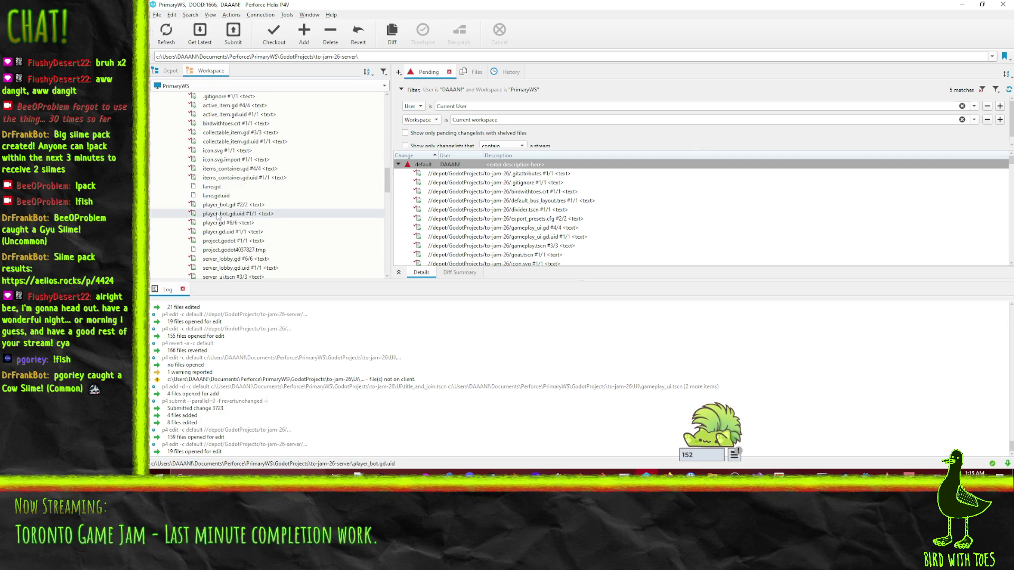
click(213, 185)
scroll(237, 200, up, 6)
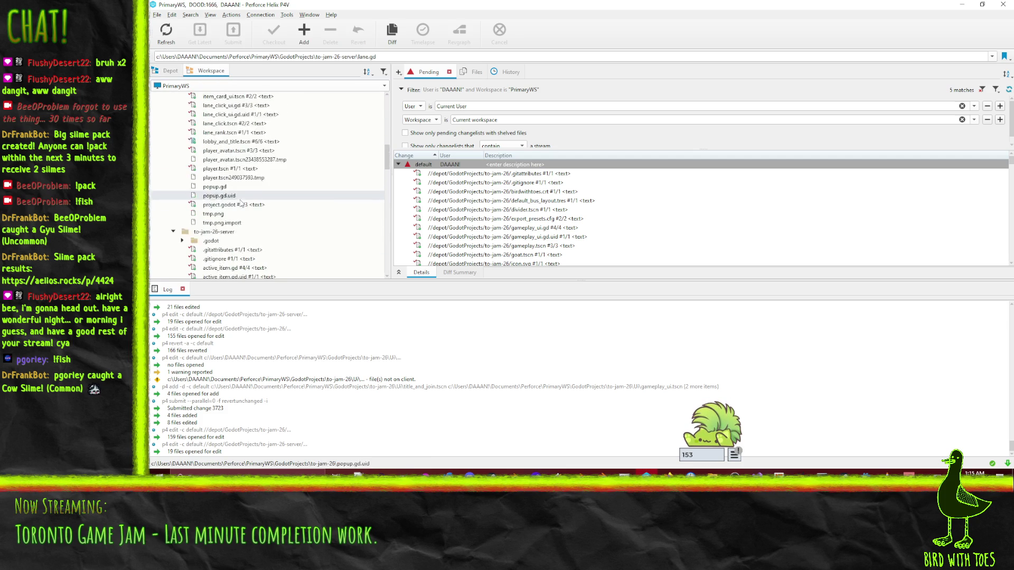
scroll(254, 200, down, 10)
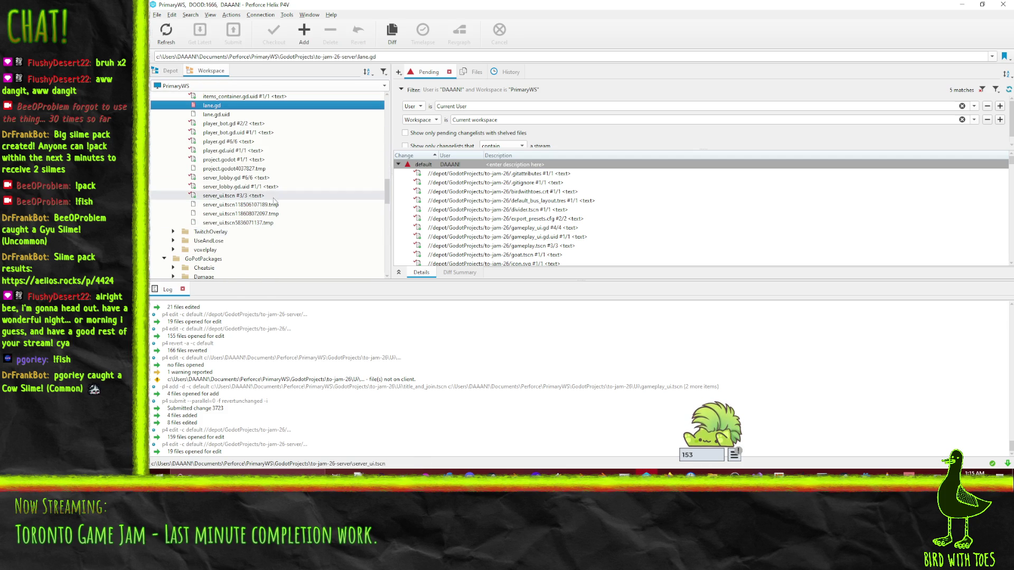
scroll(248, 208, up, 10)
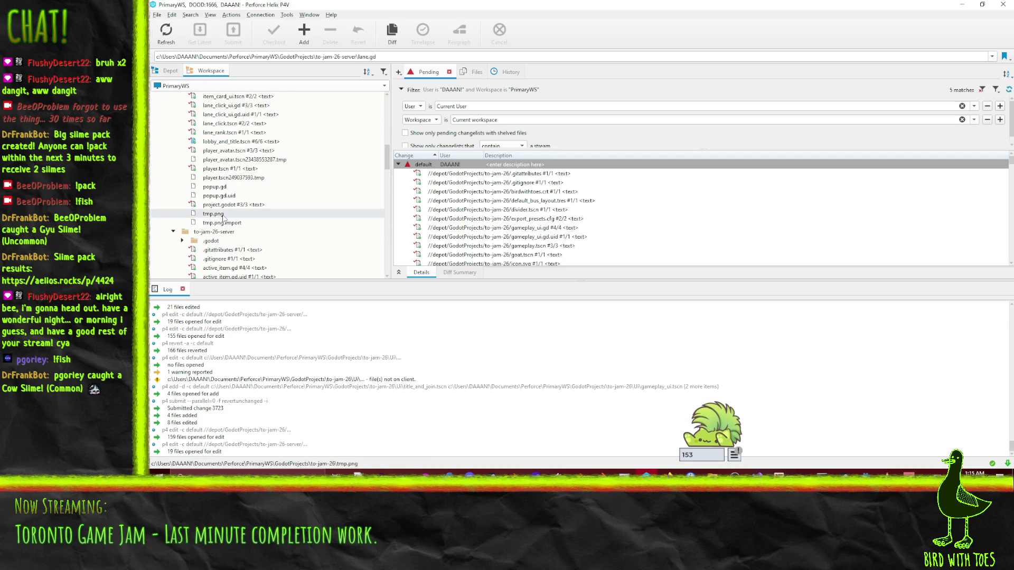
click(225, 197)
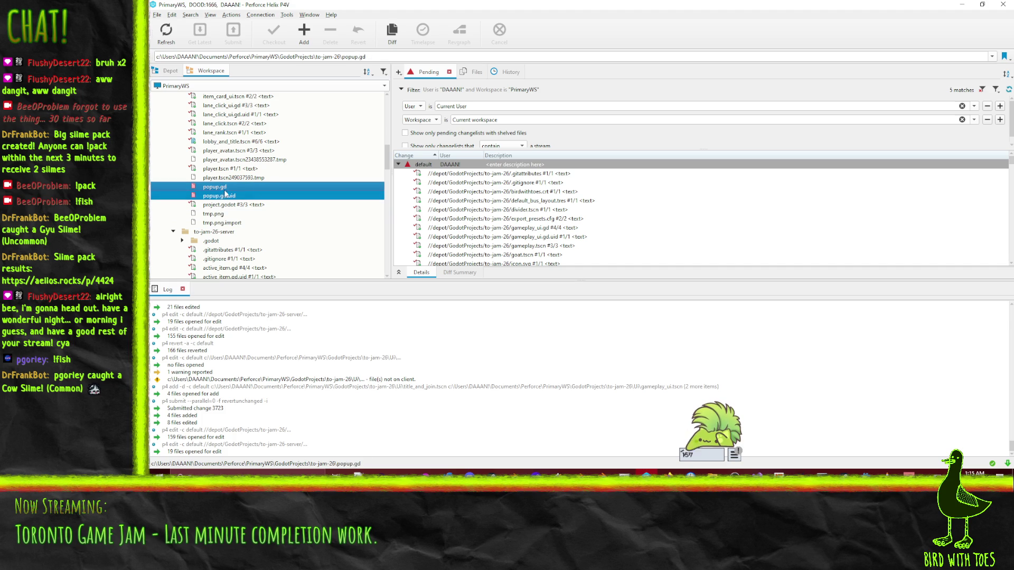
drag(452, 168, 452, 167)
scroll(276, 182, up, 5)
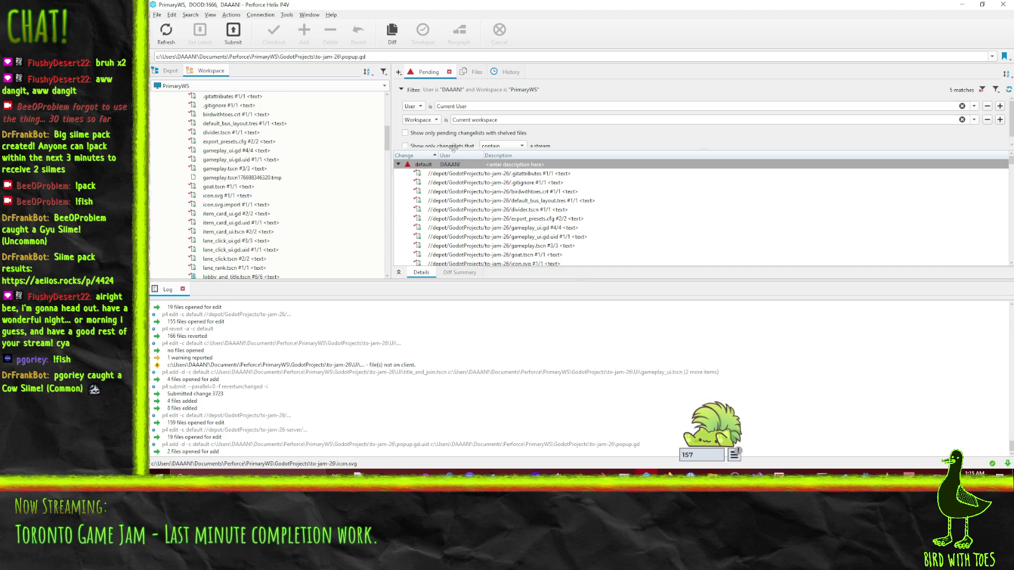
Revert unchanged files and save changelist 3724 as 'Tojam 2026 - Pop up error when server connection fails'.
right_click(423, 164)
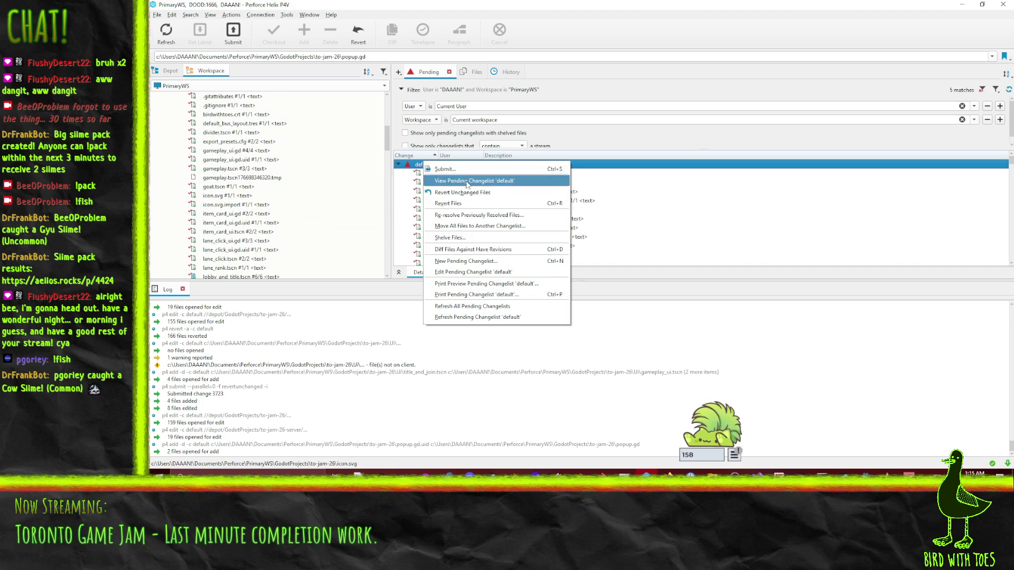
click(466, 192)
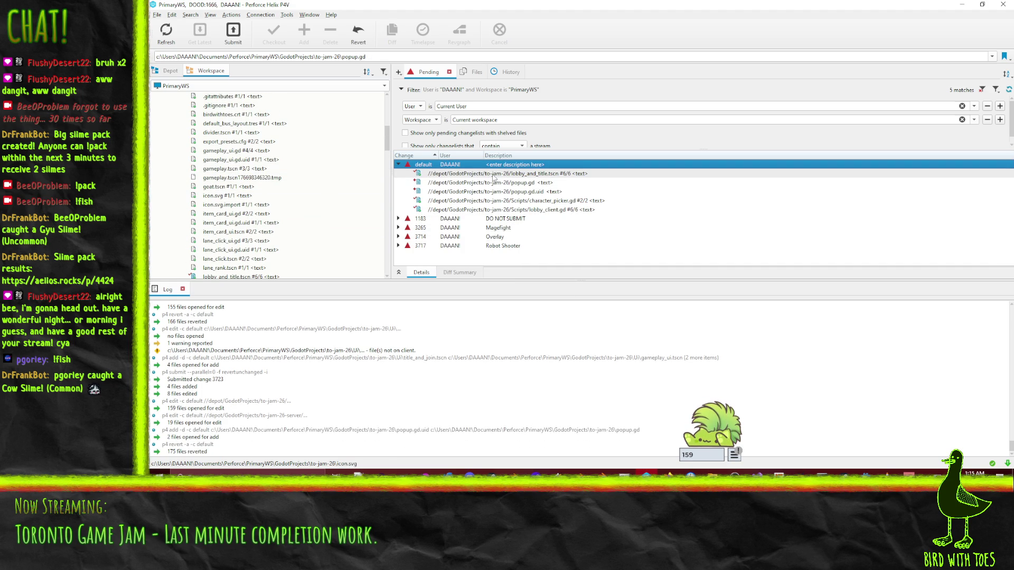
right_click(484, 164)
click(507, 170)
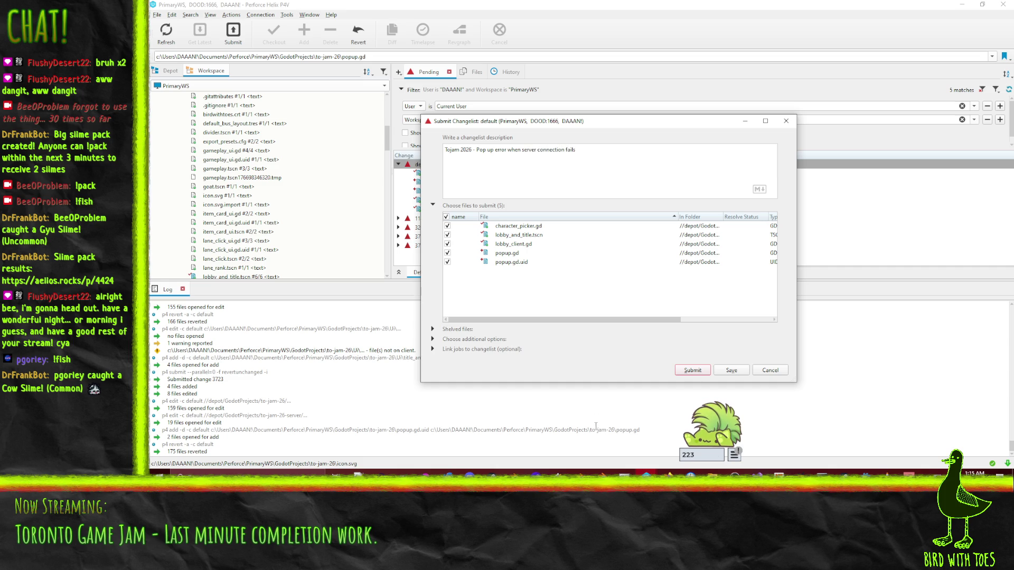
key(alt+v)
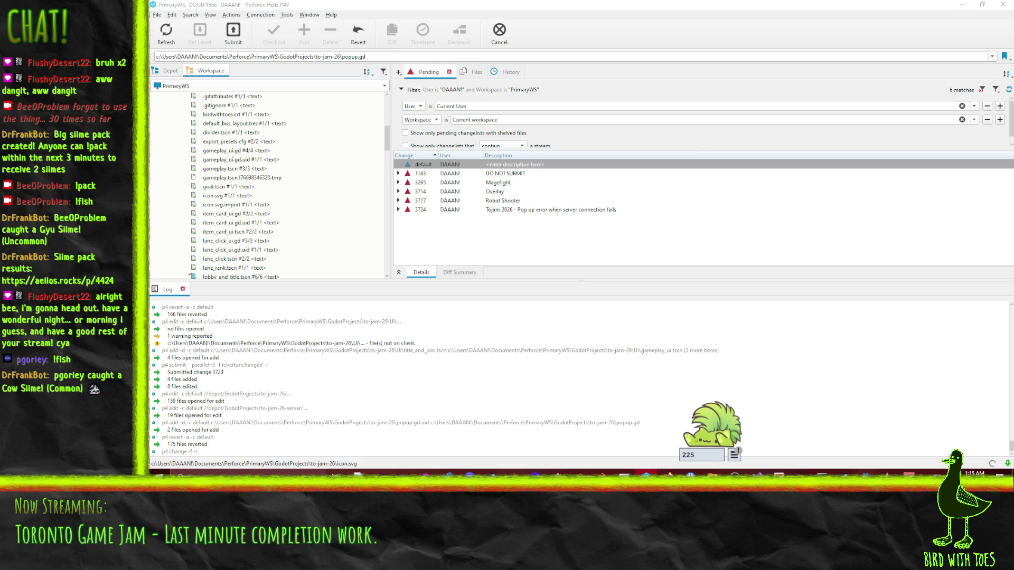
mouse_move(866, 472)
click(859, 433)
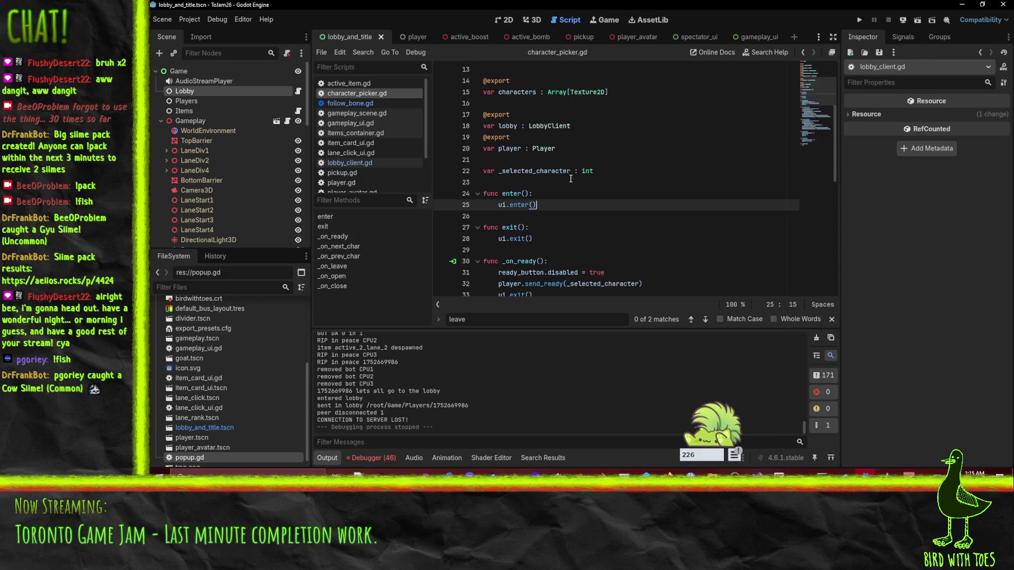
Open lobby_client.gd at the handshake_timeout line in join() and save the script.
scroll(609, 162, down, 2)
scroll(644, 190, up, 1)
click(664, 211)
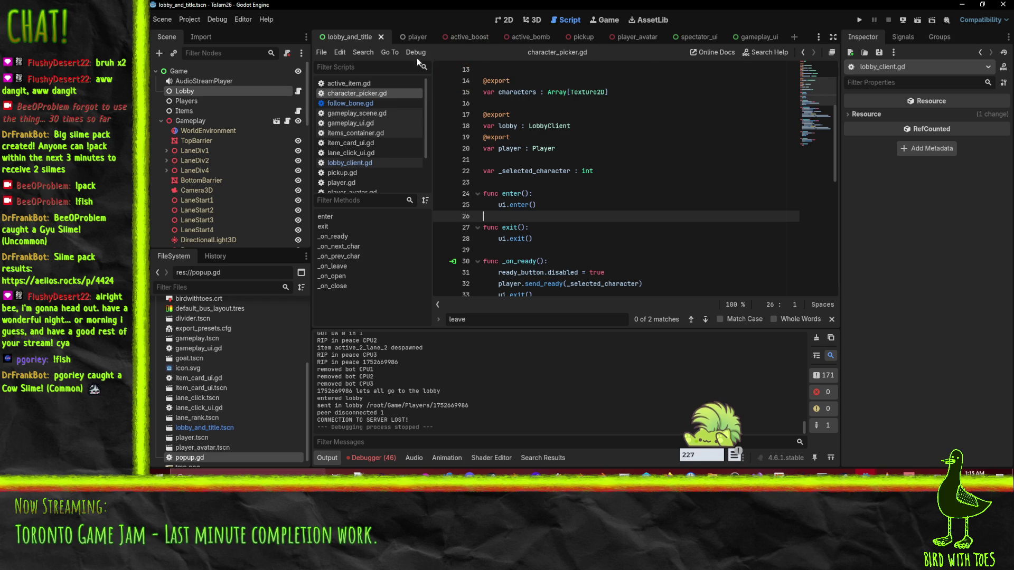
scroll(345, 165, down, 2)
click(356, 135)
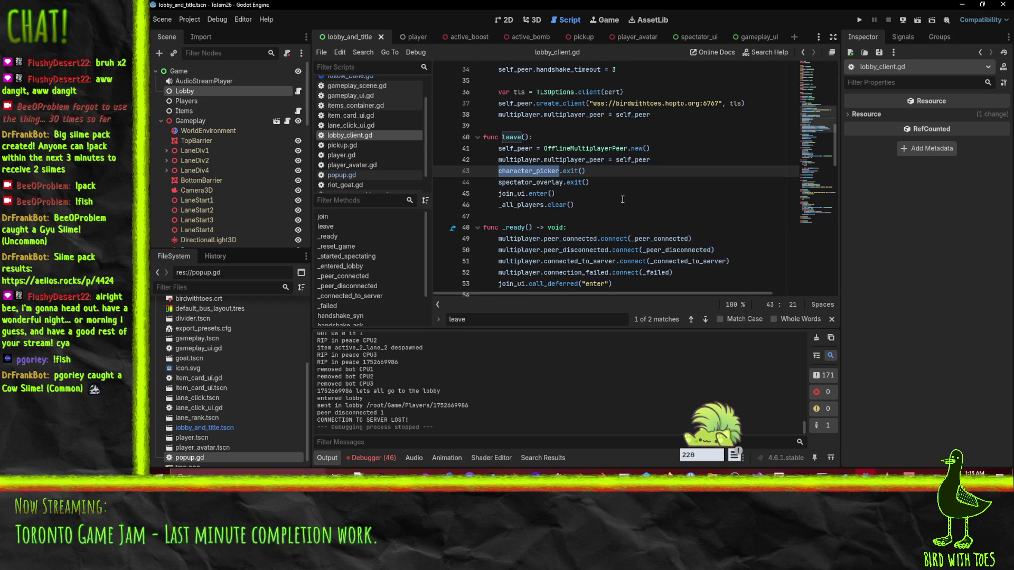
scroll(622, 199, up, 8)
scroll(621, 137, down, 6)
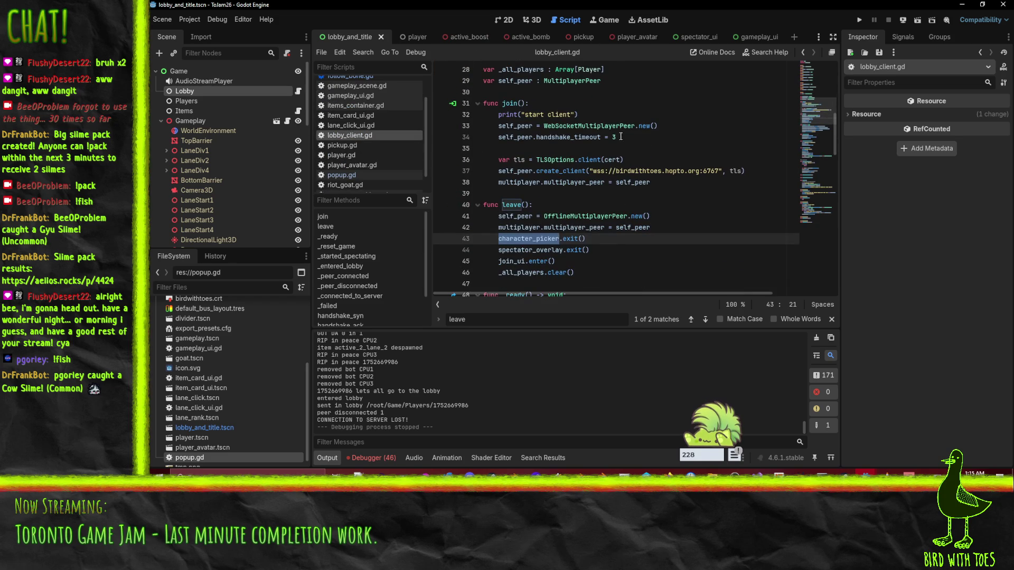
click(631, 137)
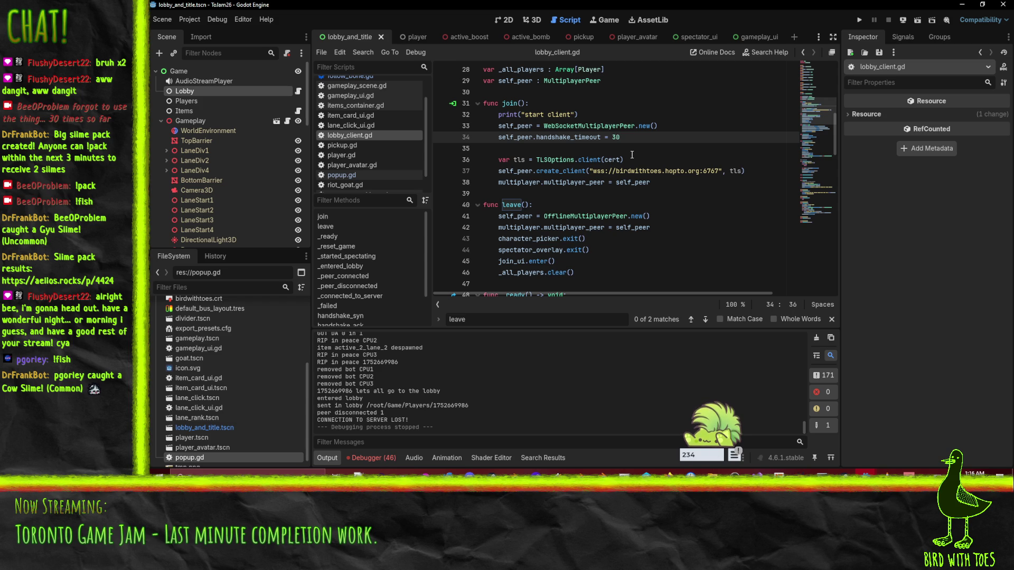
key(ctrl+s)
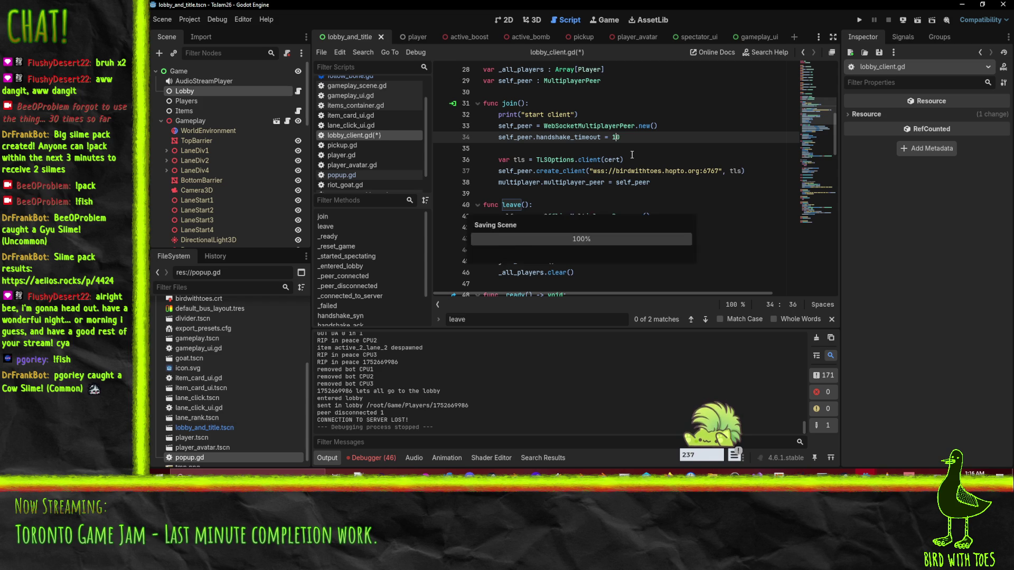
mouse_move(625, 128)
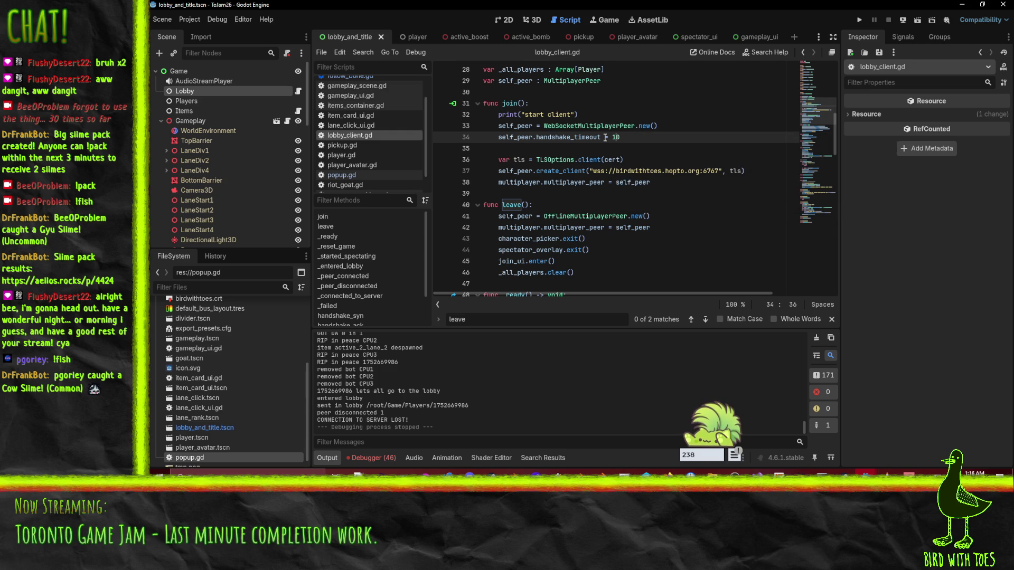
Change self_peer.handshake_timeout from 10 to 15.
click(705, 147)
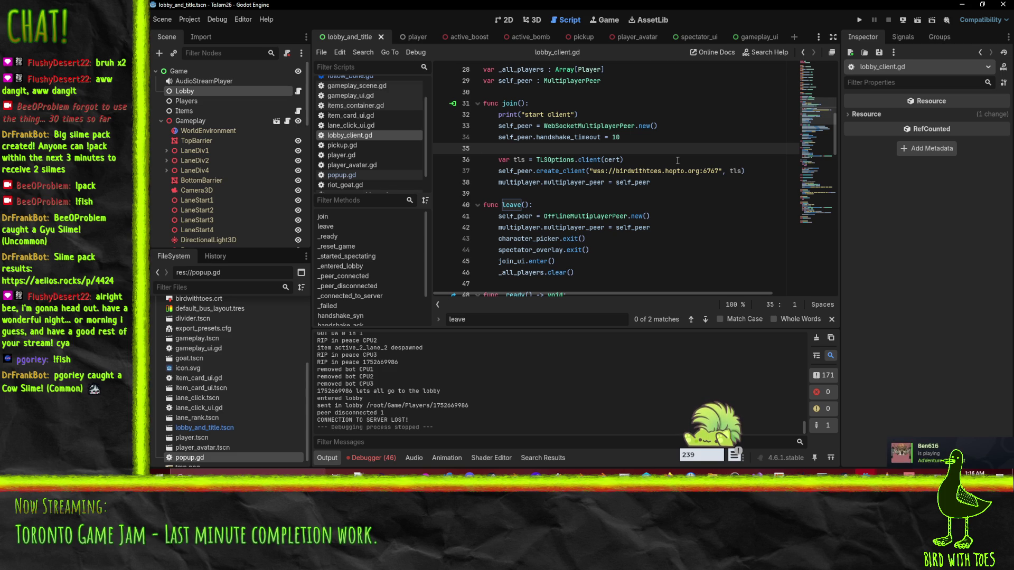
click(647, 137)
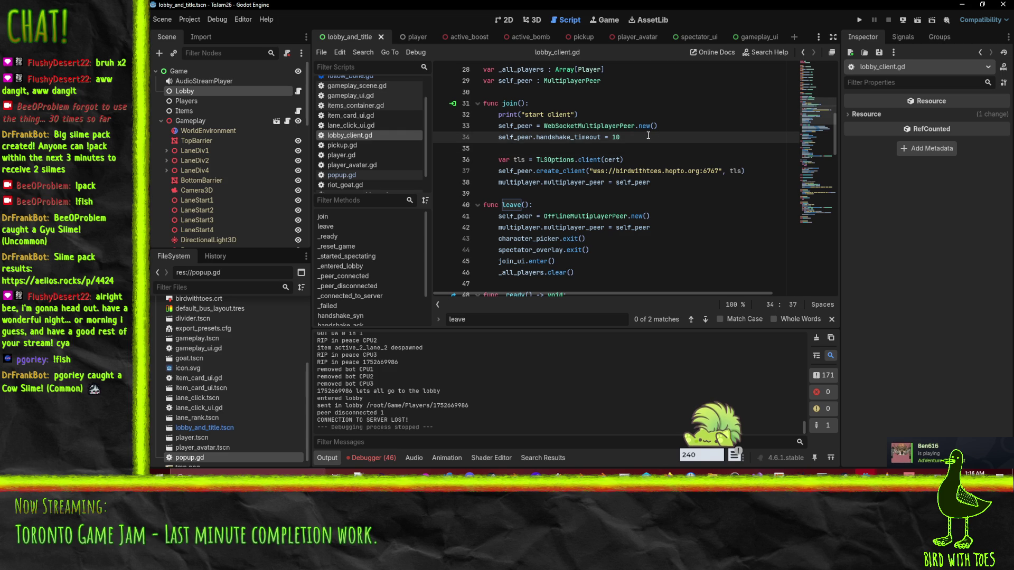
key(BackSpace)
text(5)
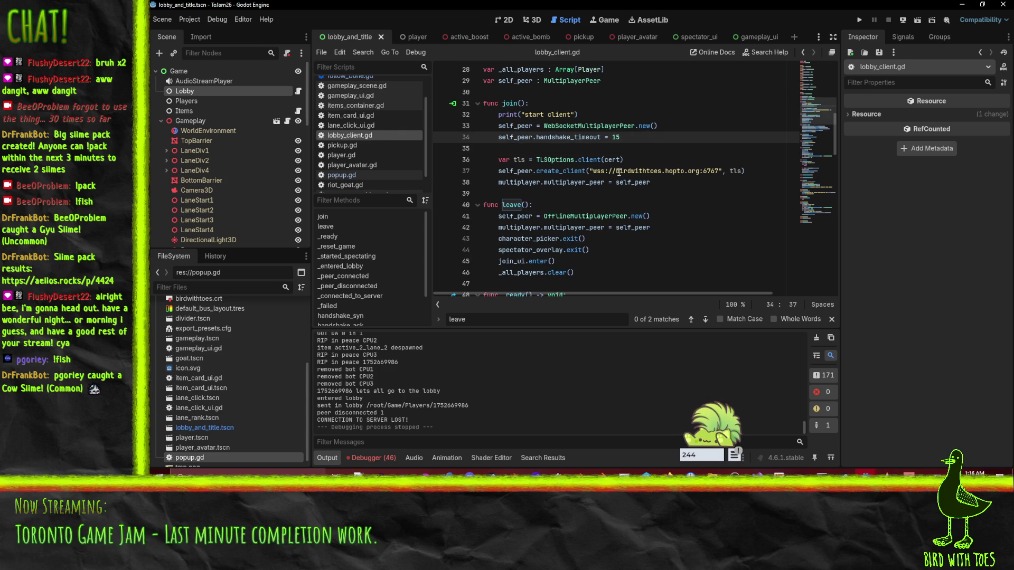
click(676, 152)
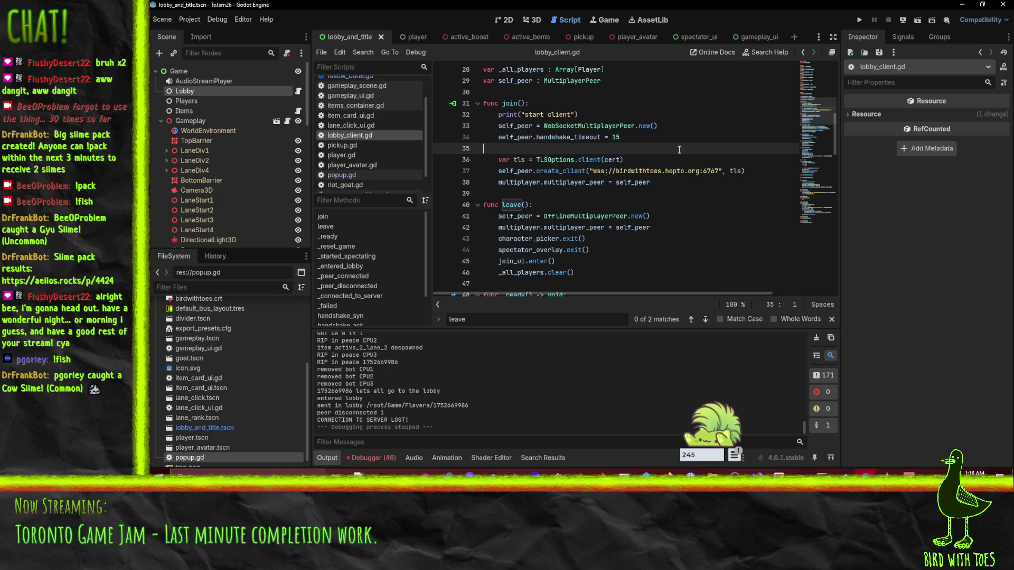
click(392, 458)
Clear the Debugger's Errors list, then return to Perforce P4V.
click(388, 459)
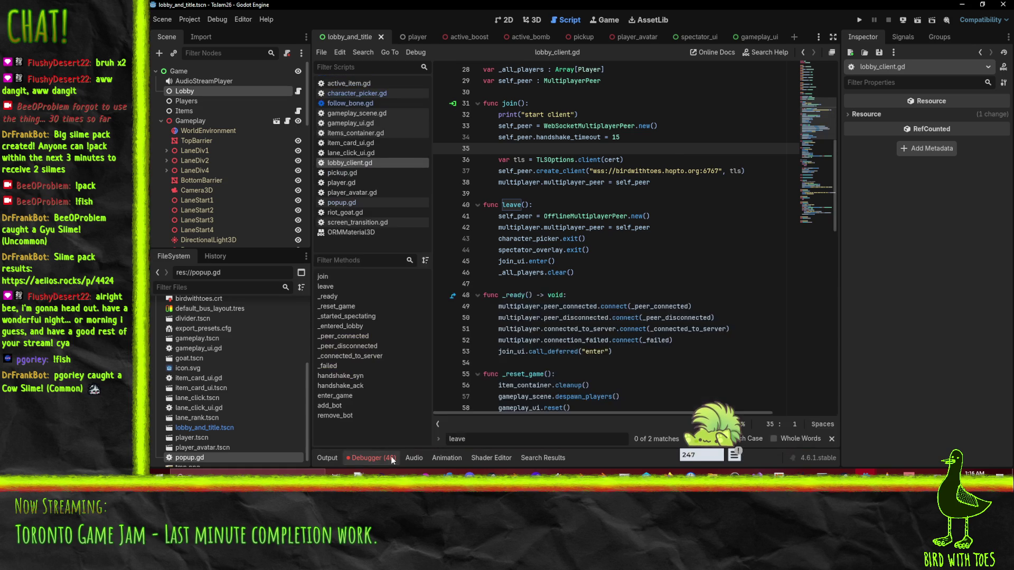
click(366, 457)
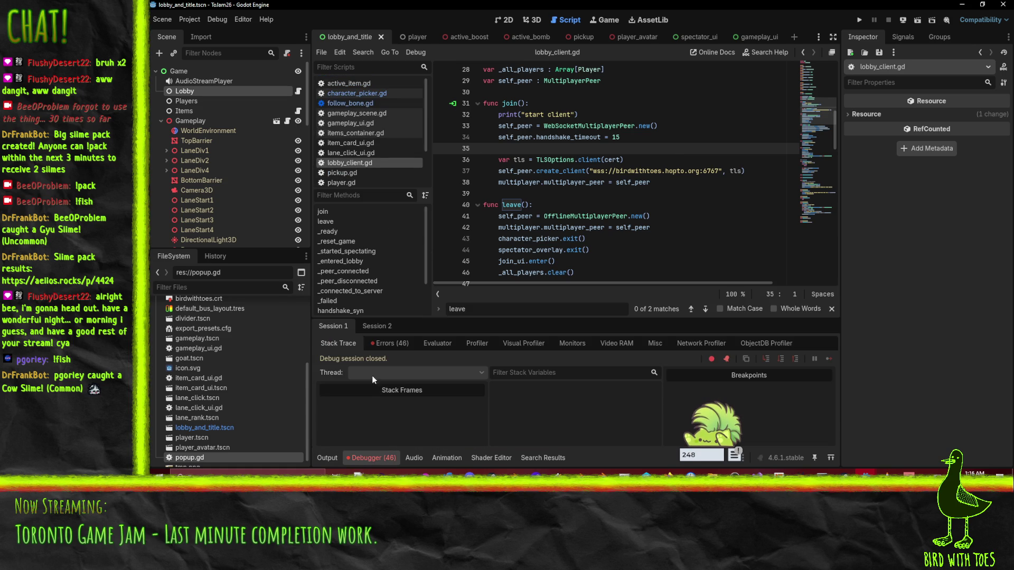
click(389, 343)
scroll(628, 378, down, 5)
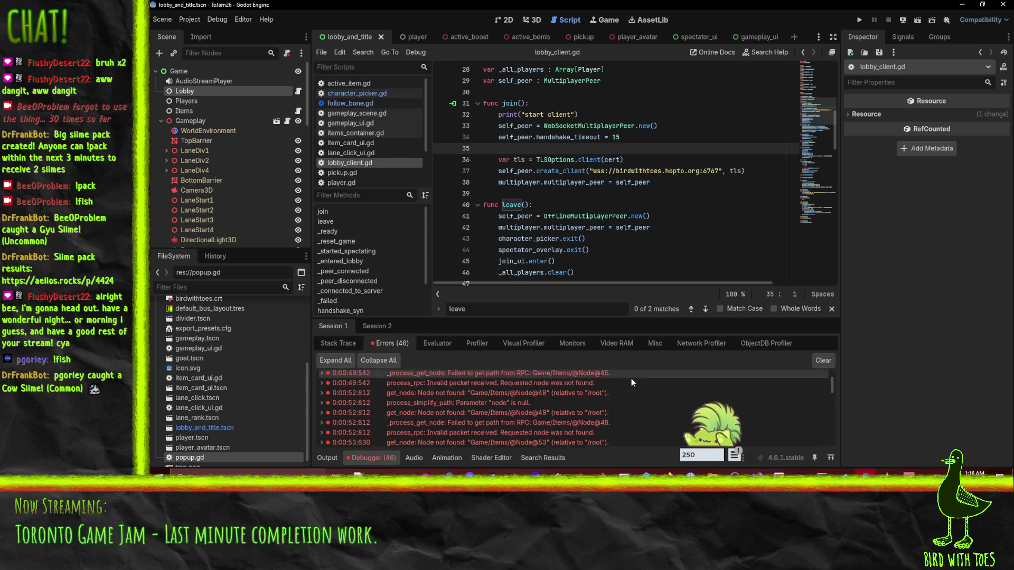
scroll(625, 386, down, 5)
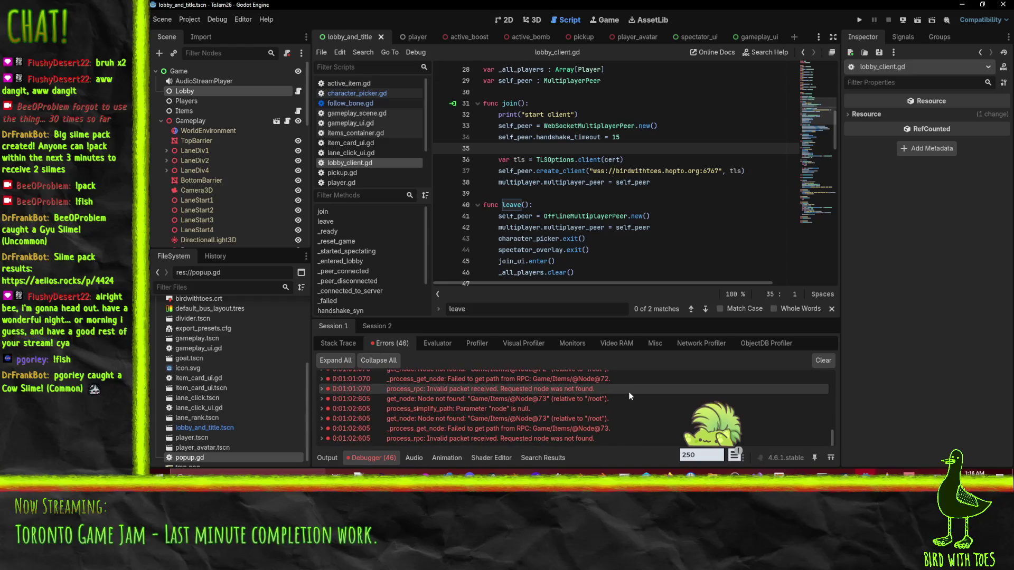
click(822, 360)
click(681, 194)
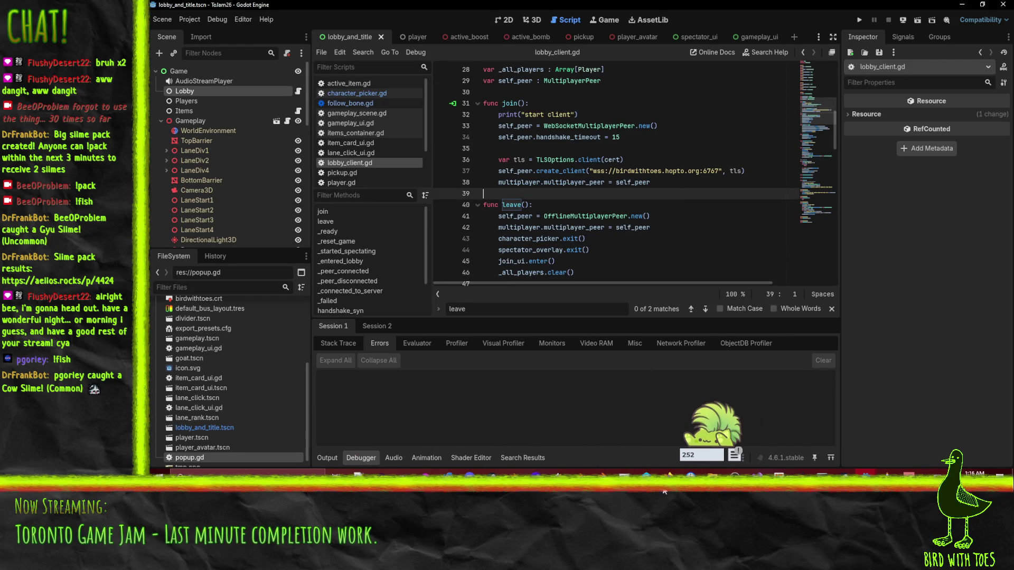
mouse_move(865, 474)
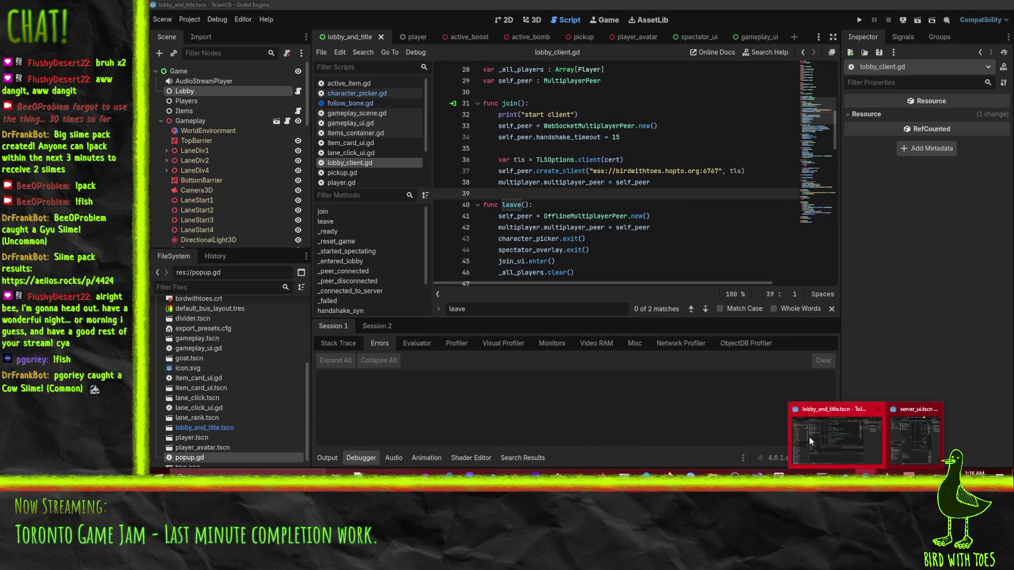
click(681, 471)
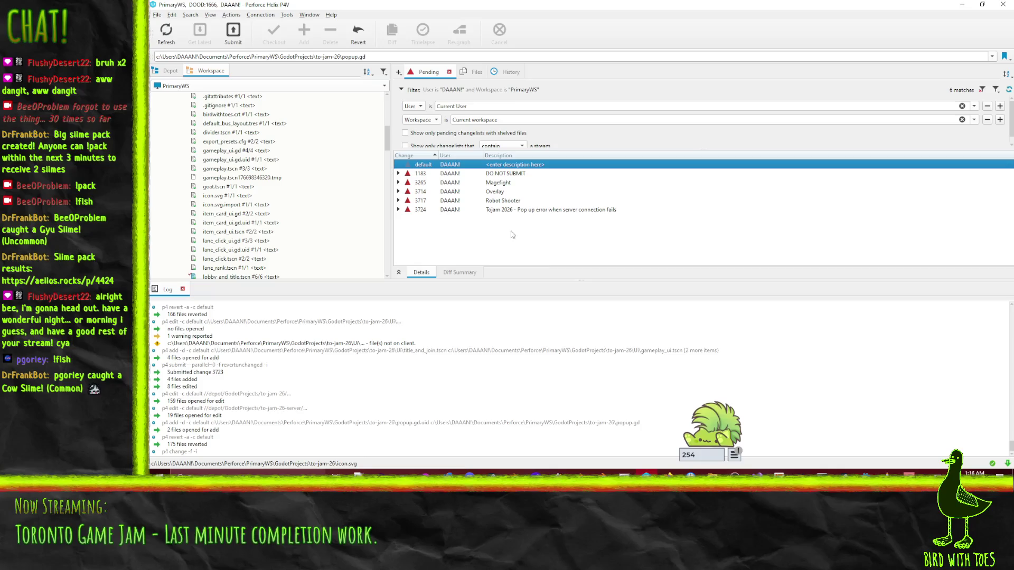
Submit changelist 3724 and check out the to-jam-26 and to-jam-26-server depot folders.
right_click(546, 214)
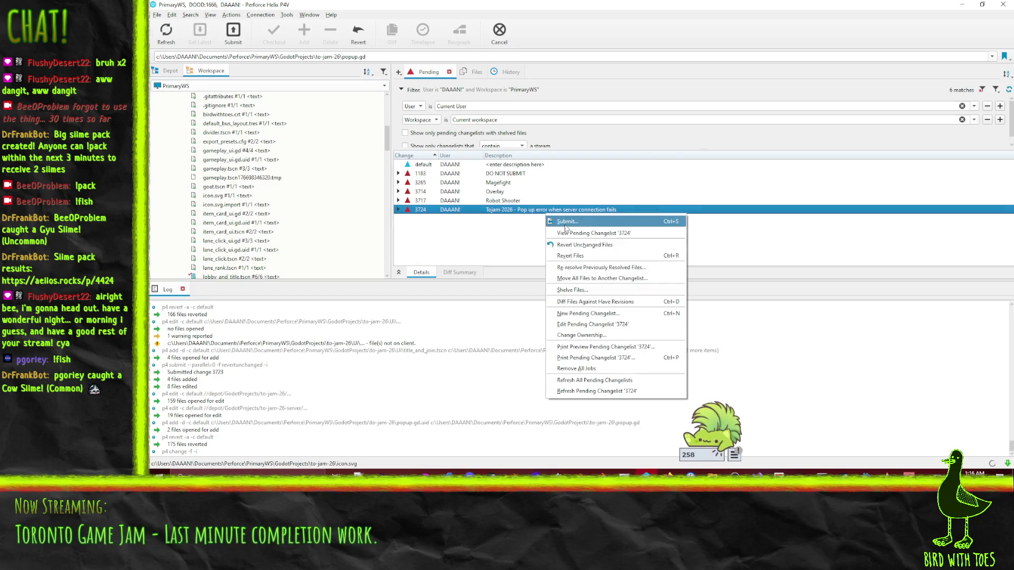
click(592, 324)
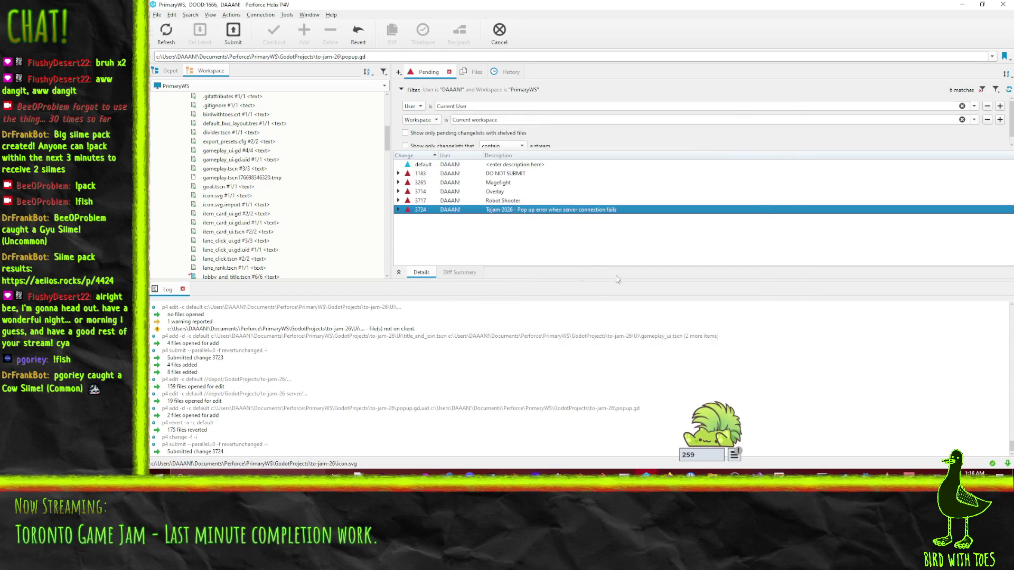
click(170, 70)
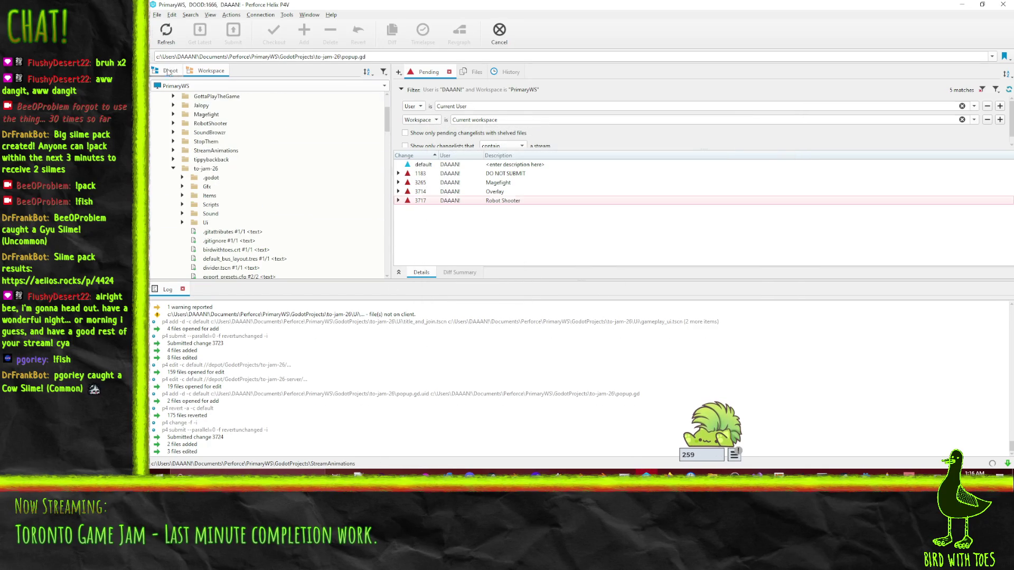
scroll(284, 227, down, 1)
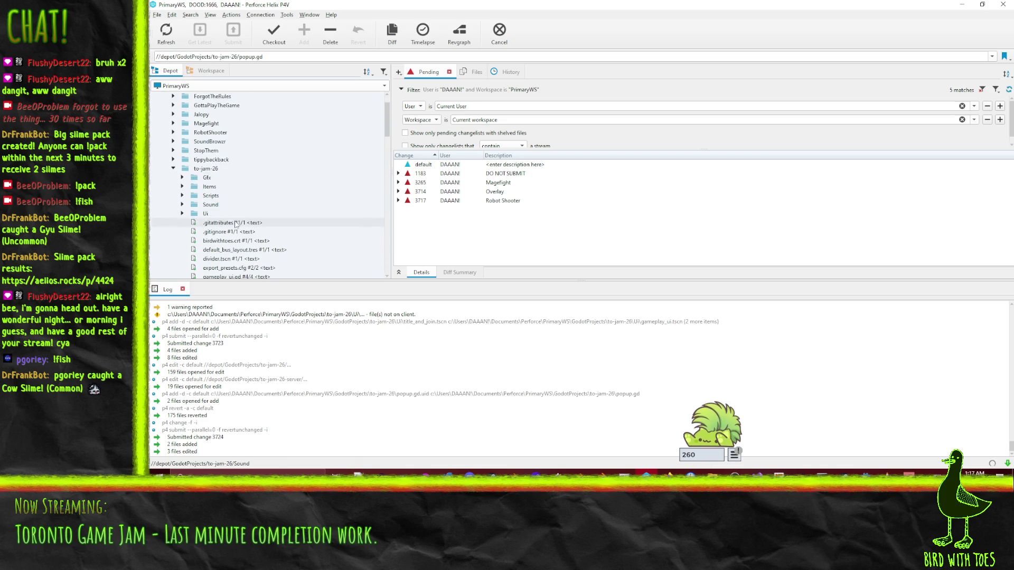
click(275, 168)
drag(451, 166, 451, 166)
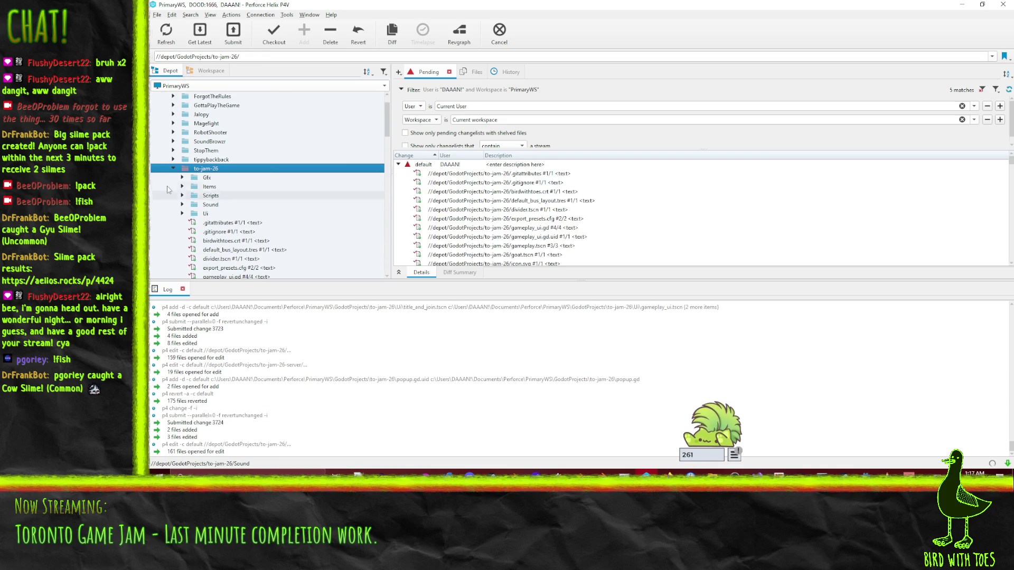
click(173, 168)
mouse_move(212, 177)
mouse_down()
mouse_move(462, 173)
mouse_move(454, 164)
mouse_up()
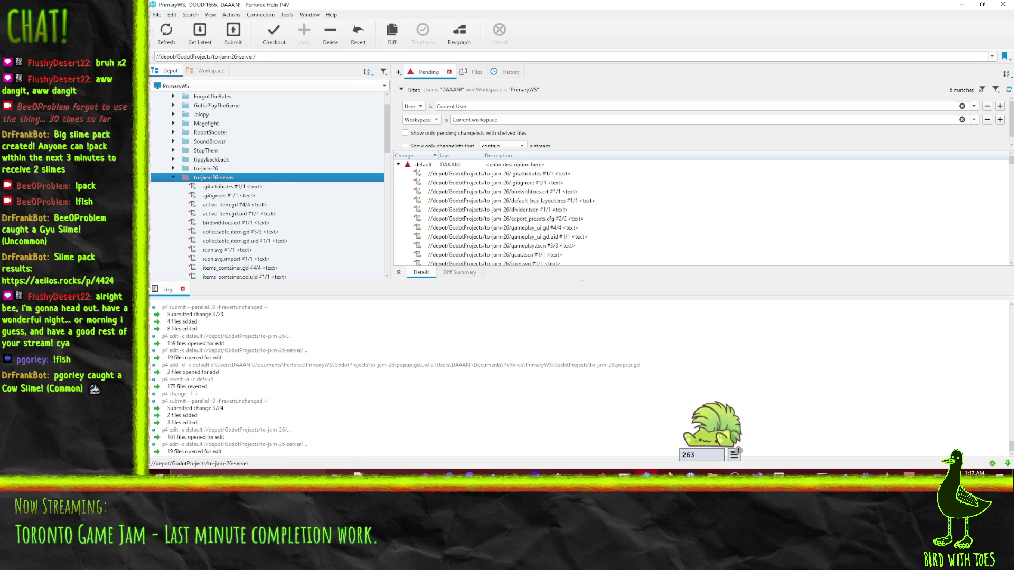
Back in Godot, open the Export dialog for the Web (Runnable) preset.
key(alt+Tab)
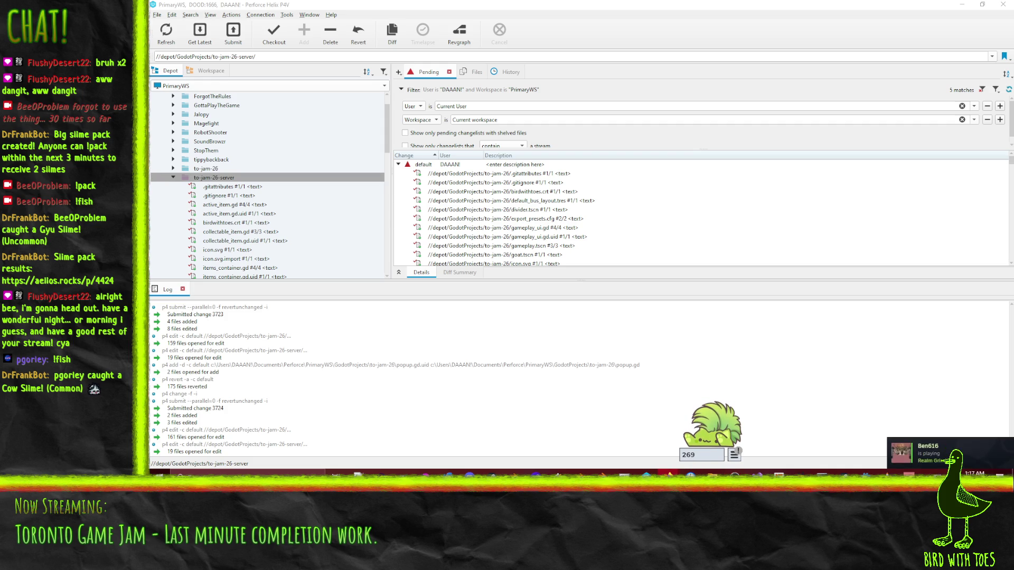
key(alt+Tab)
click(189, 19)
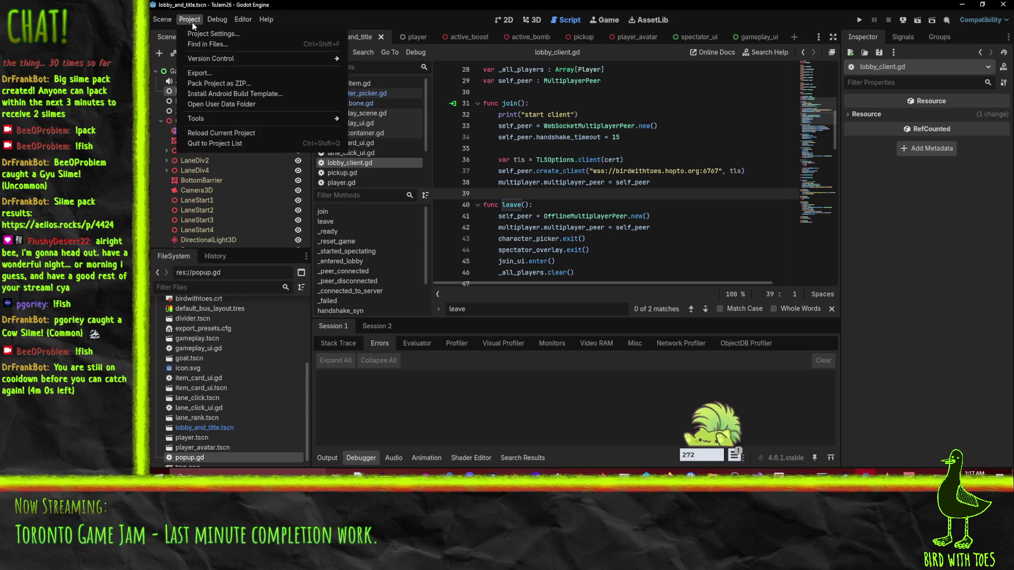
click(200, 73)
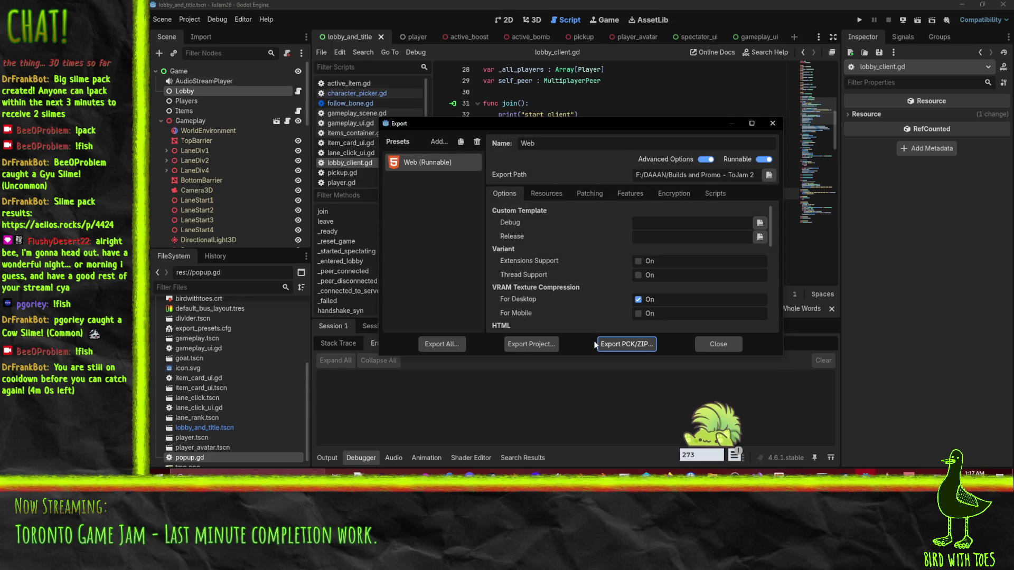
Export the Web build as index.html, overwriting the old export, and close the Export dialog.
click(522, 341)
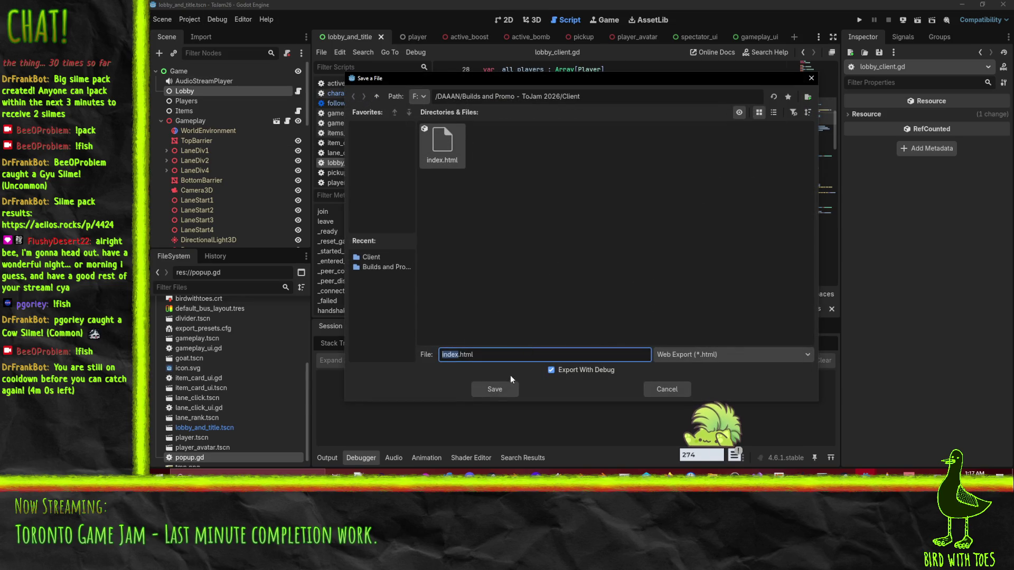
key(Return)
click(533, 257)
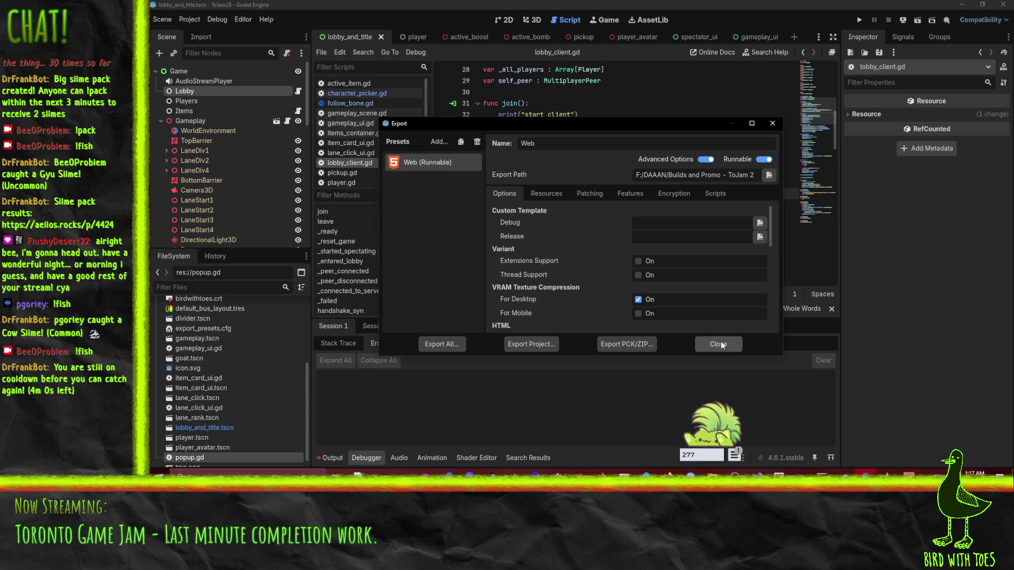
drag(546, 127, 583, 110)
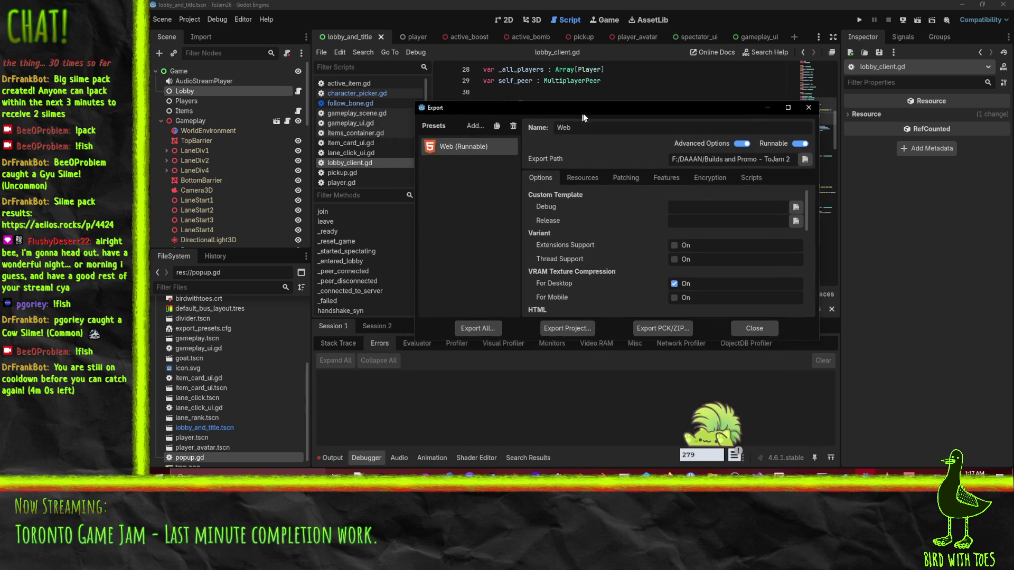
click(746, 327)
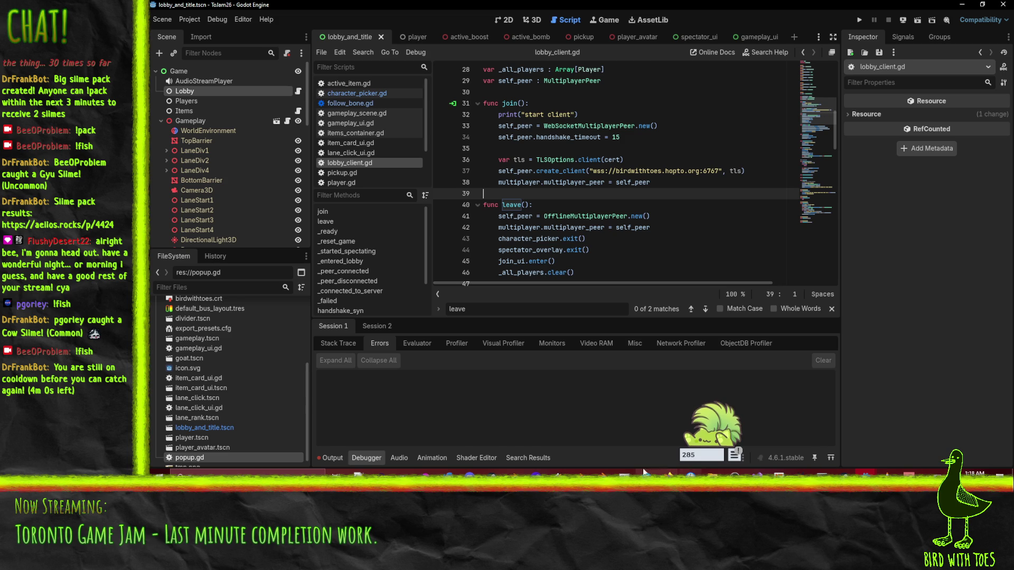
Delete the old Client.zip from the Client folder.
mouse_move(713, 474)
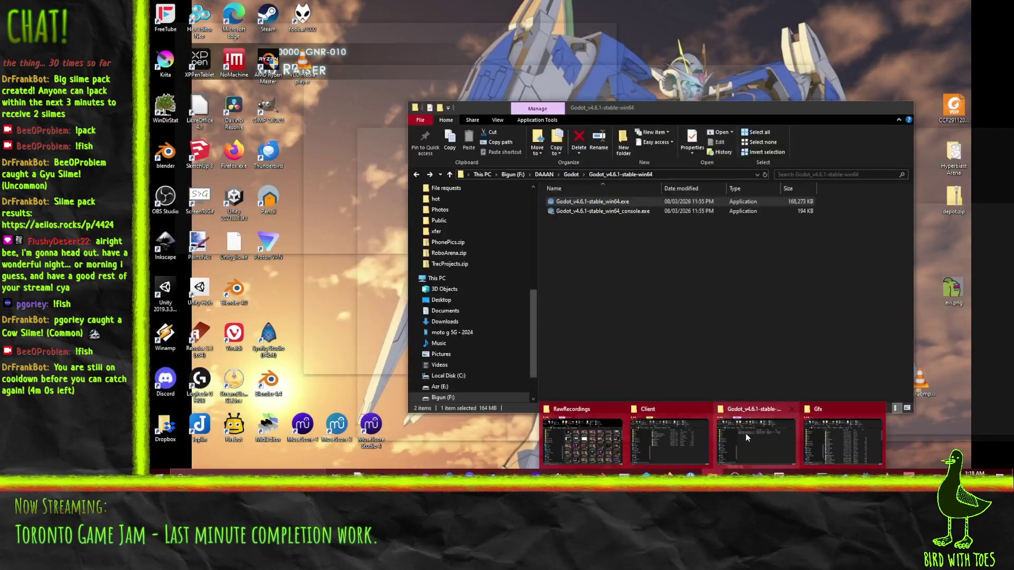
mouse_move(689, 439)
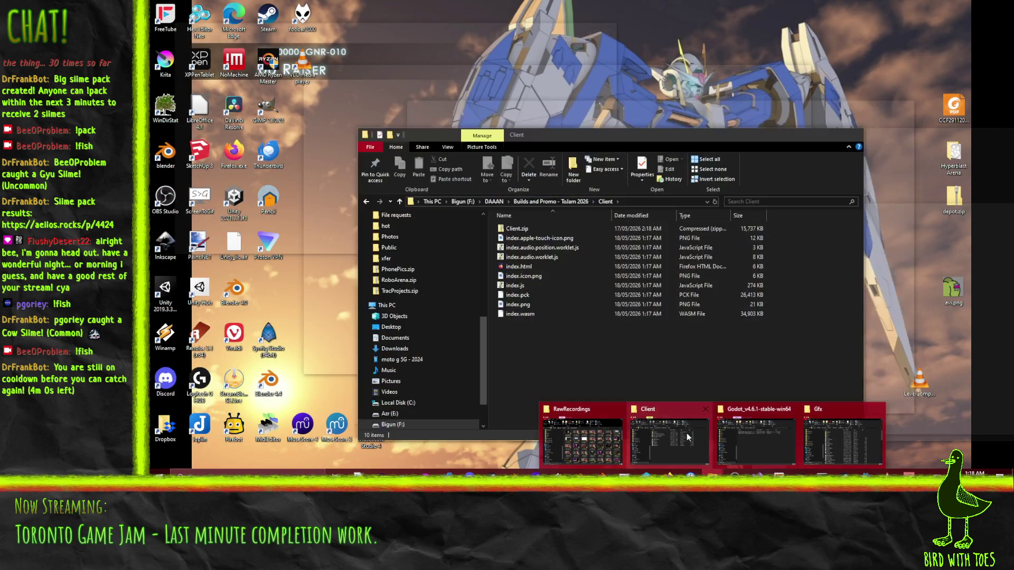
click(686, 432)
click(520, 229)
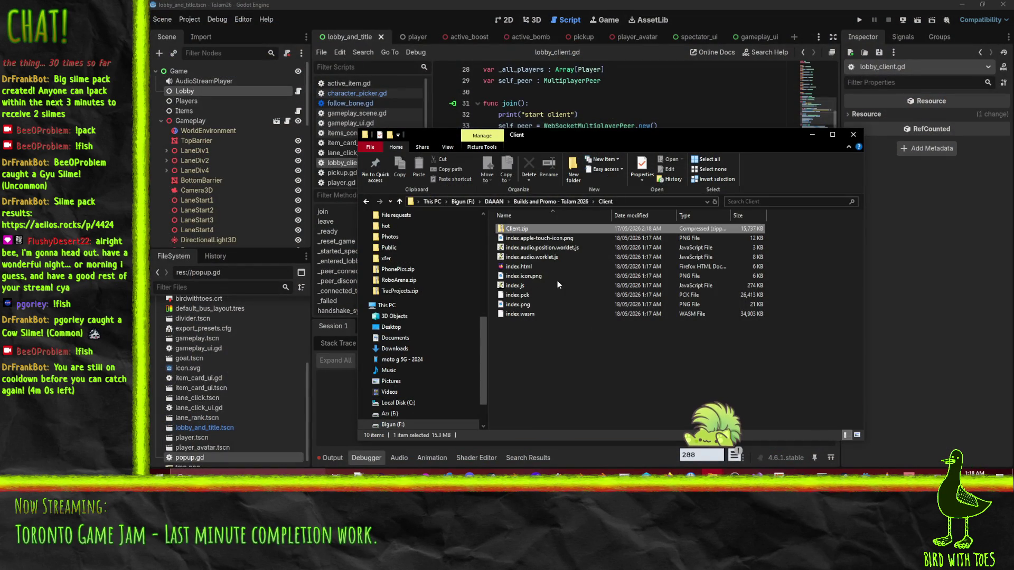
key(Delete)
key(Return)
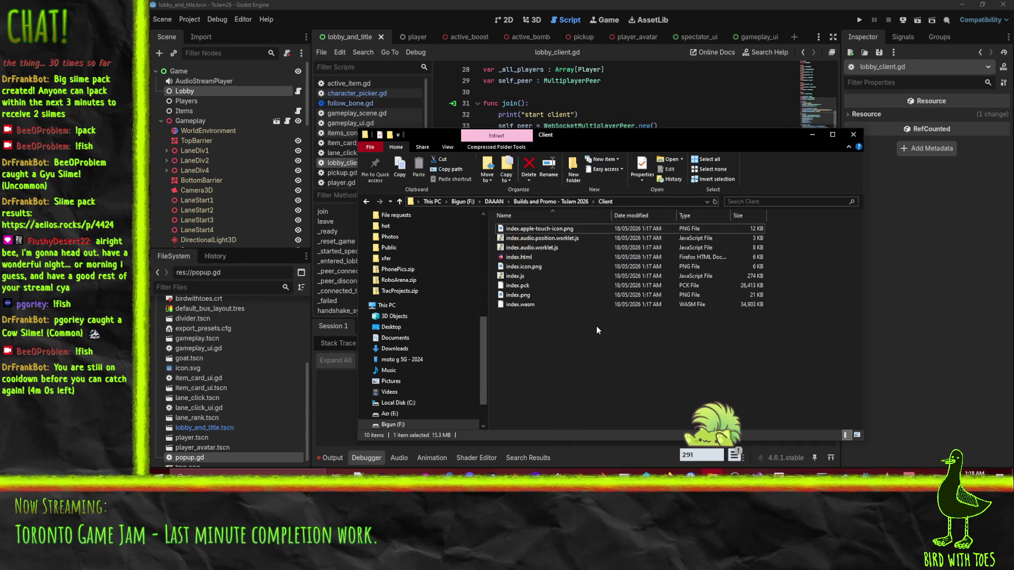
Compress the nine exported web files into a new Client.zip with 7-Zip.
mouse_move(577, 343)
mouse_down()
mouse_move(525, 226)
mouse_move(512, 262)
mouse_up()
right_click(511, 262)
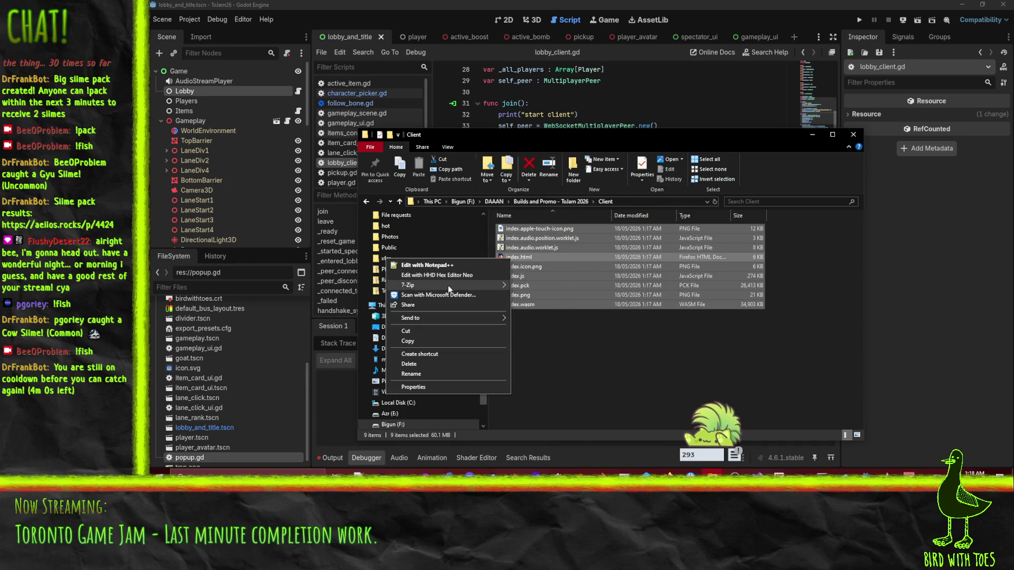
mouse_move(447, 289)
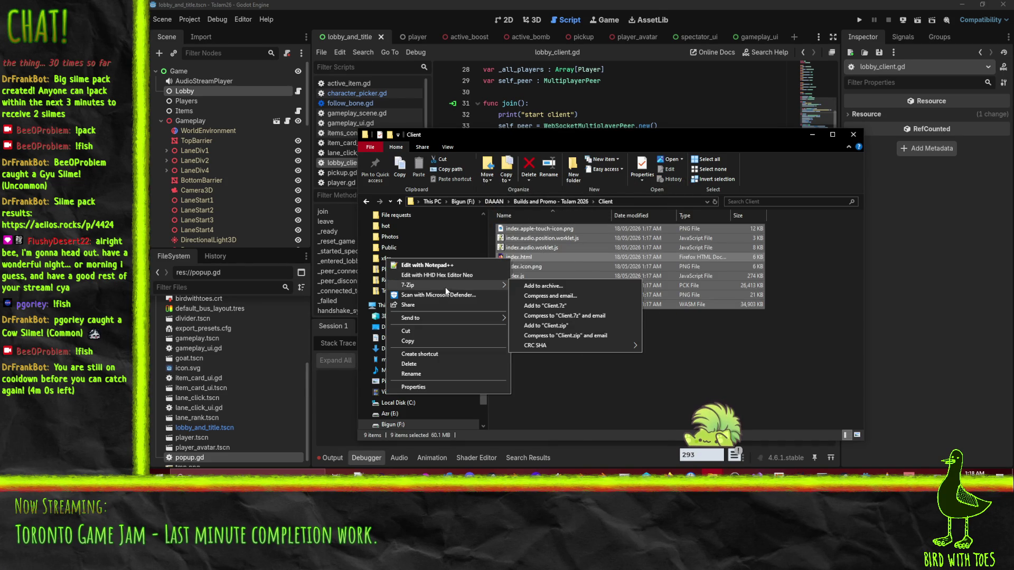
click(562, 325)
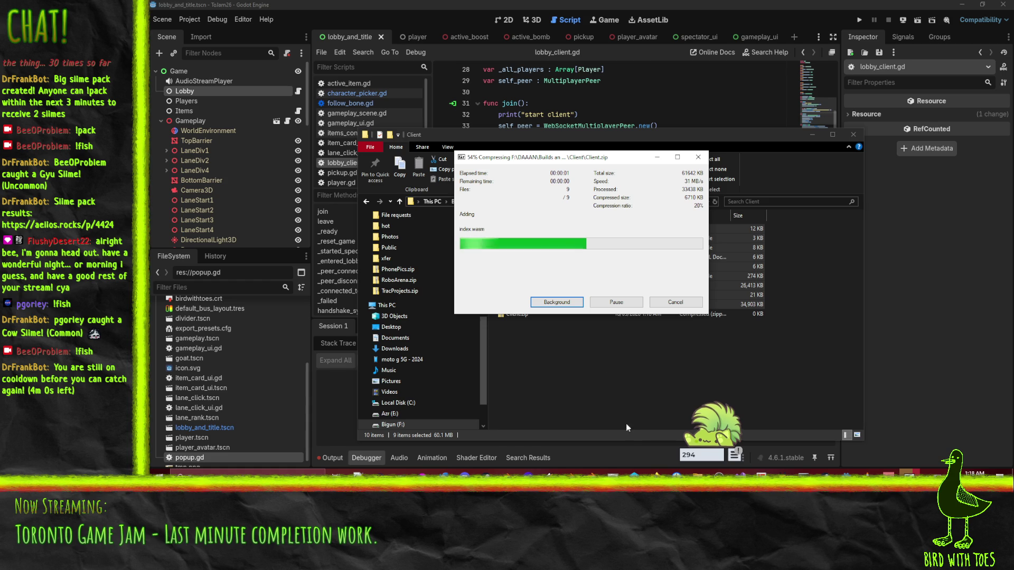
Delete the old Client.zip upload from the itch.io edit page.
mouse_move(653, 473)
click(586, 430)
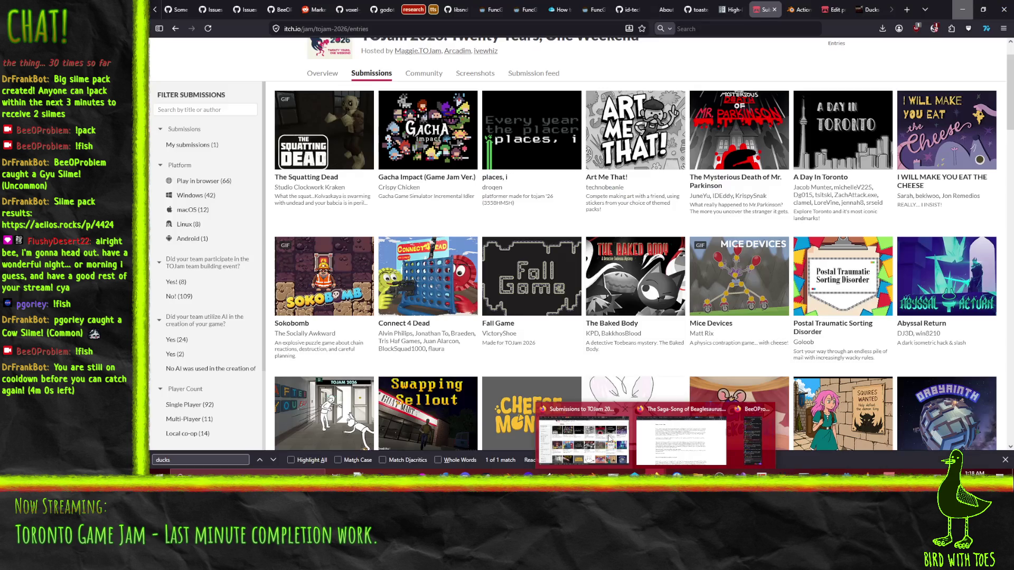
click(836, 9)
scroll(731, 158, down, 3)
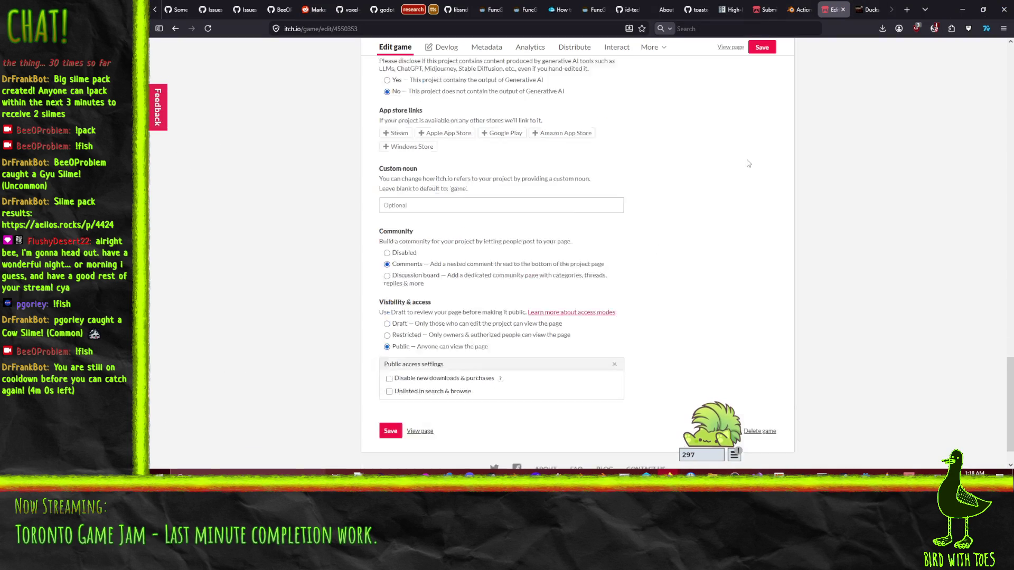
scroll(748, 163, up, 15)
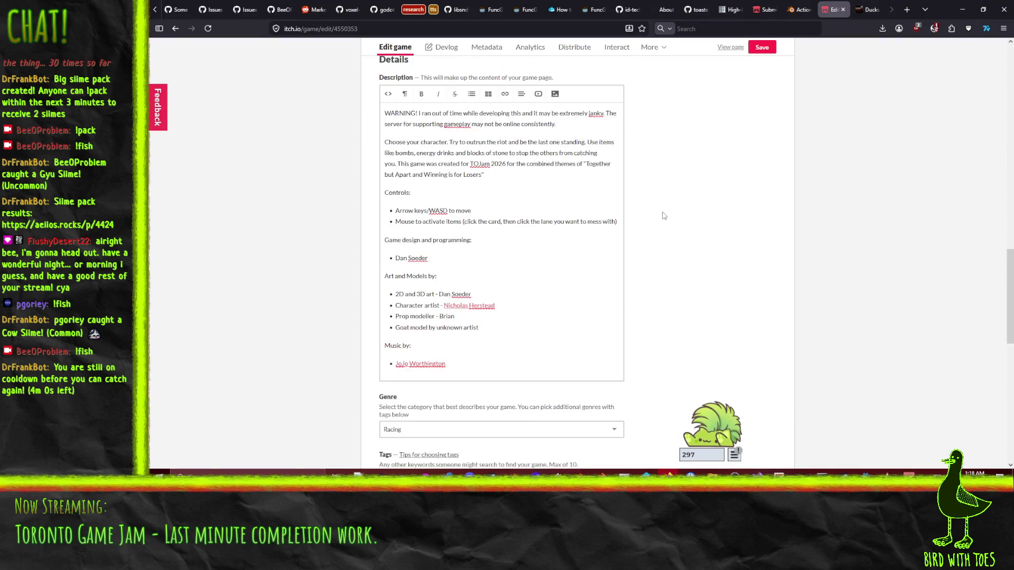
scroll(565, 267, up, 5)
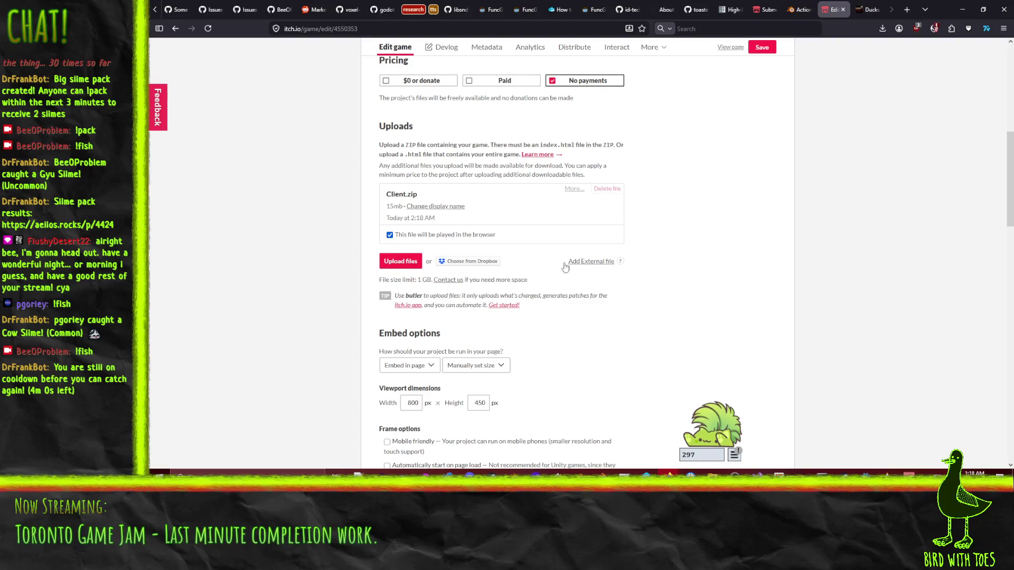
click(607, 189)
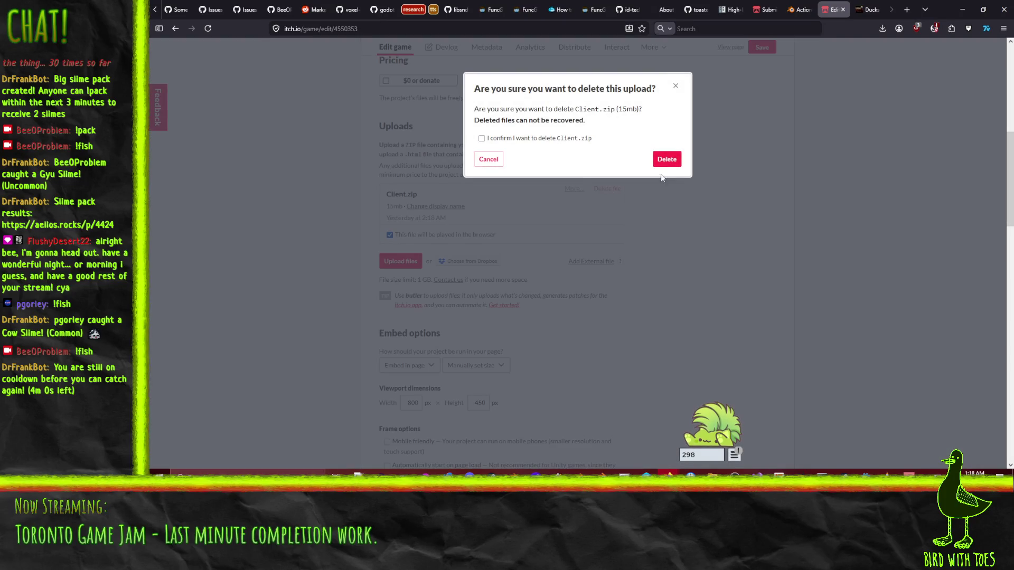
click(500, 161)
click(607, 189)
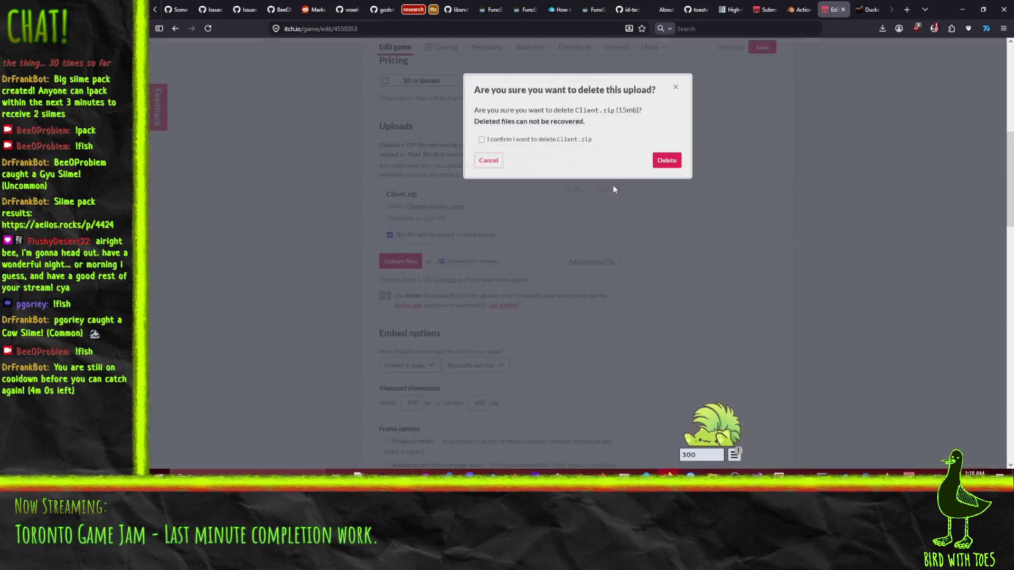
click(665, 159)
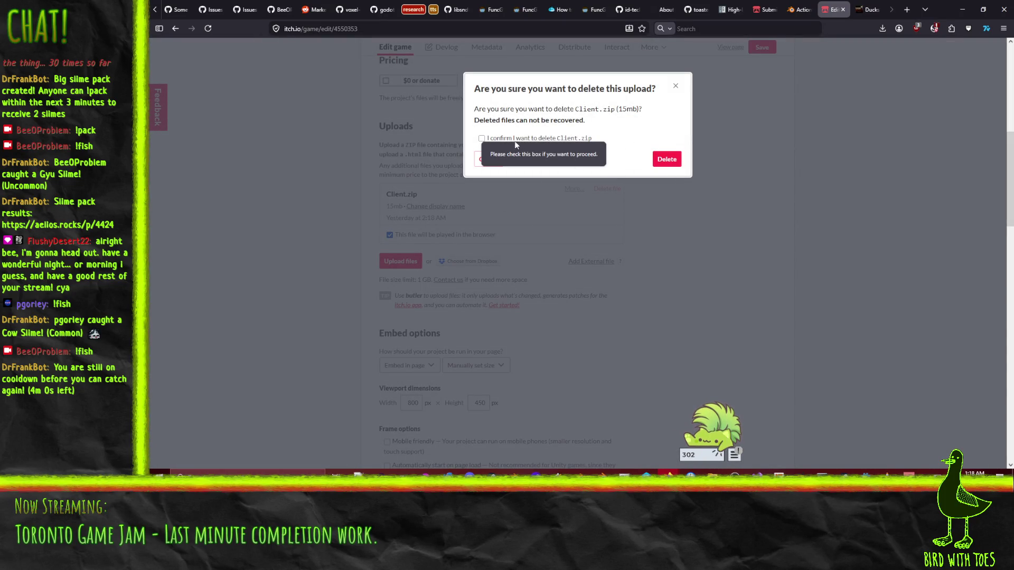
click(482, 139)
click(668, 160)
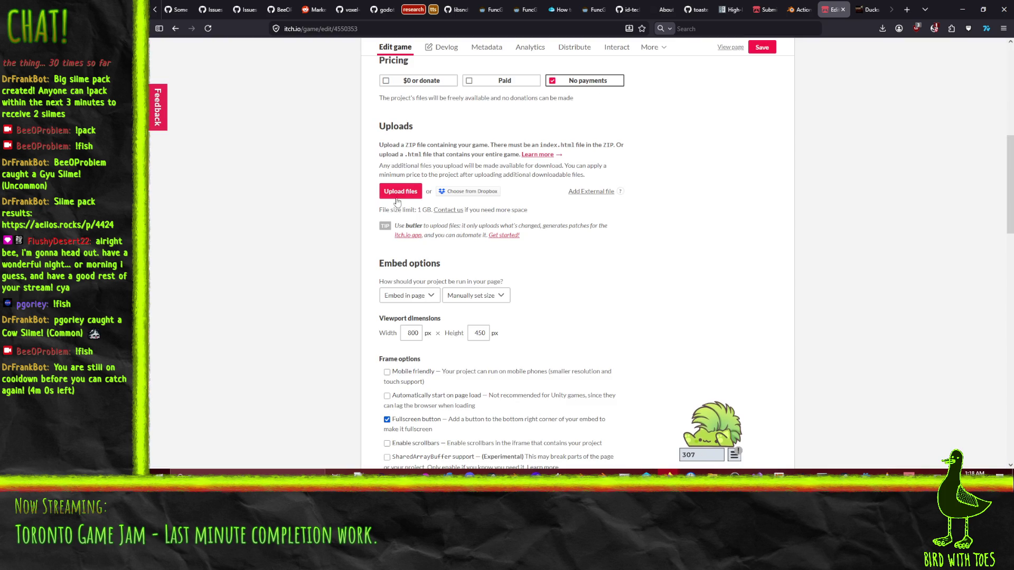
Upload the new Client.zip, mark it playable in the browser, save, and view the page.
click(400, 192)
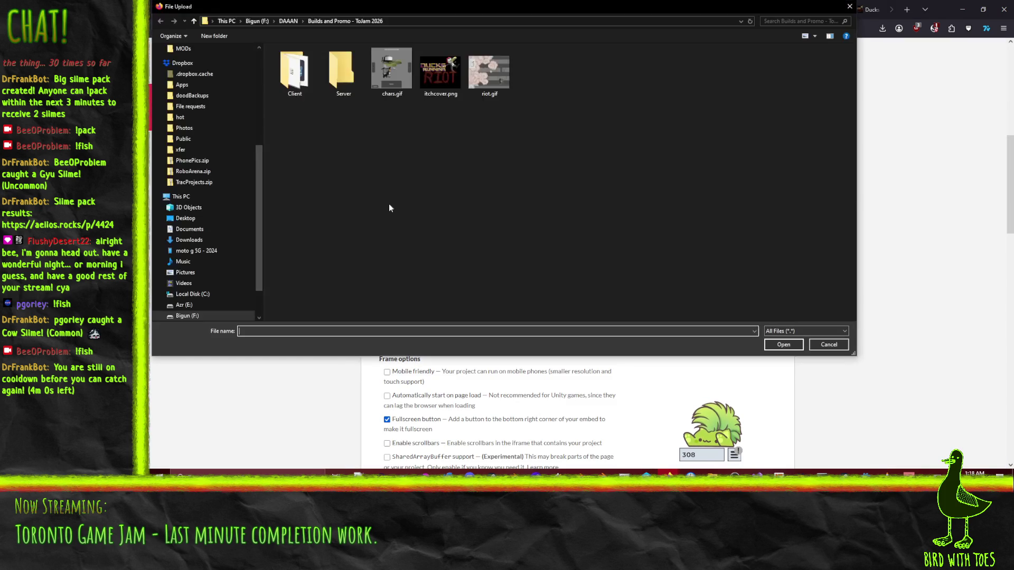
double_click(294, 71)
double_click(295, 72)
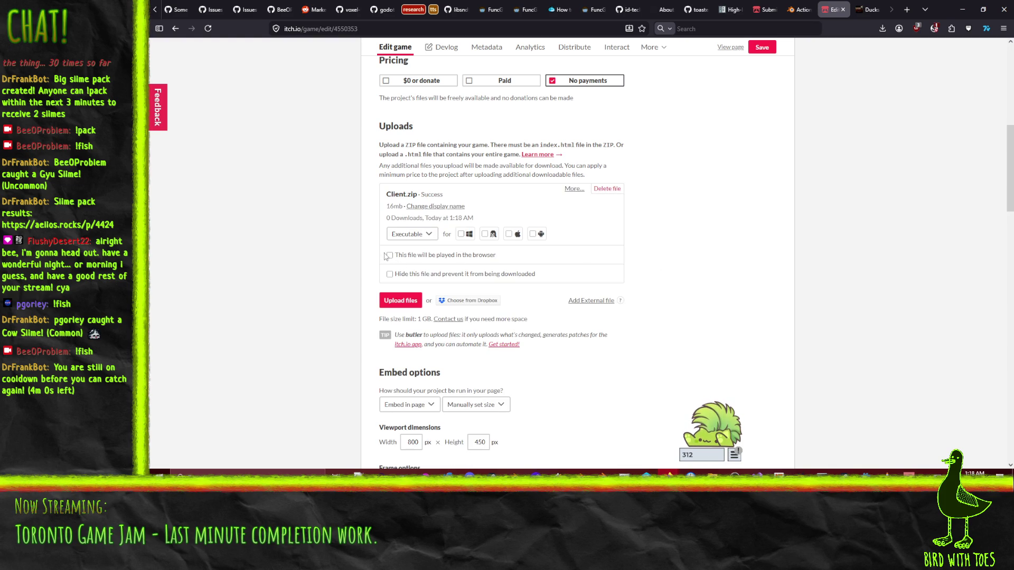
click(389, 256)
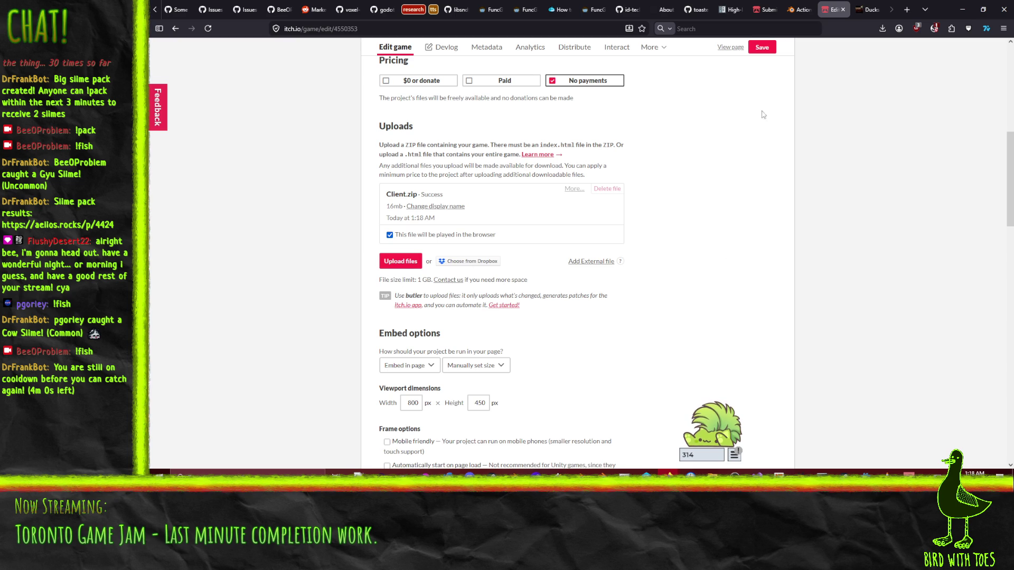
click(762, 47)
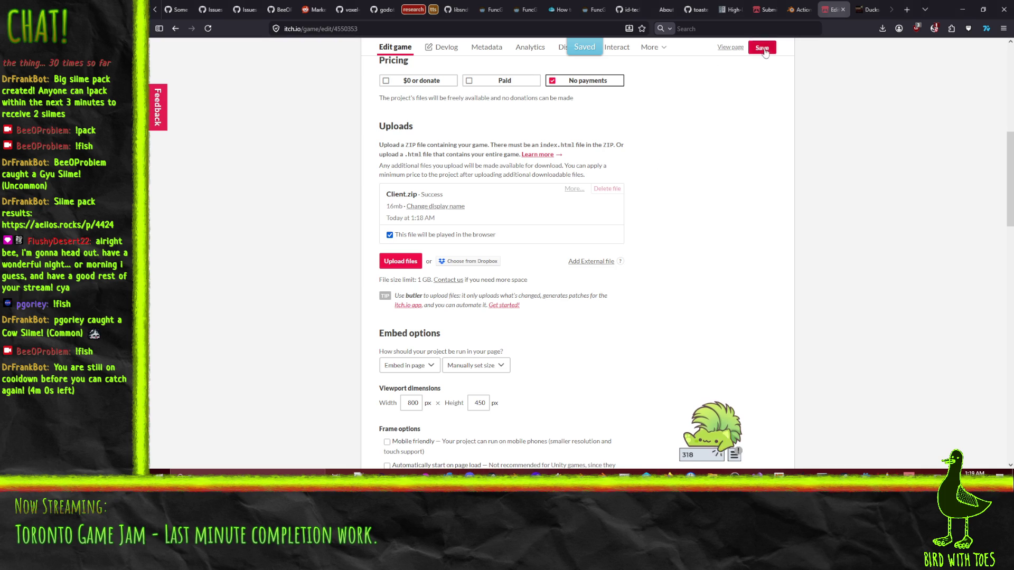
key(ctrl+s)
click(725, 47)
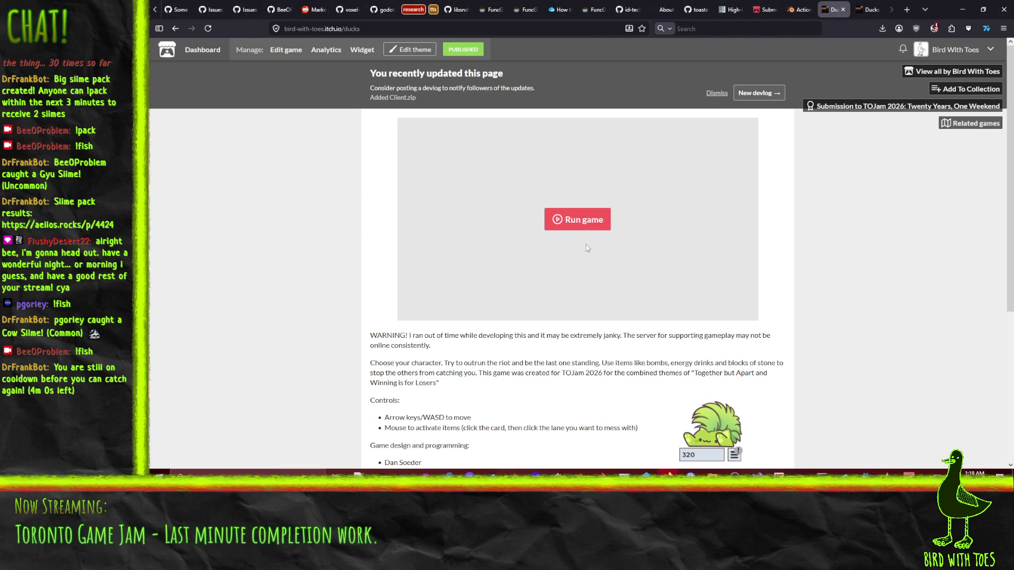
Run the game fullscreen, join a game as the yellow-hat duck, and ready up.
click(577, 220)
click(747, 310)
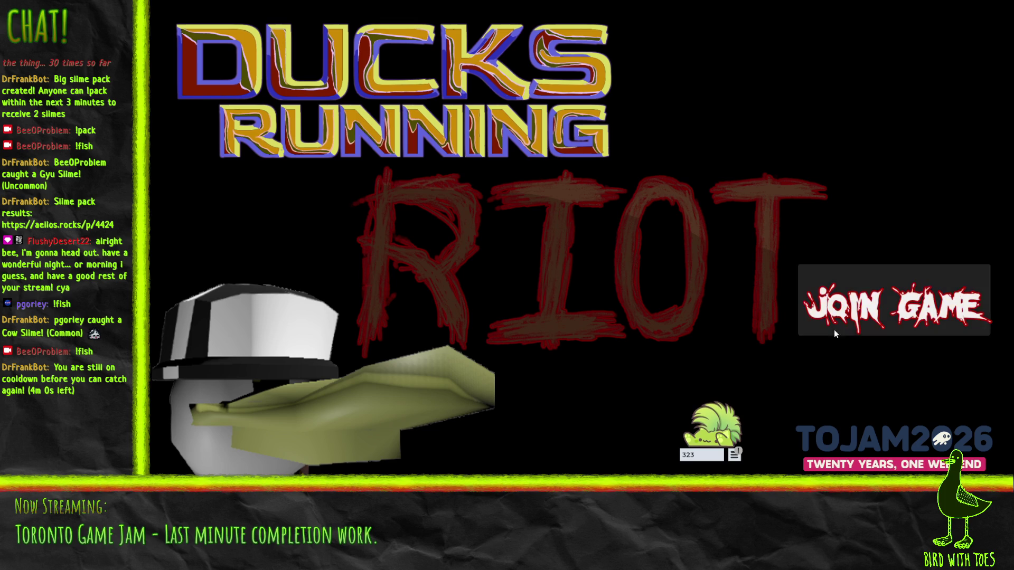
click(889, 322)
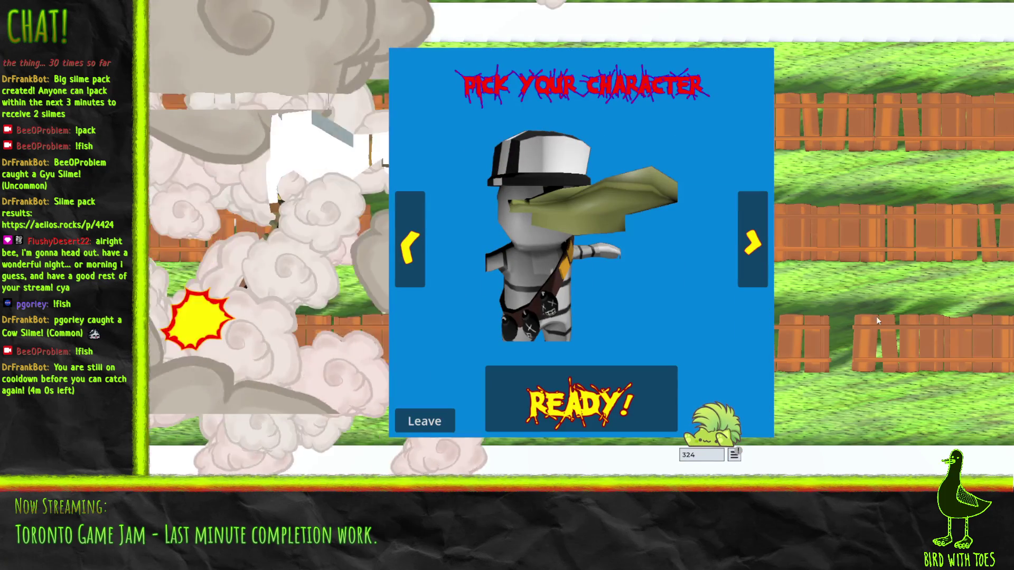
click(755, 275)
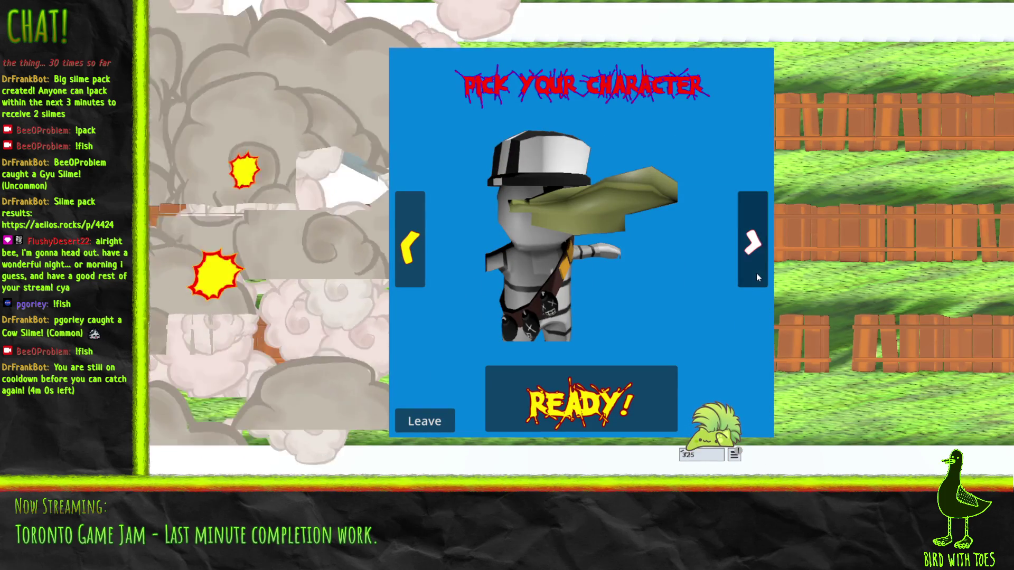
click(568, 394)
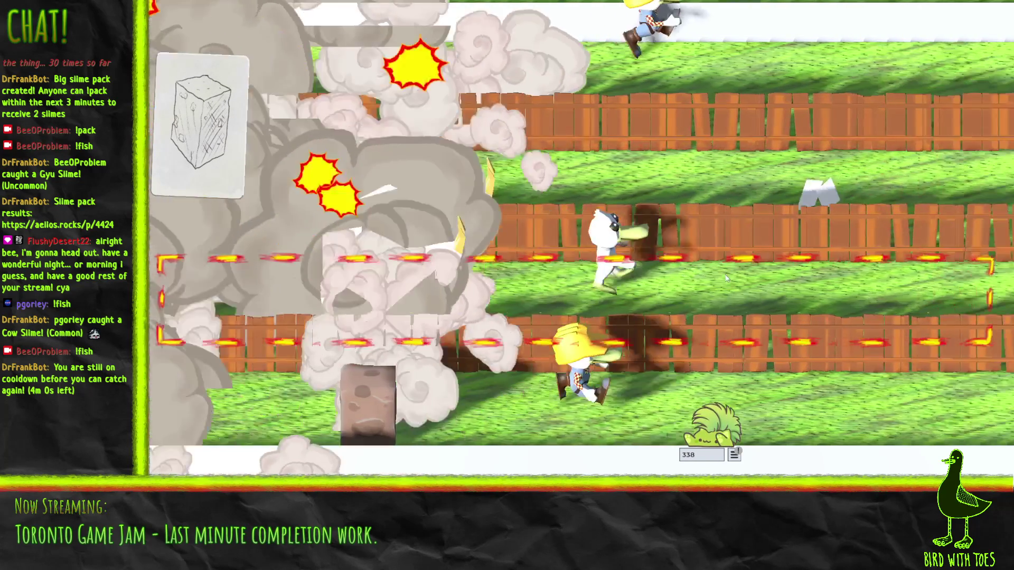
Play a round placing stone blocks and a bear trap in the lanes, then exit fullscreen.
click(726, 278)
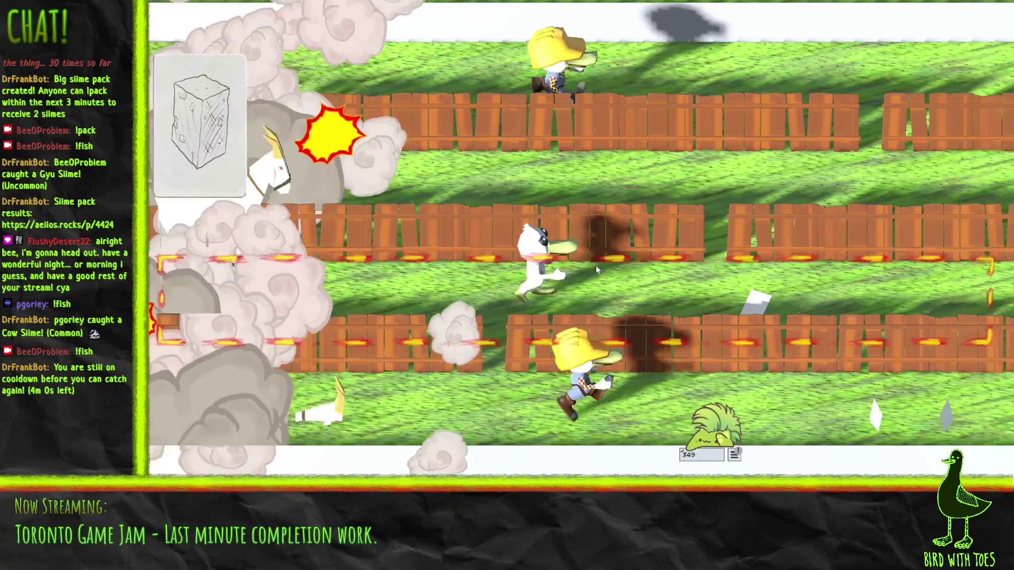
click(595, 265)
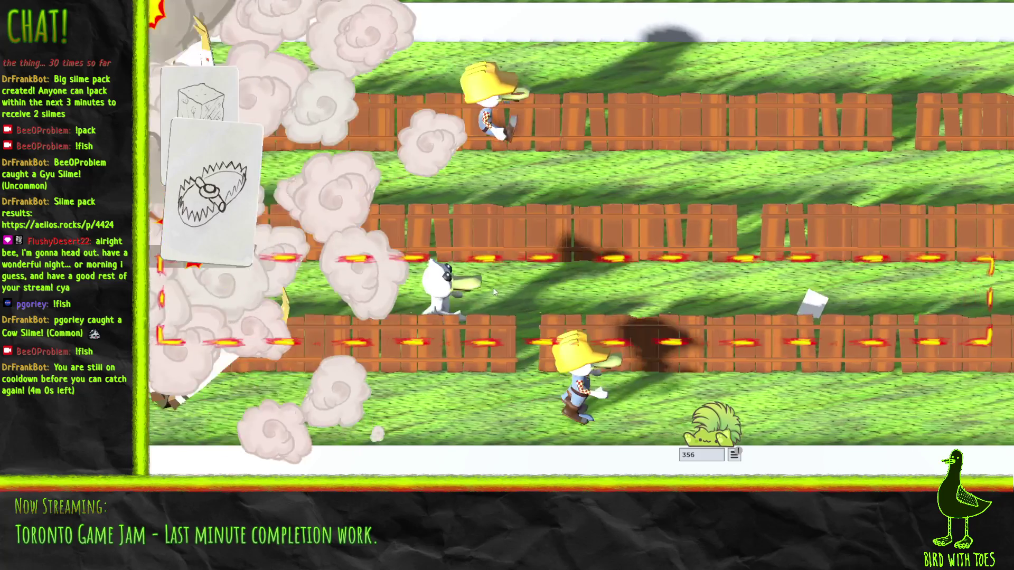
click(494, 292)
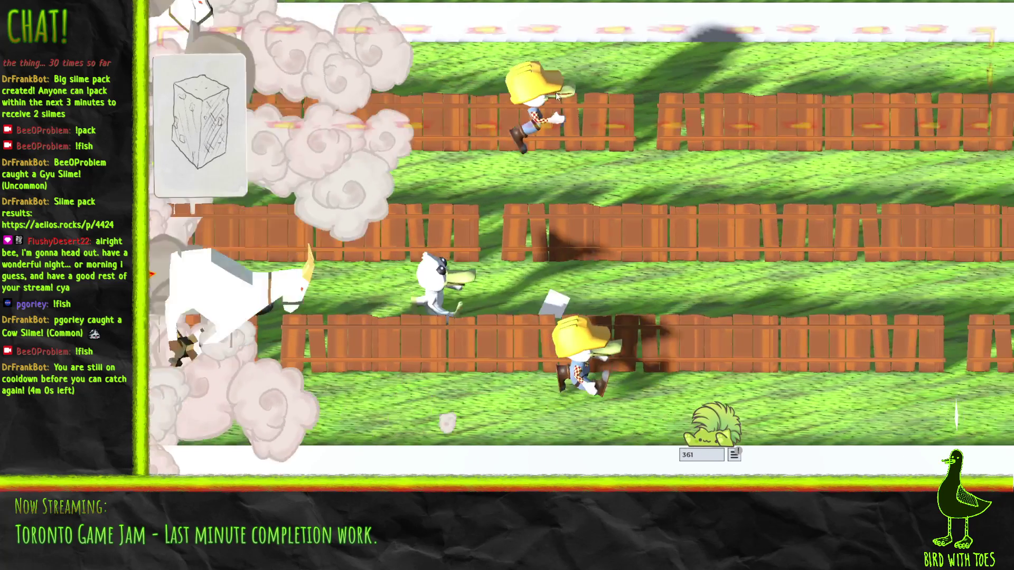
click(620, 90)
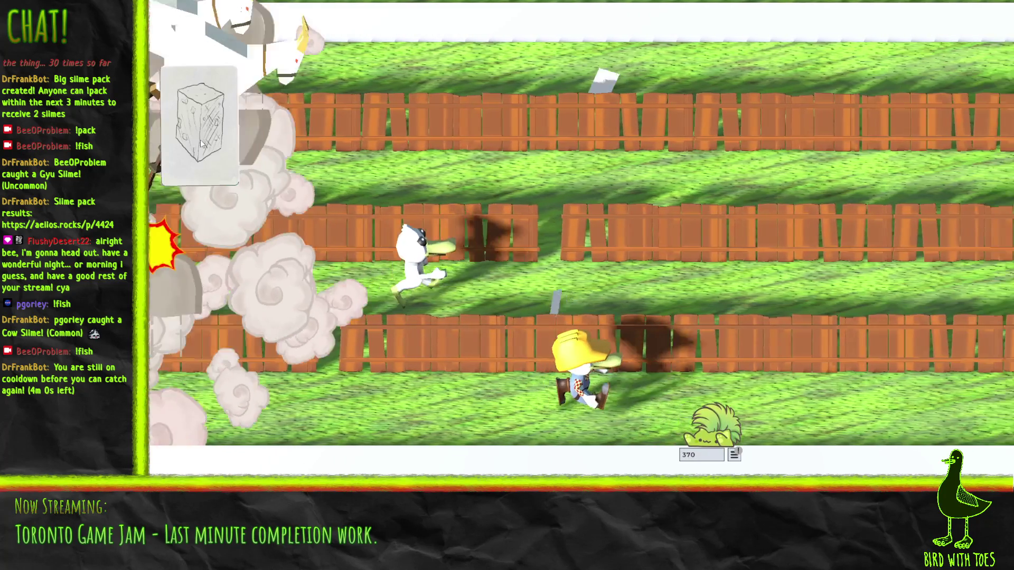
click(200, 139)
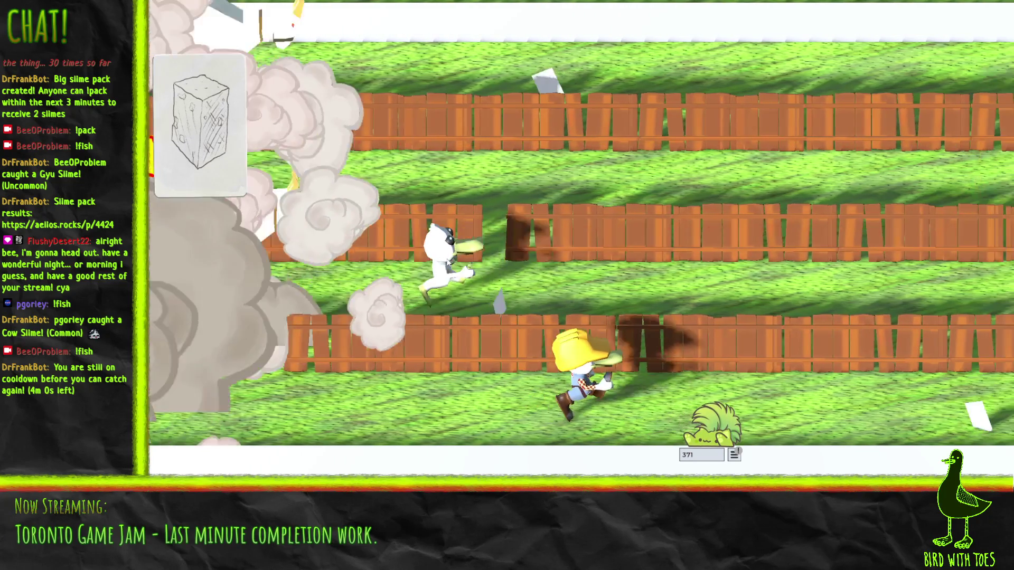
click(580, 272)
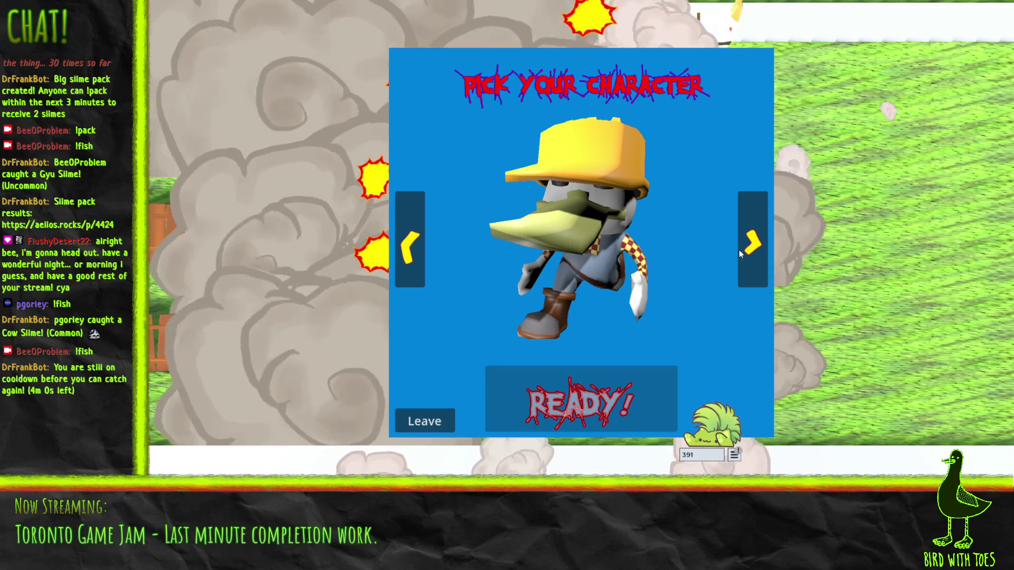
key(Escape)
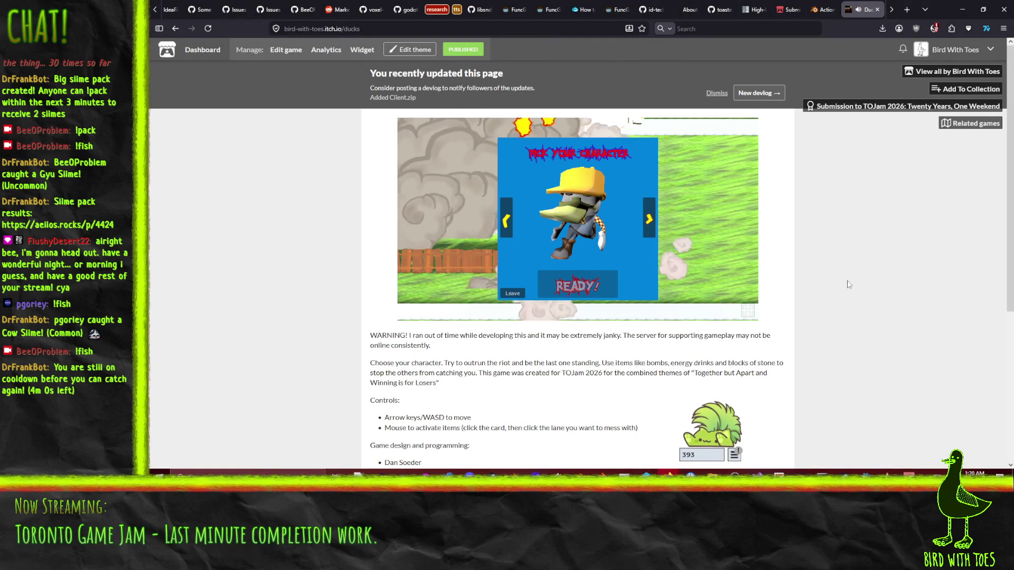
Go back to the itch.io edit page showing the 16 MB Client.zip browser upload.
click(178, 32)
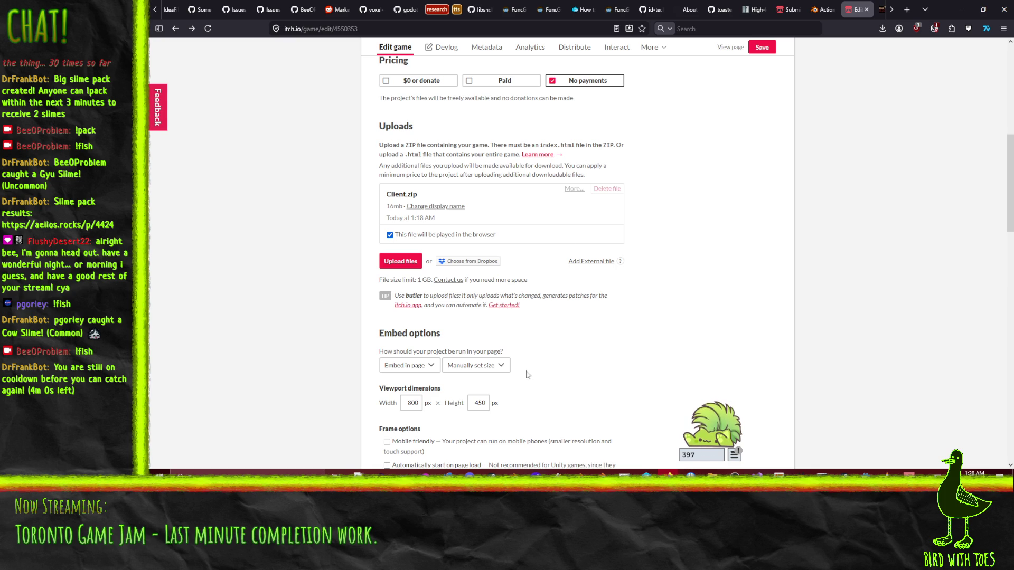
mouse_move(866, 476)
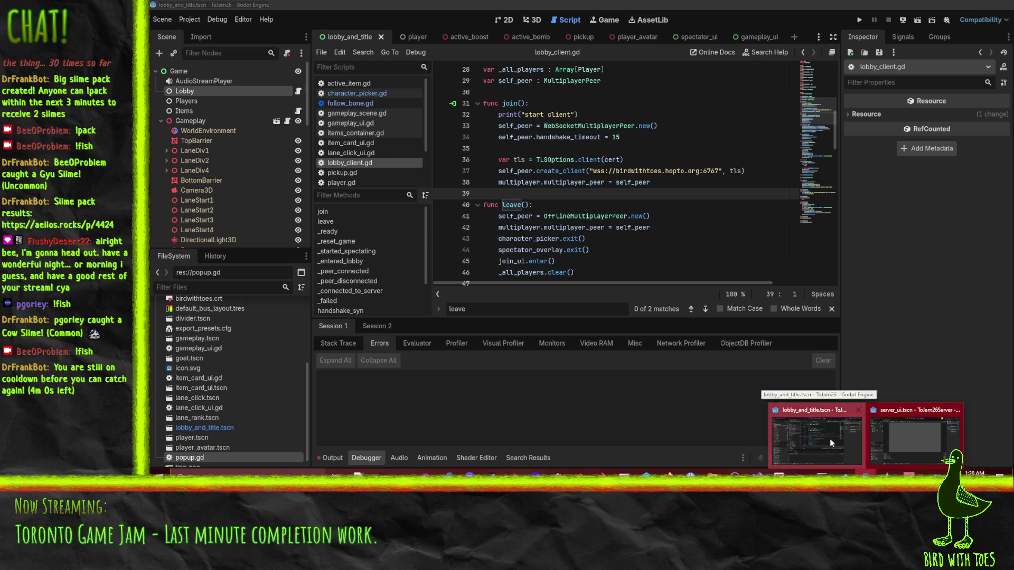
In the scene tree, expand CharacterPickerUi and select its Leave button node.
click(829, 440)
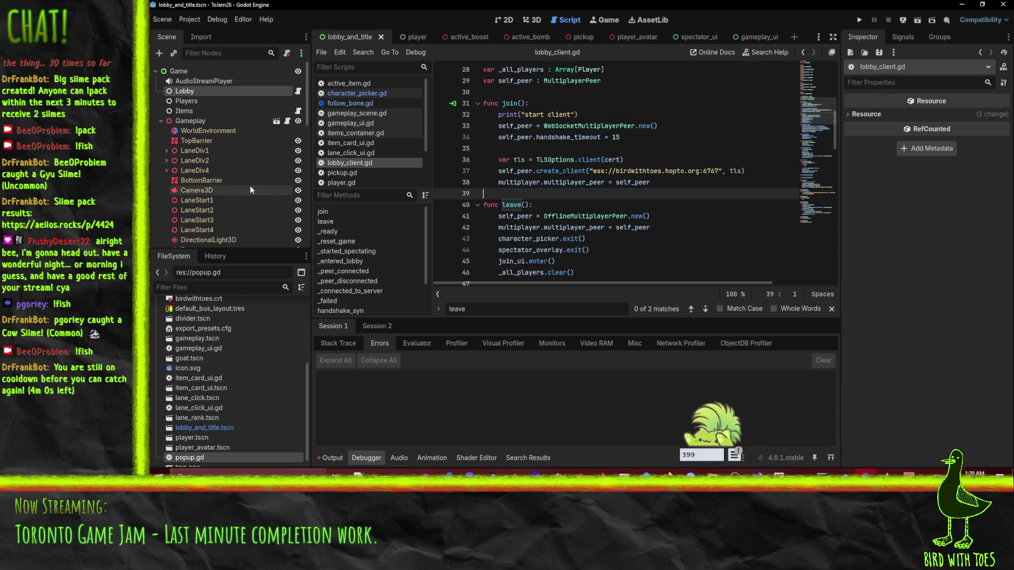
click(166, 122)
click(160, 122)
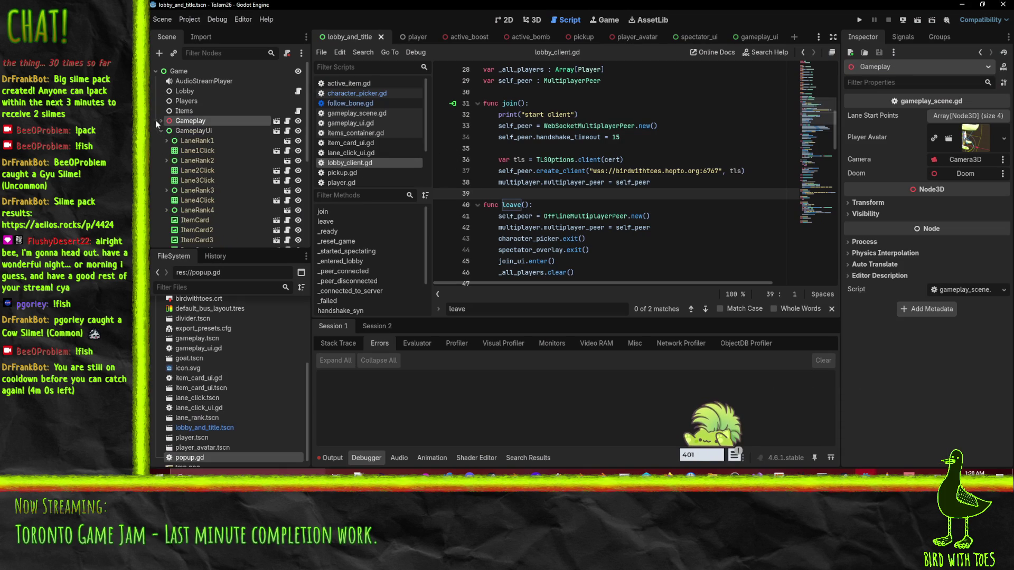
click(161, 130)
click(163, 140)
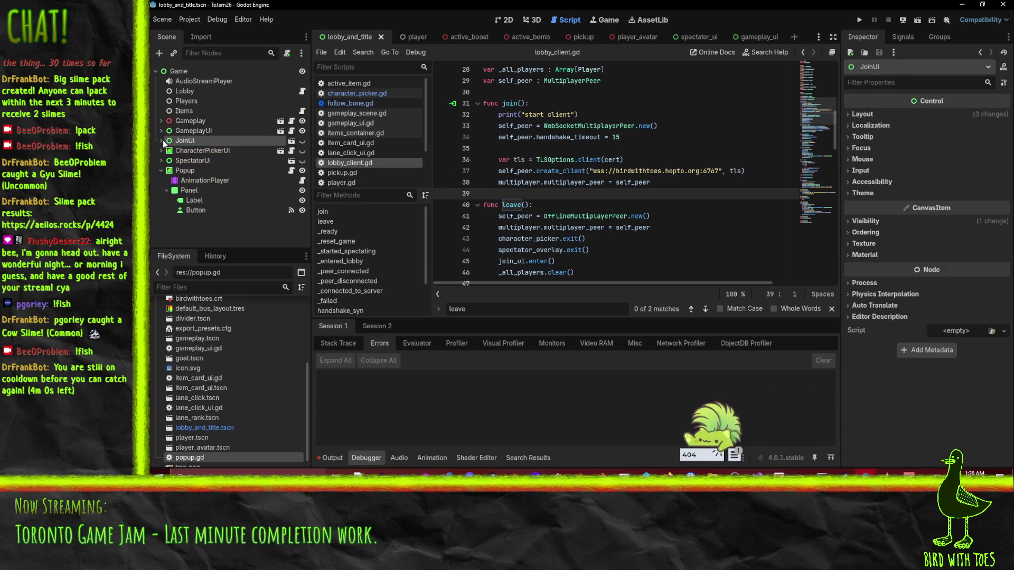
click(161, 151)
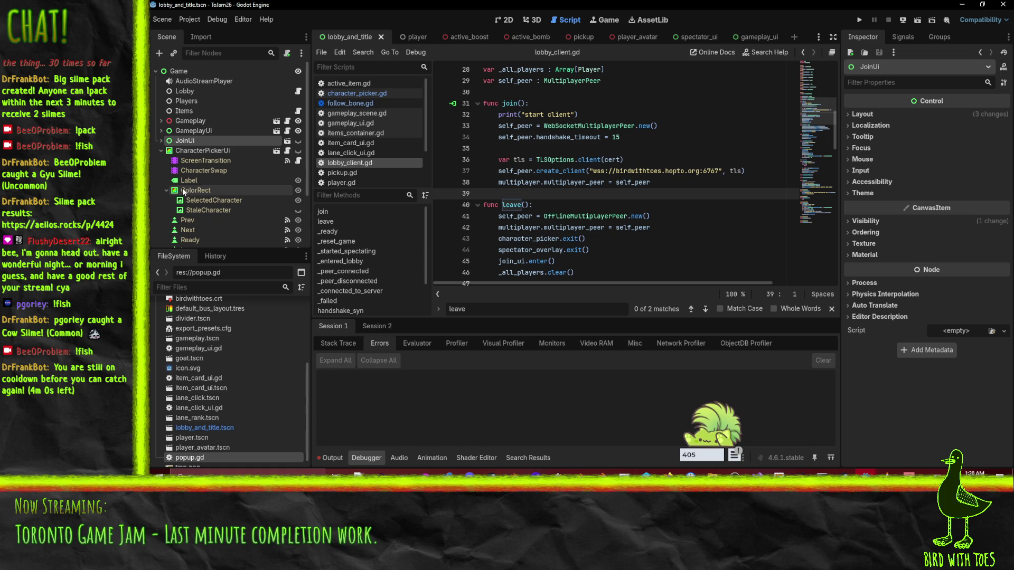
click(167, 190)
click(191, 230)
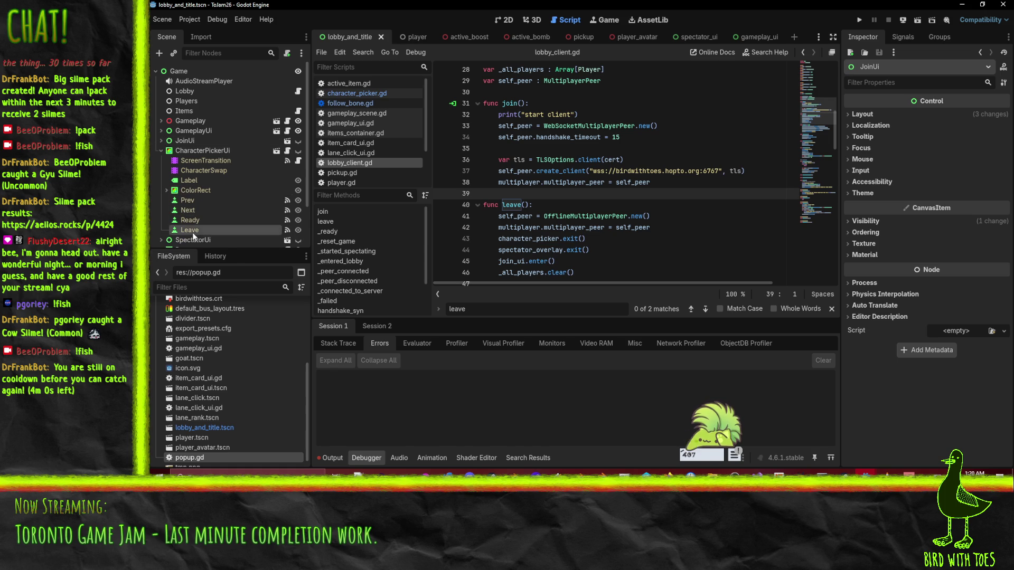
Jump from the Leave button's signal connection to its _on_leave method in the script.
right_click(193, 234)
click(874, 38)
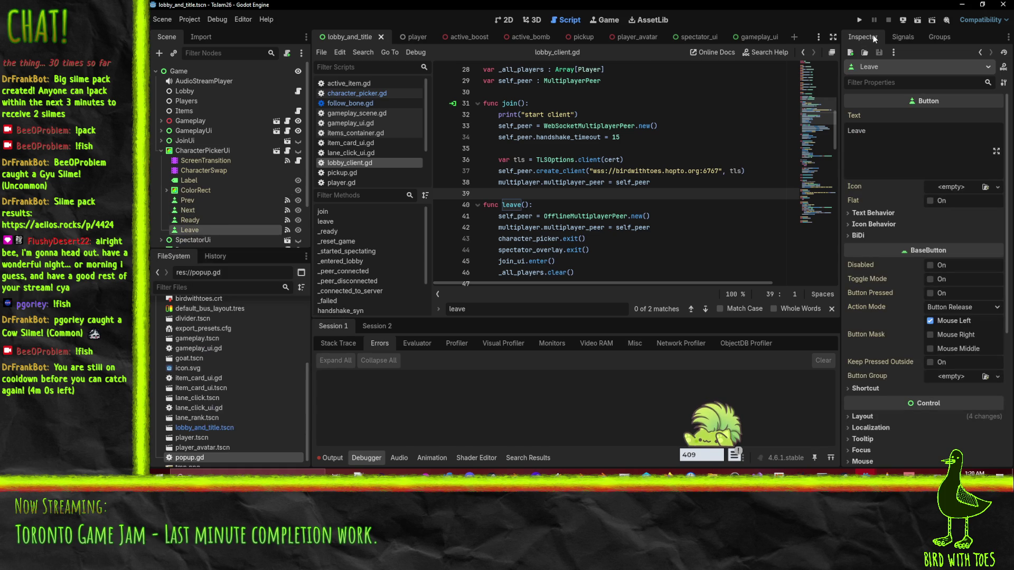
click(902, 37)
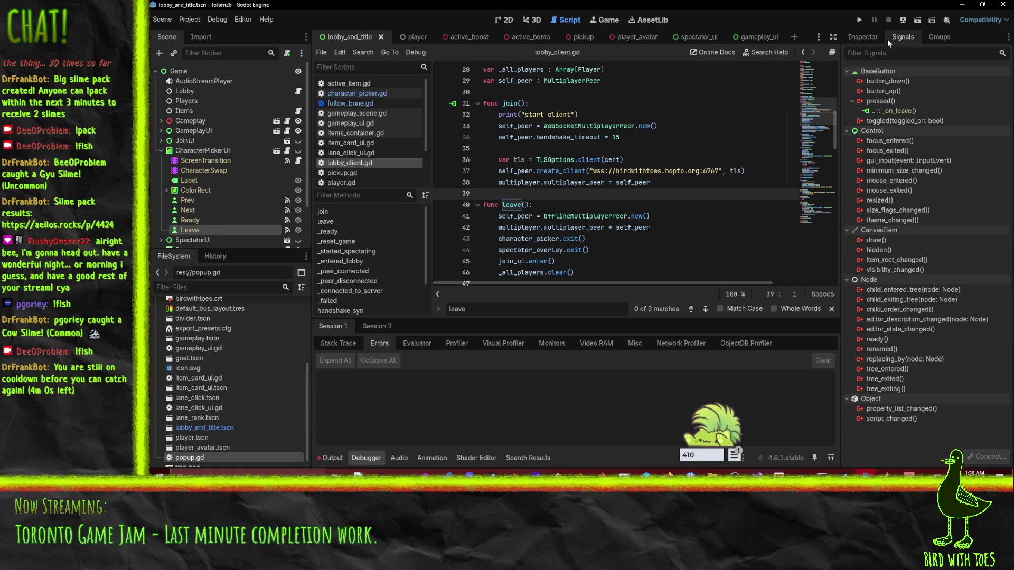
right_click(890, 112)
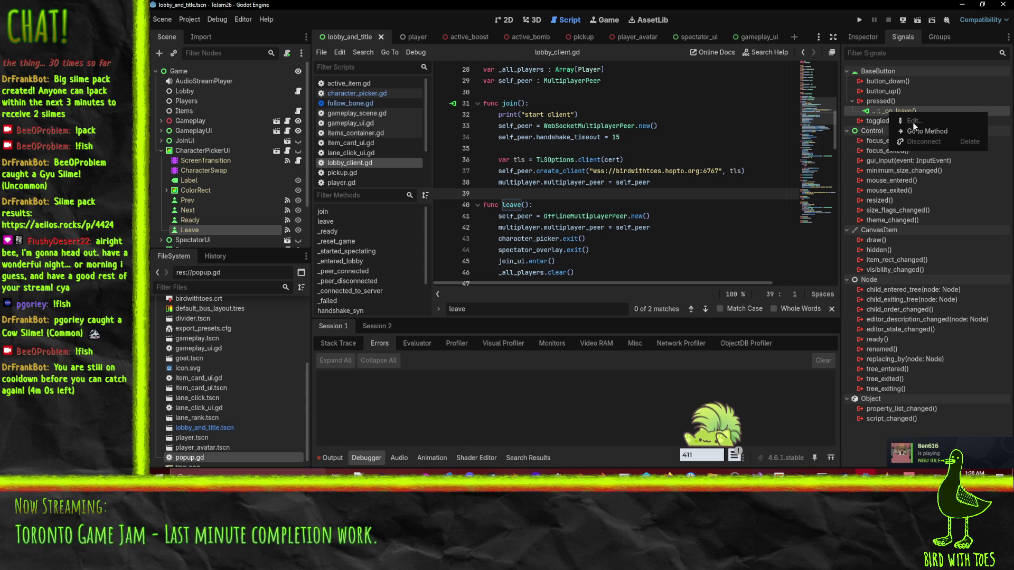
key(Escape)
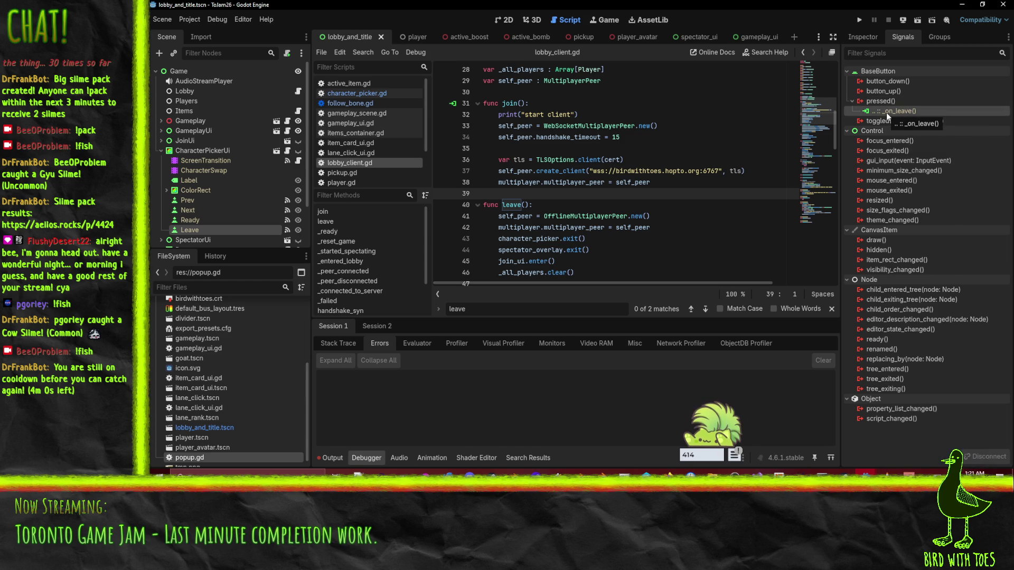
right_click(886, 112)
click(912, 132)
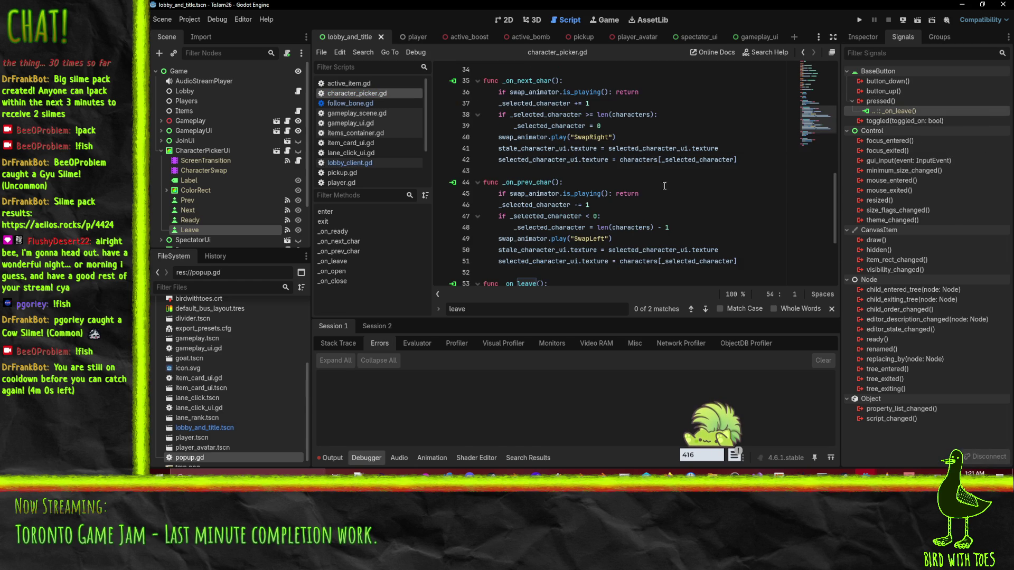
scroll(594, 181, down, 3)
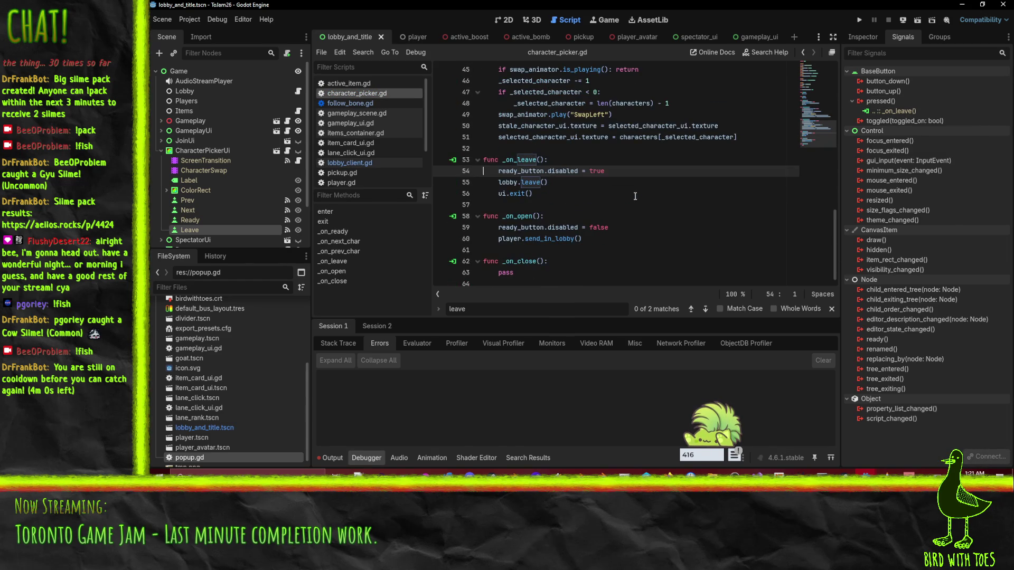
click(564, 184)
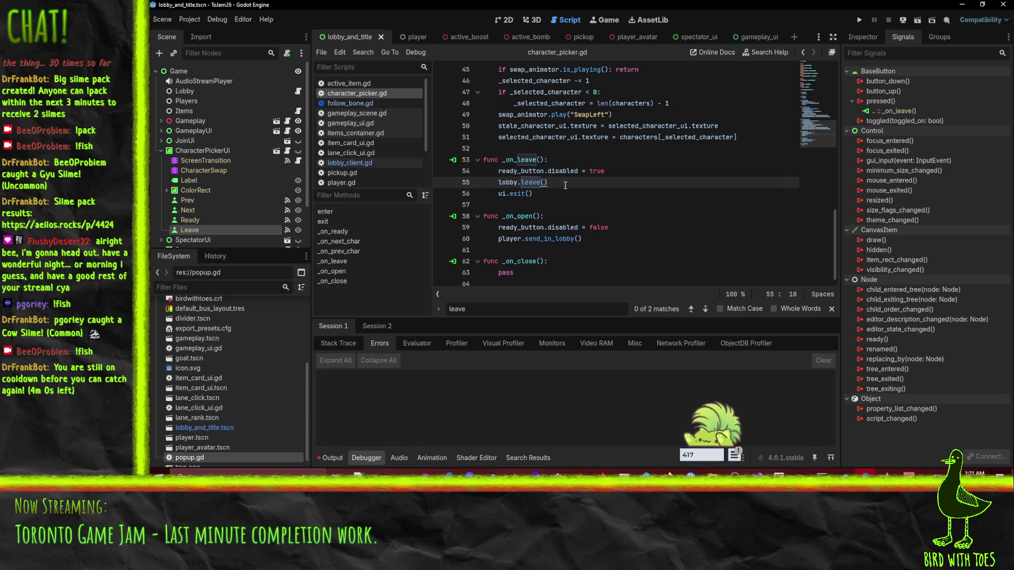
Assign the Lobby node to CharacterPickerUi's Lobby property and save the scene.
click(202, 151)
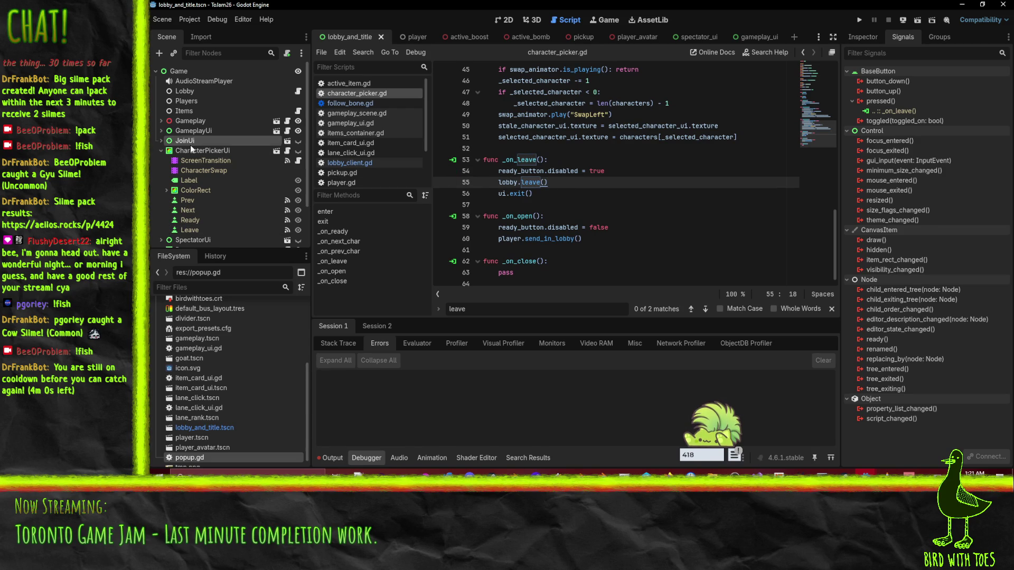
click(862, 37)
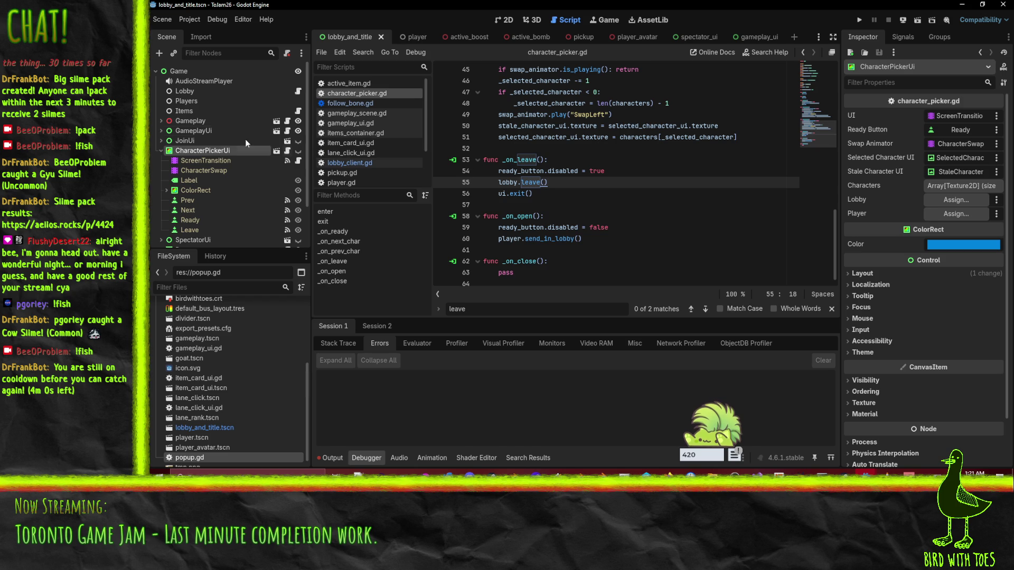
mouse_move(195, 92)
mouse_down()
mouse_move(222, 112)
mouse_move(970, 200)
mouse_move(954, 201)
mouse_up()
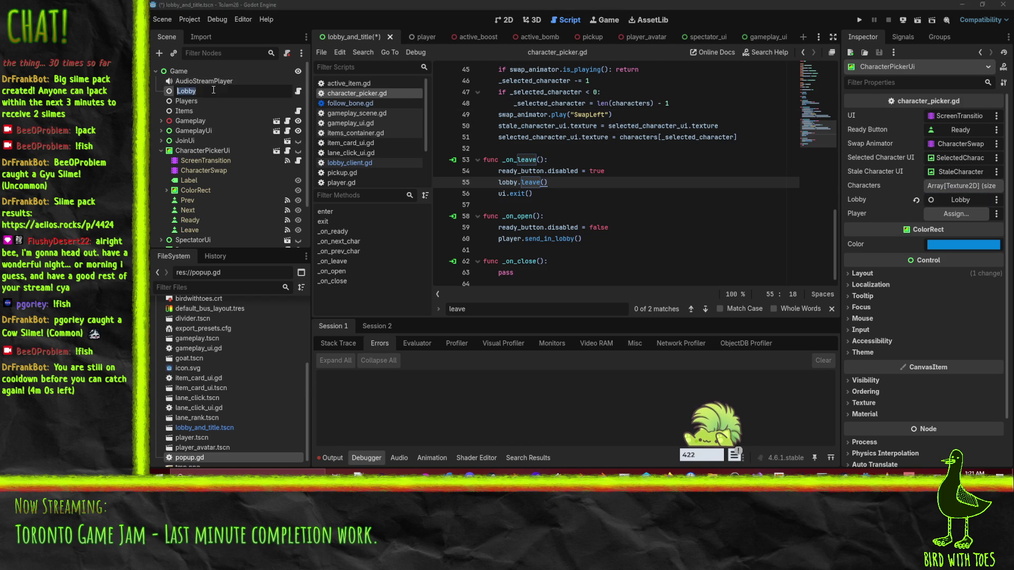
key(ctrl+s)
Run the project from the toolbar to test it at the title screen.
click(643, 193)
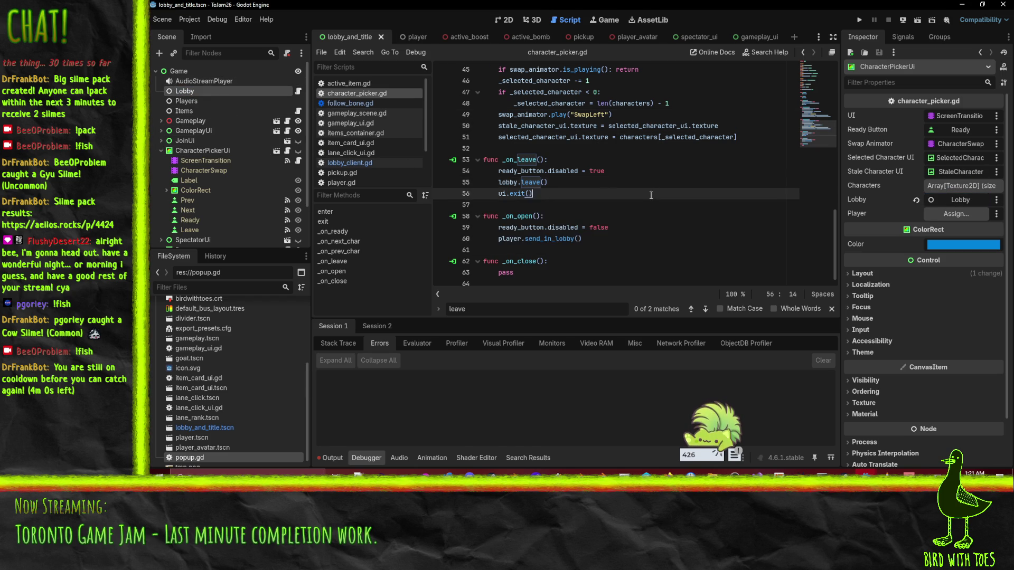
scroll(643, 184, up, 7)
scroll(642, 185, up, 8)
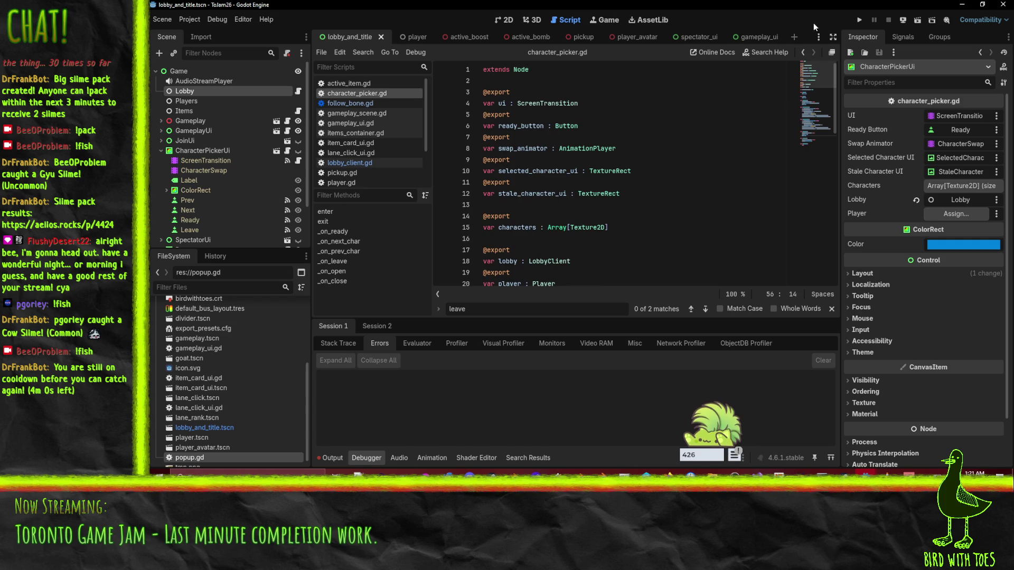
click(189, 19)
mouse_move(217, 19)
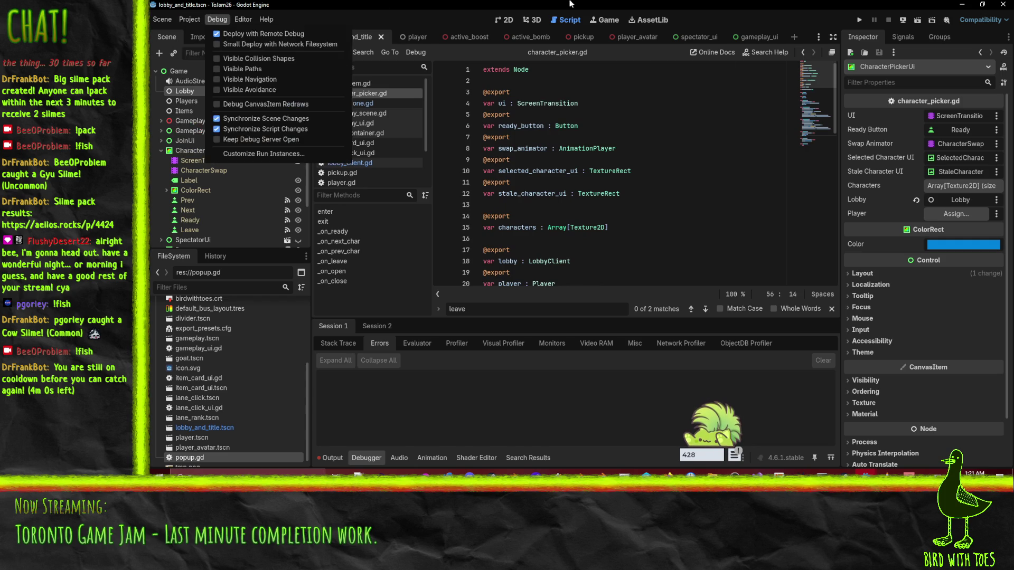
click(866, 82)
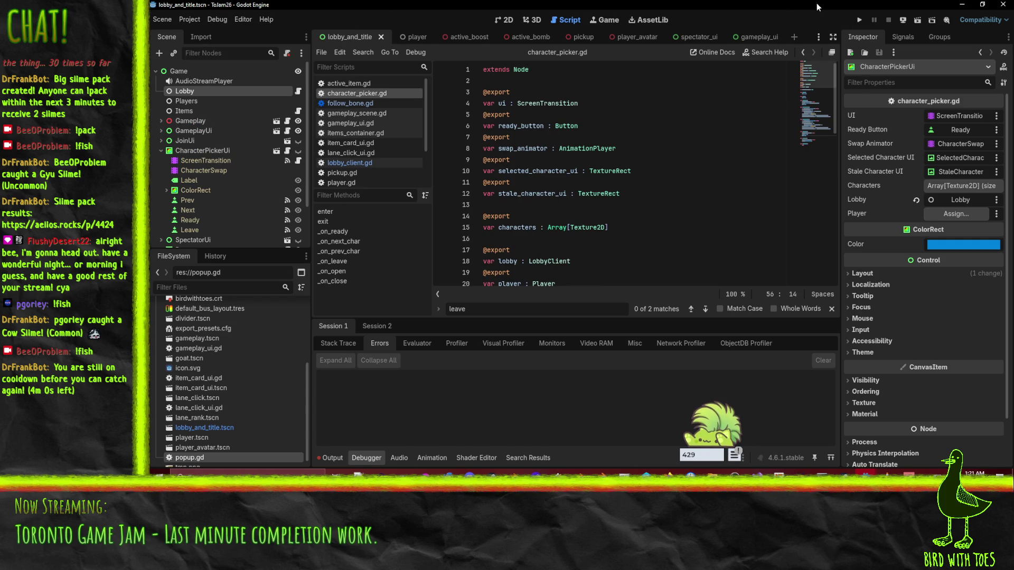
click(859, 20)
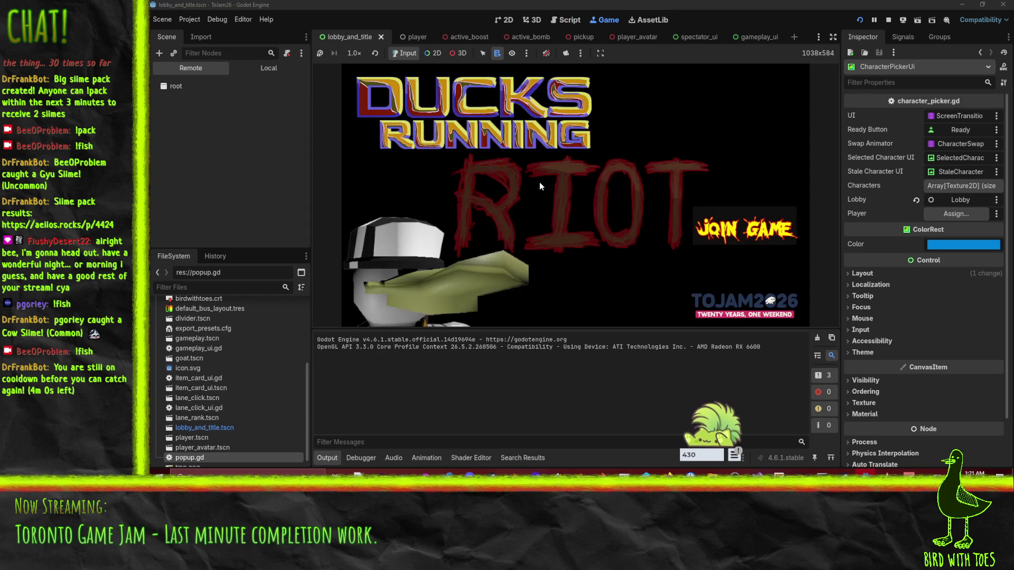
Choose JOIN GAME, leave the lobby back to the title screen, then stop the test run.
click(744, 228)
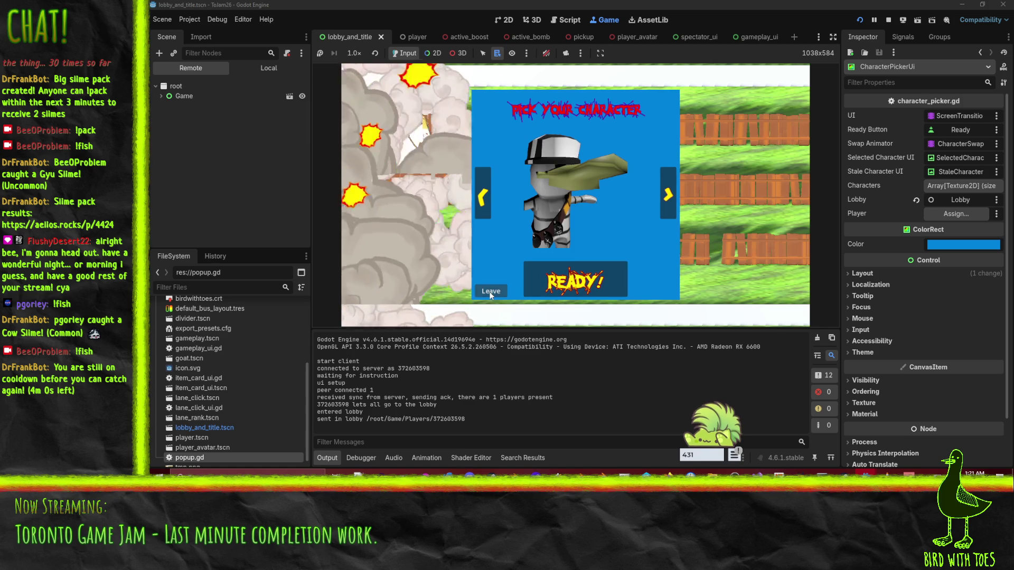
click(489, 292)
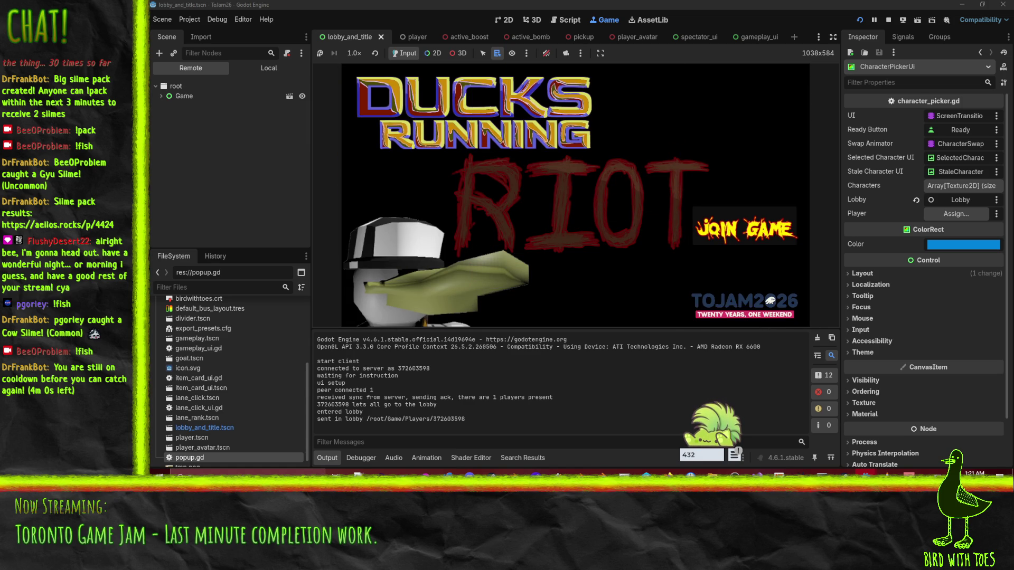
key(super+d)
key(super+d)
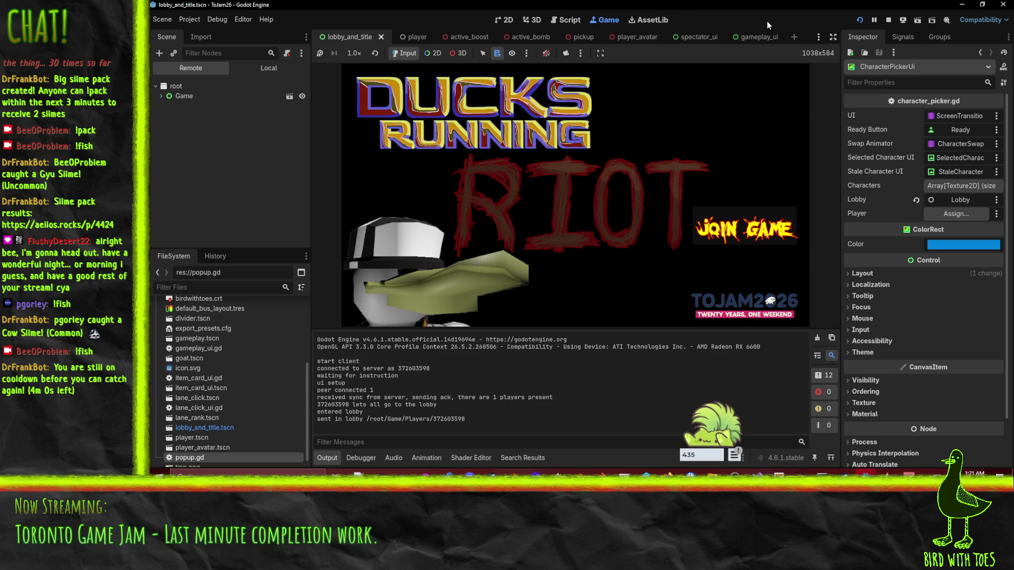
click(888, 20)
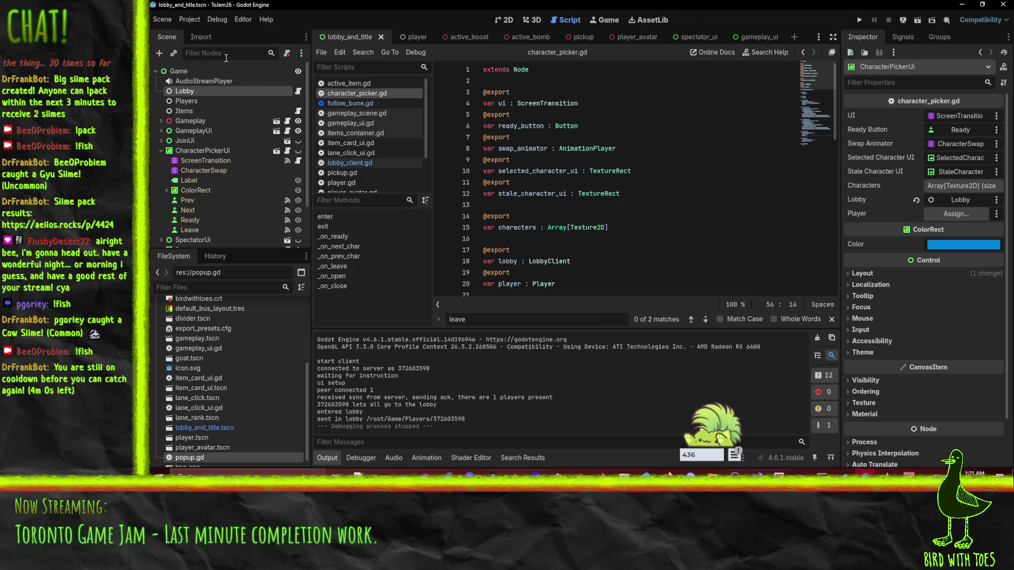
Re-export the Web preset as index.html, overwriting the existing export.
click(183, 21)
click(199, 74)
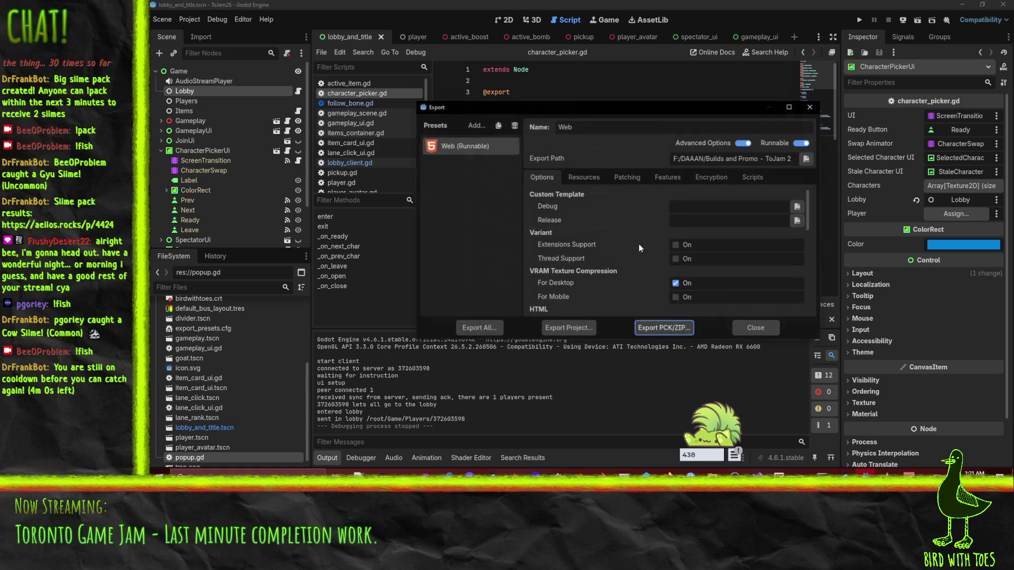
click(568, 328)
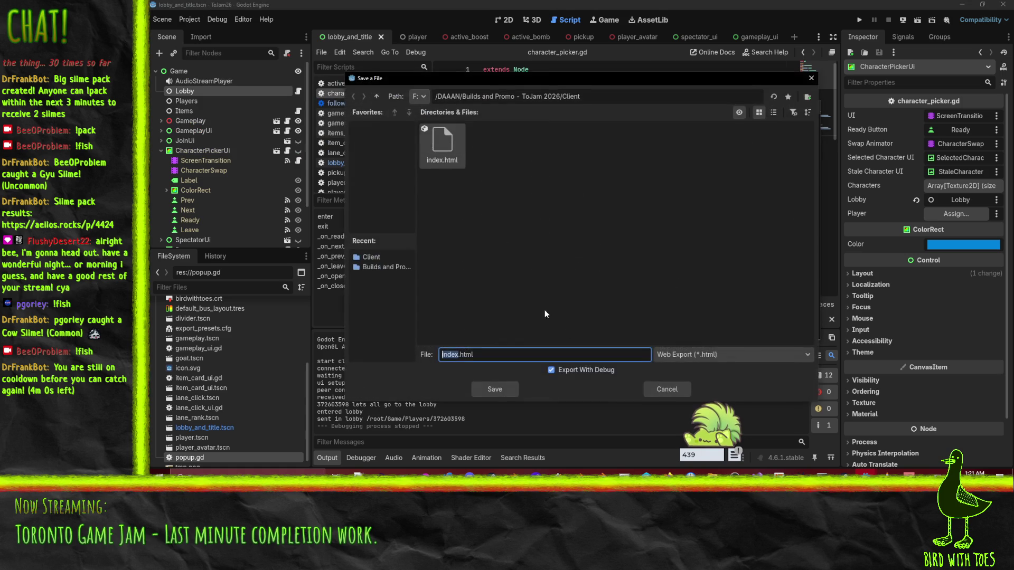
click(488, 389)
click(537, 255)
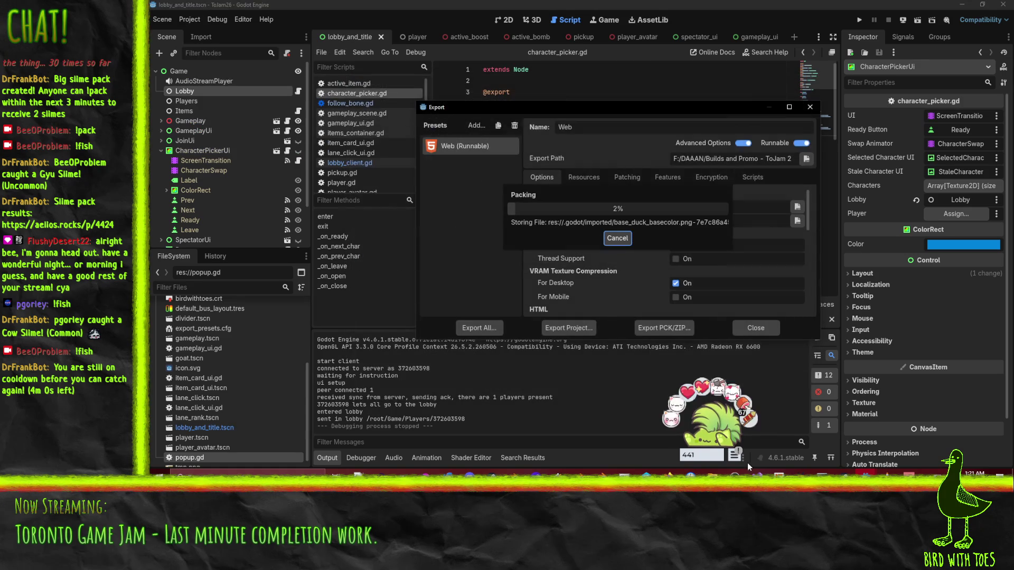
mouse_move(711, 473)
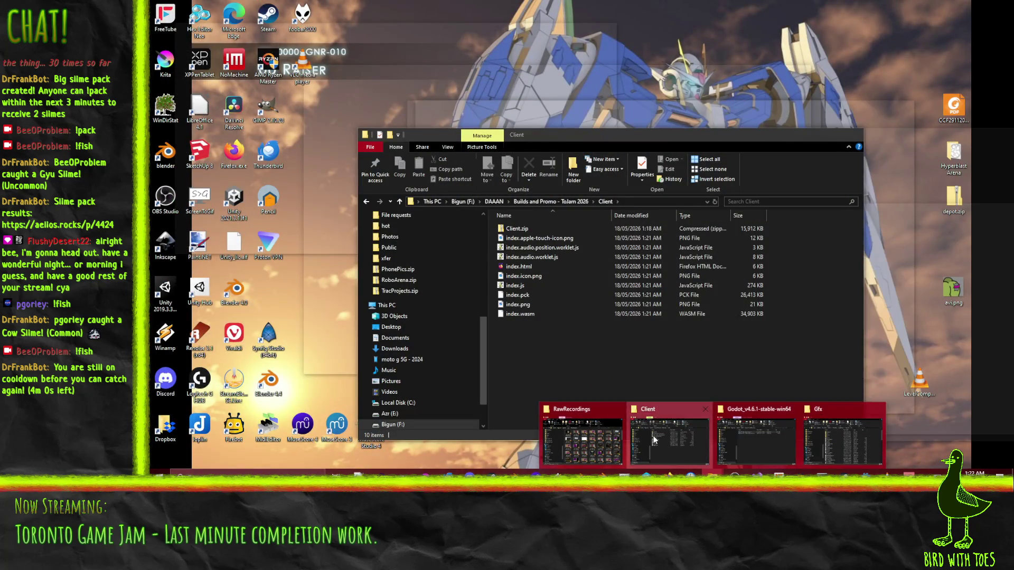
Permanently delete the old Client.zip from the Client folder.
click(669, 441)
key(shift+Delete)
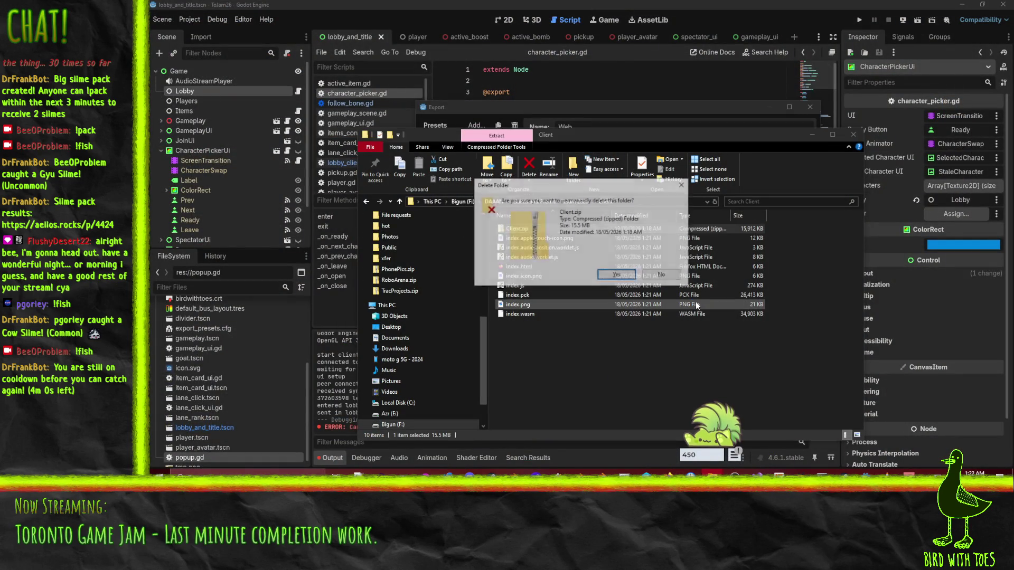
key(Return)
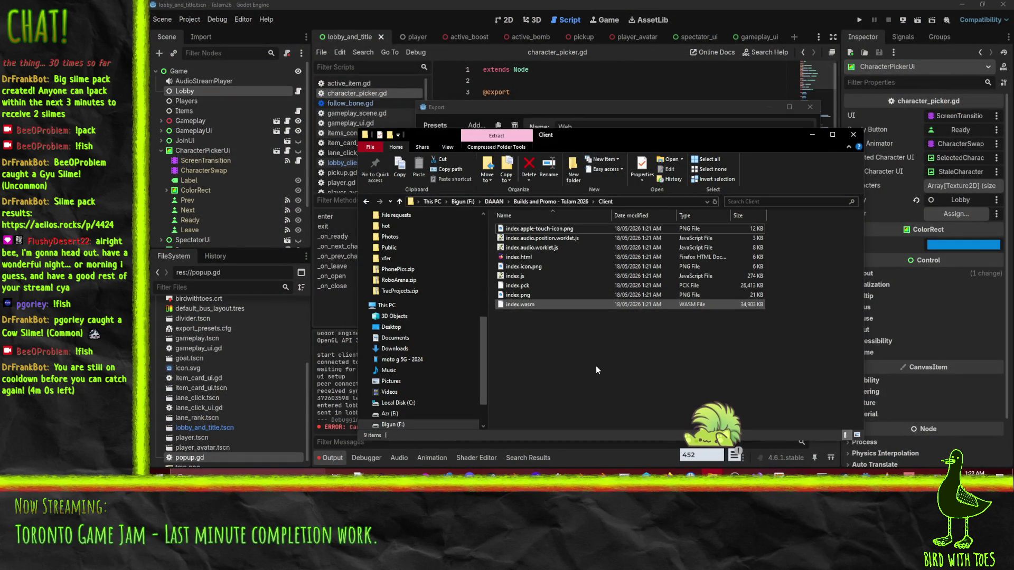
Compress the nine exported build files into a new Client.zip with 7-Zip.
mouse_move(579, 363)
mouse_down()
mouse_move(527, 283)
mouse_move(513, 222)
mouse_up()
drag(530, 295, 530, 294)
right_click(517, 259)
mouse_move(453, 286)
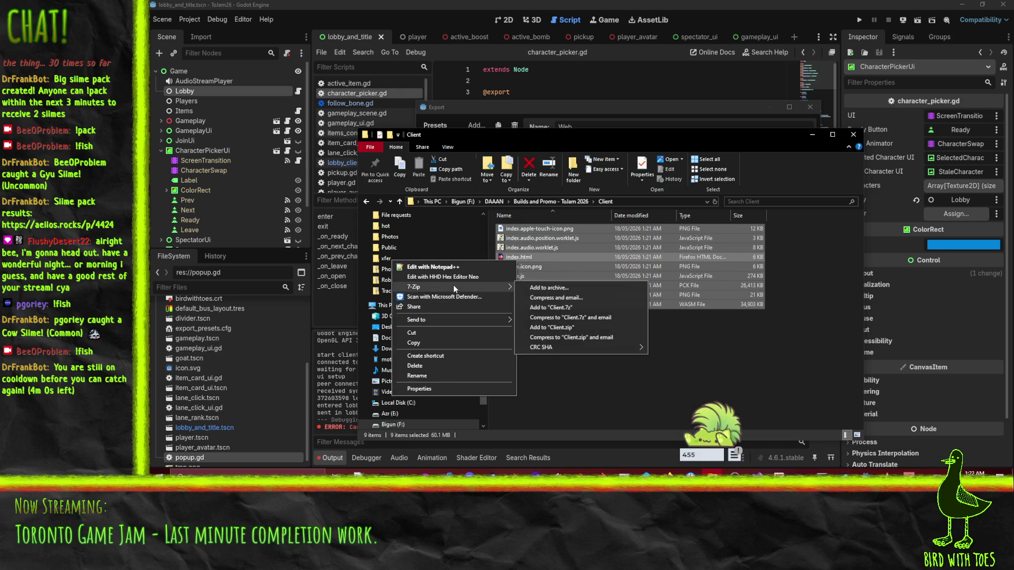
click(556, 330)
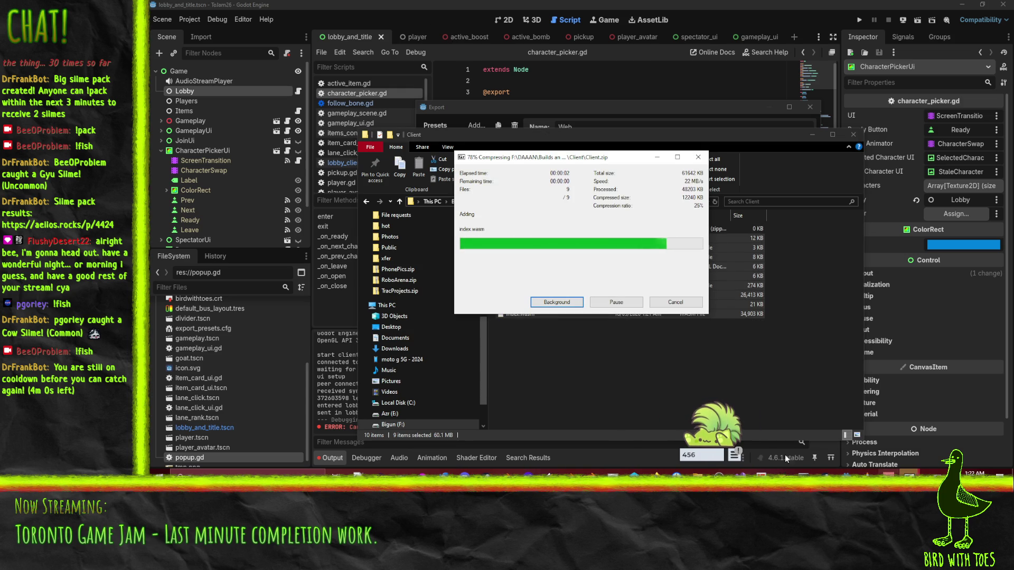
click(668, 475)
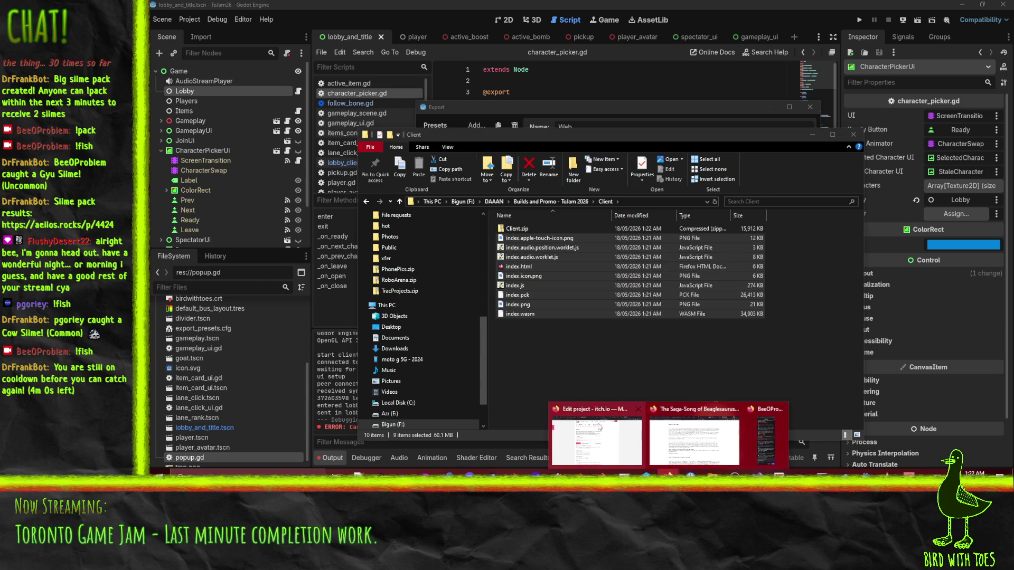
Delete the old Client.zip upload from the itch.io project editor.
click(579, 433)
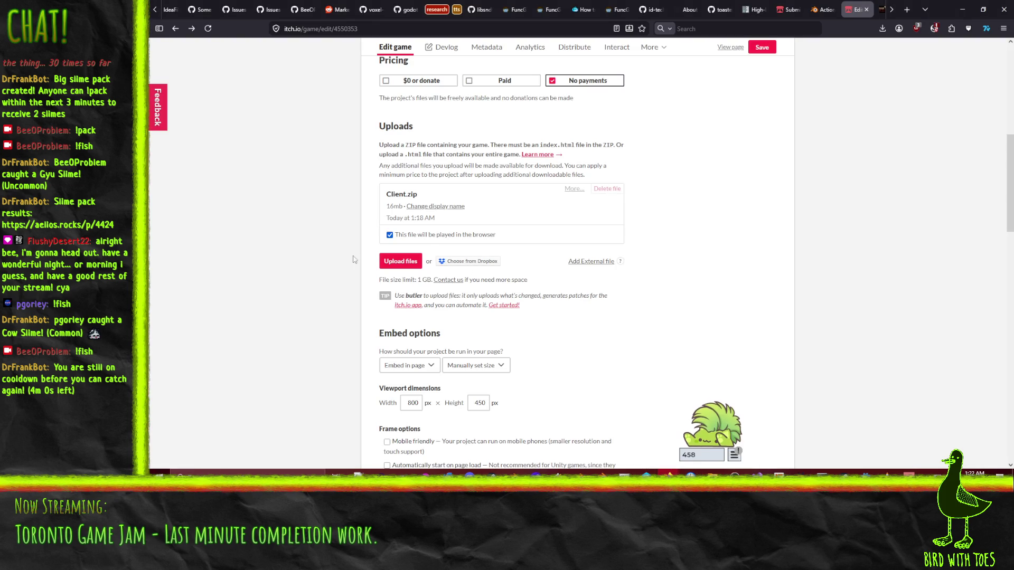
click(399, 236)
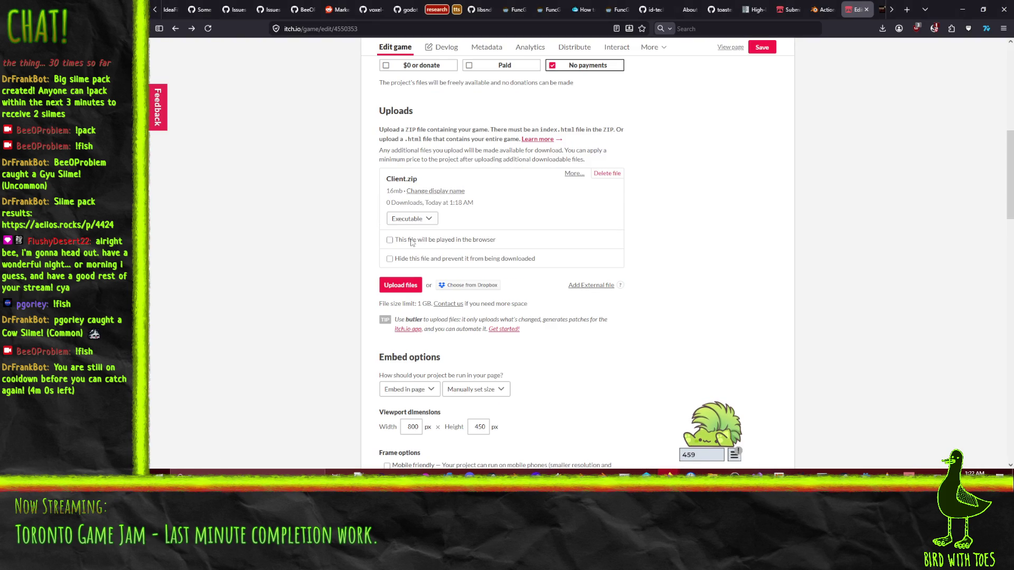
click(607, 174)
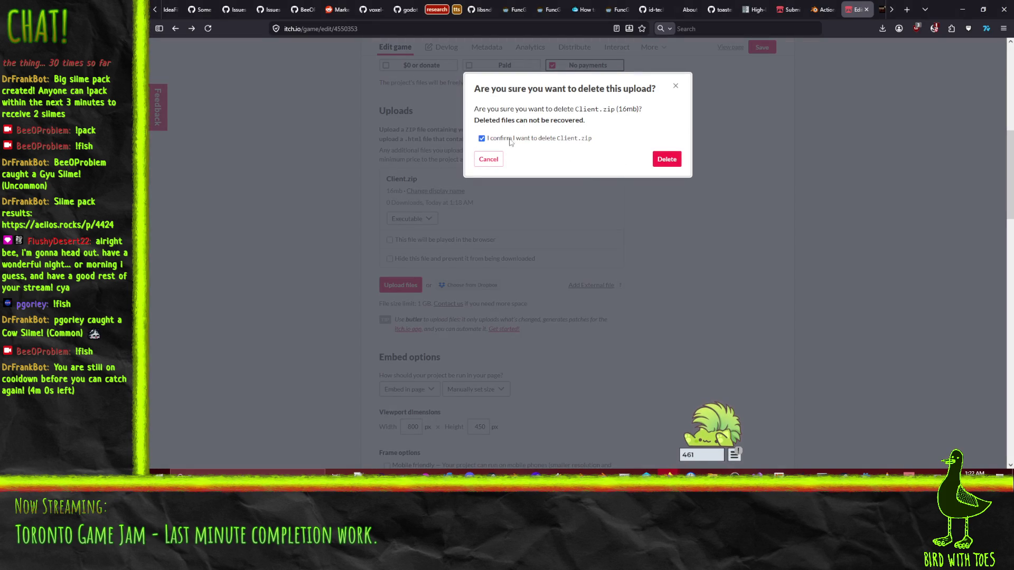
click(666, 158)
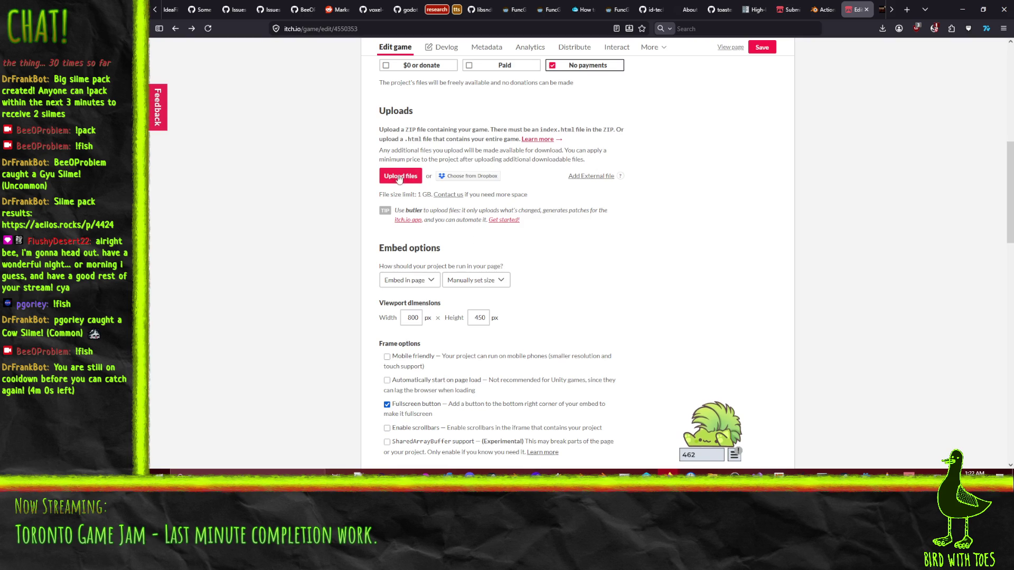
Upload the new Client.zip, mark it as played in the browser, and save.
click(399, 177)
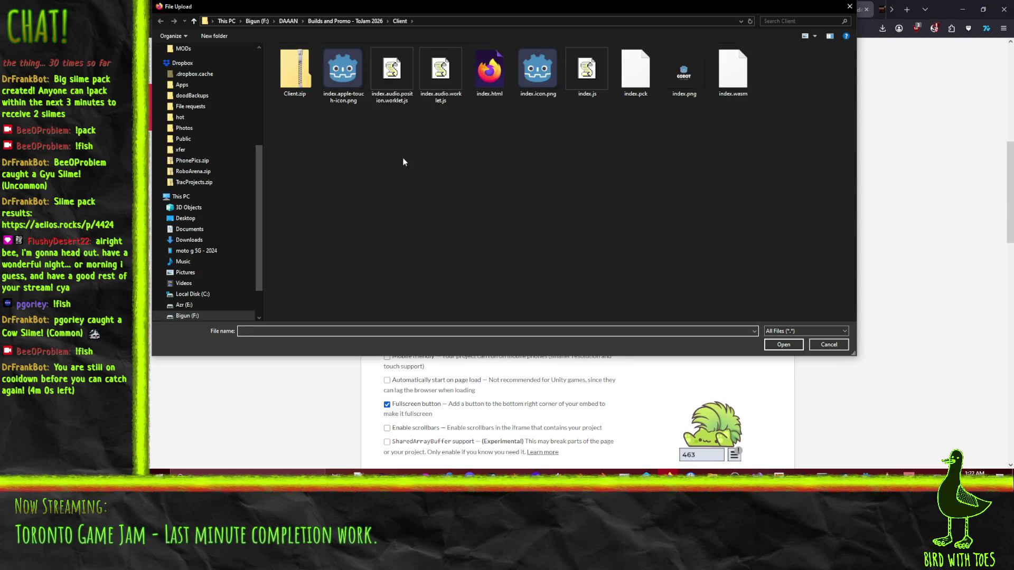
click(294, 71)
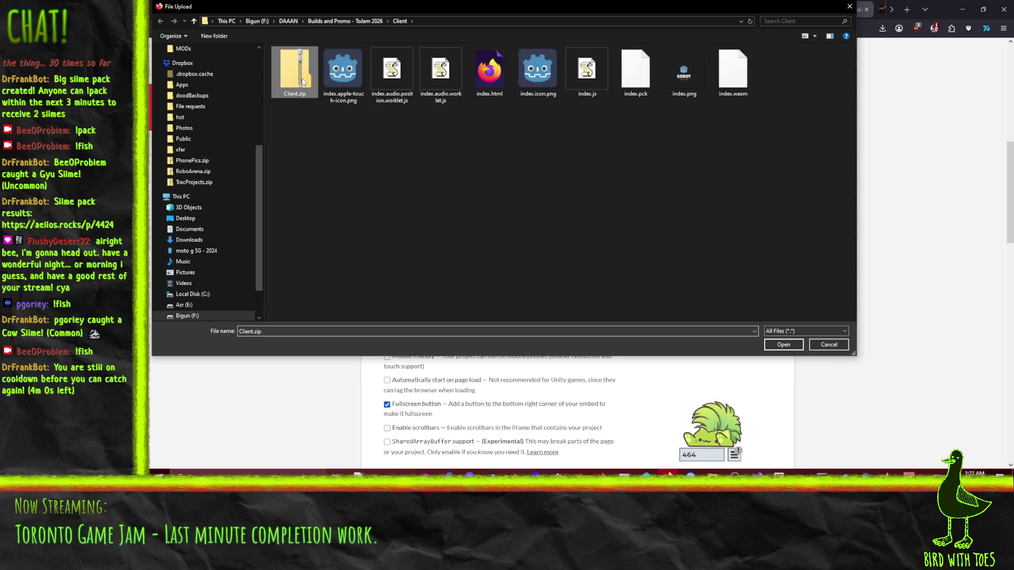
click(778, 344)
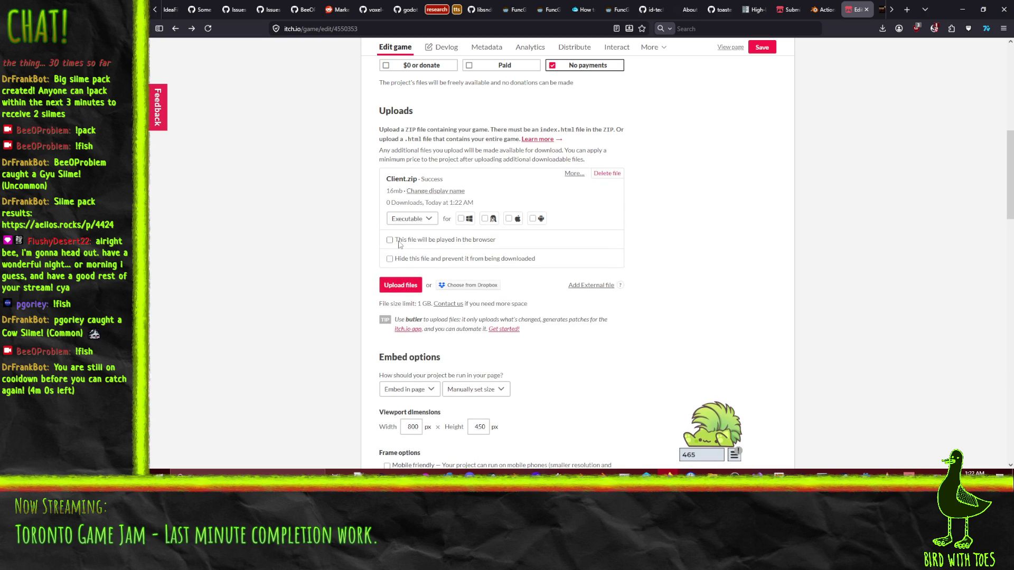
click(395, 240)
click(762, 47)
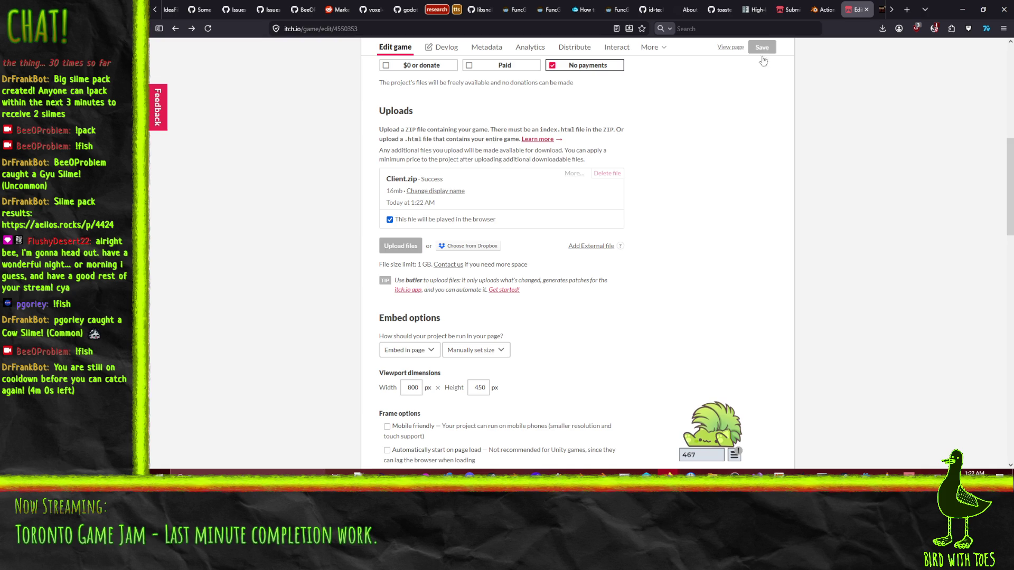
scroll(681, 231, down, 15)
scroll(681, 231, up, 4)
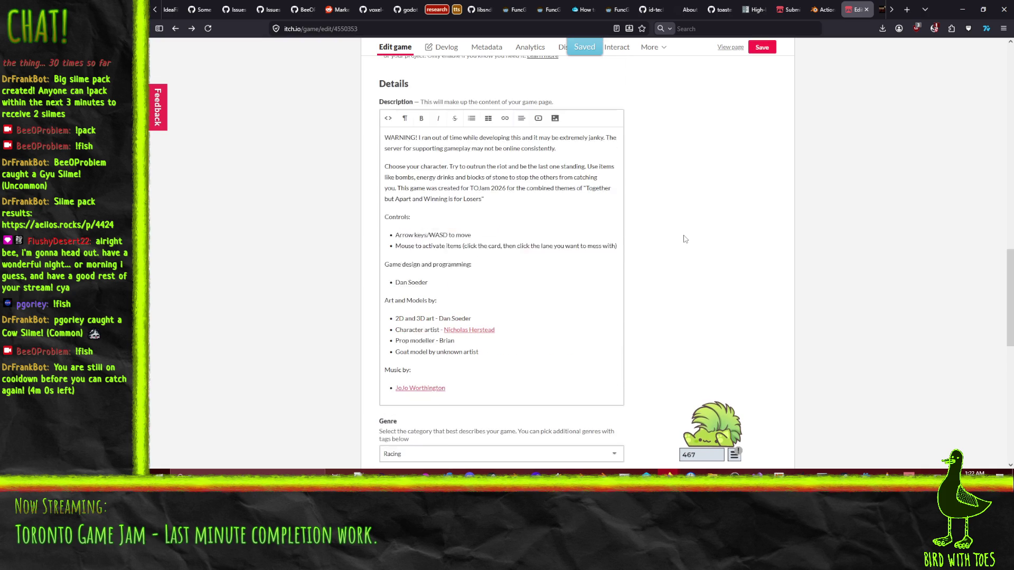
Delete the first warning sentence after WARNING! in the description.
click(570, 198)
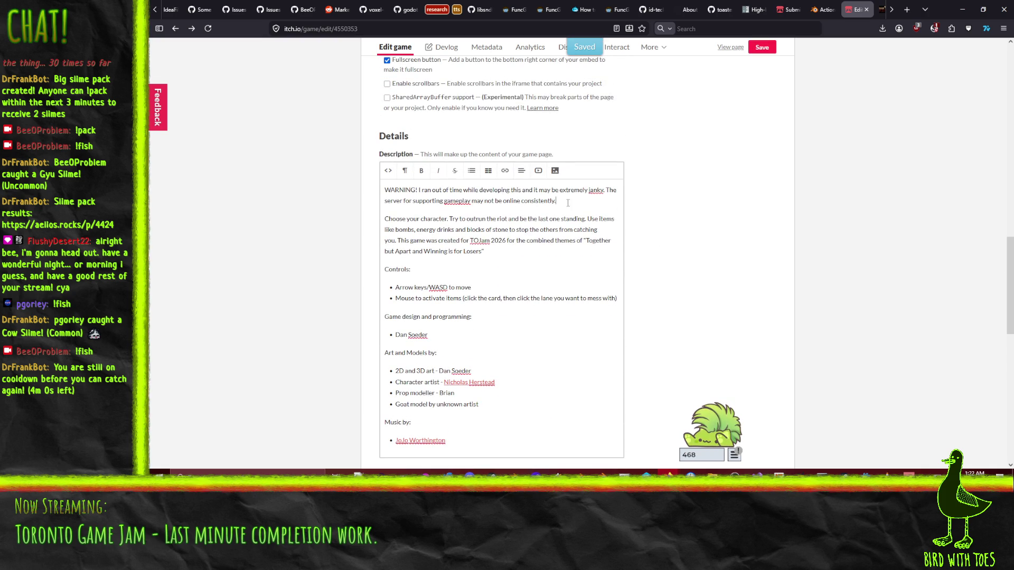
click(605, 189)
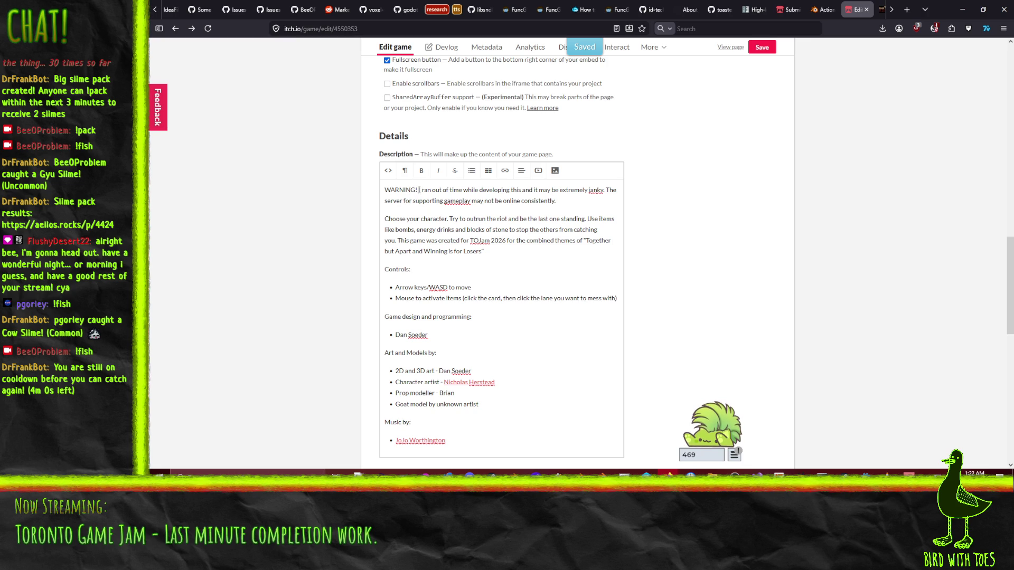
double_click(573, 189)
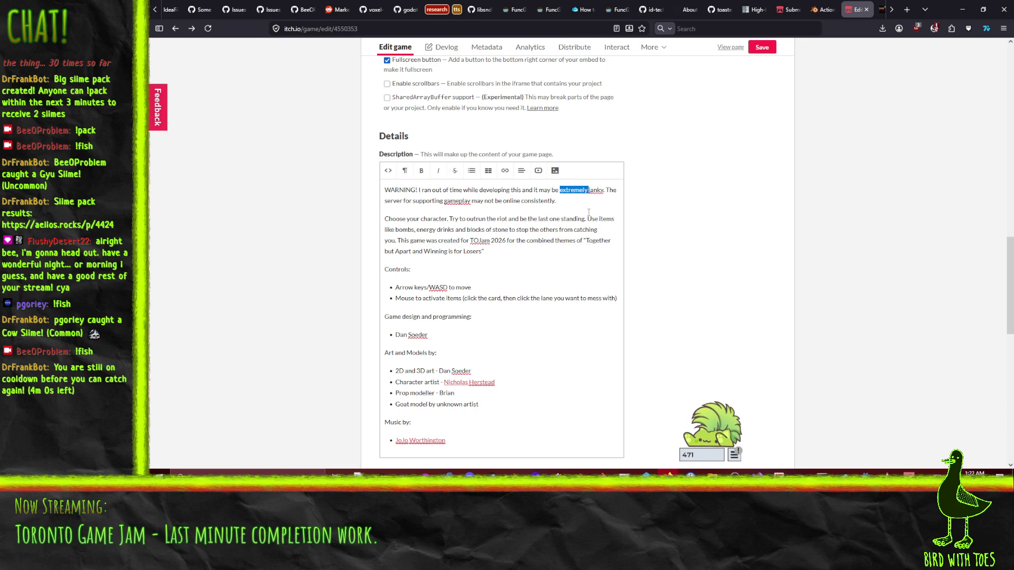
click(589, 190)
text(.)
mouse_move(419, 189)
mouse_down()
mouse_move(615, 194)
mouse_move(605, 193)
mouse_up()
key(BackSpace)
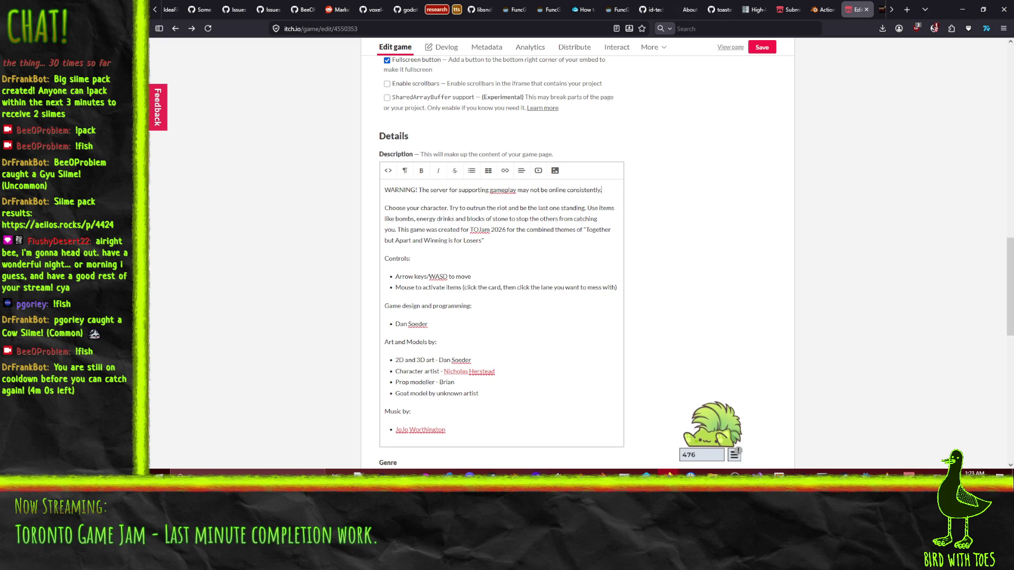
Add the note about improved stability since submitting, expecting some jank, plus a blank line above the credits.
key(End)
text(I have improved s)
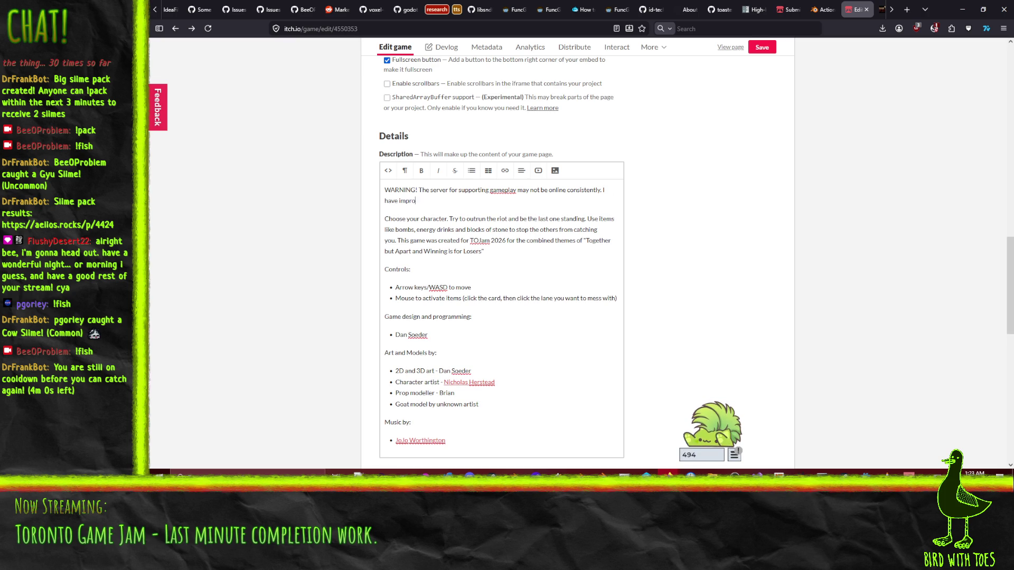
text(tability somewha)
text(t since the last)
key(ctrl+BackSpace)
key(ctrl+BackSpace)
text(sub)
text(mitting but )
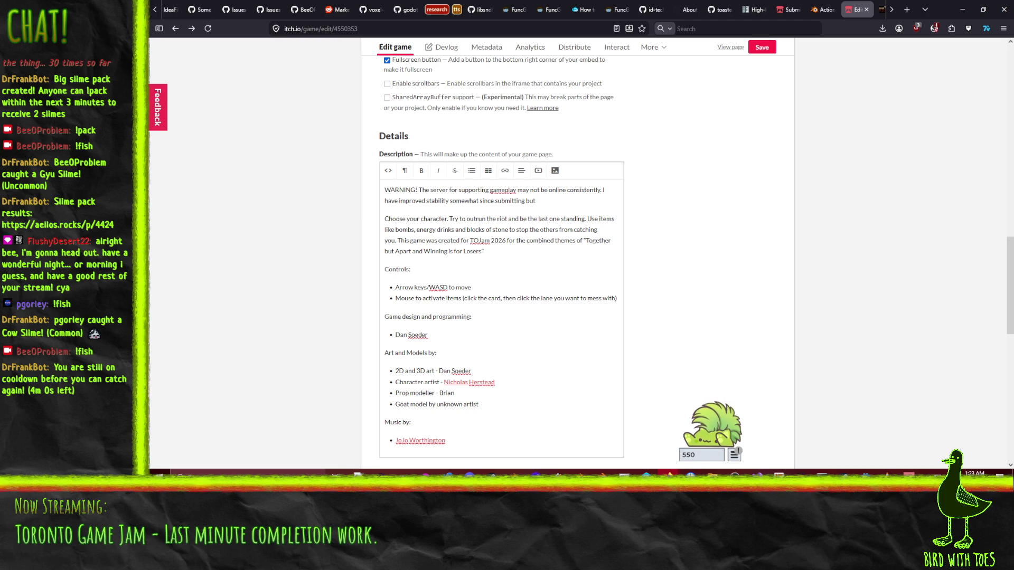
text(be rea)
key(BackSpace)
key(BackSpace)
key(BackSpace)
text(prepared f)
text(or some jank)
text(.)
click(762, 47)
click(484, 298)
key(Return)
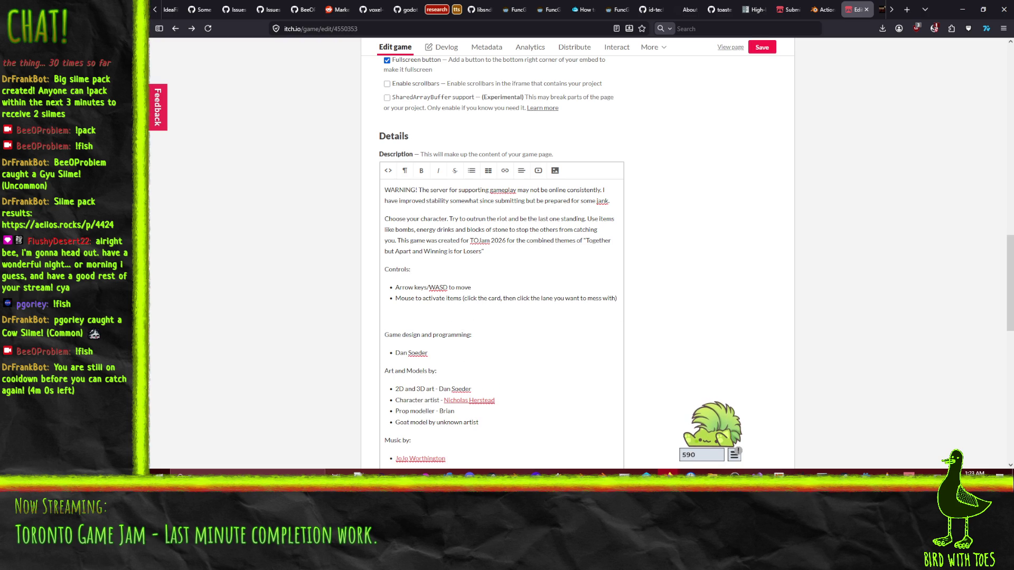
Add a Heading 2 line reading 'Credits' above the credits list.
key(Return)
click(405, 170)
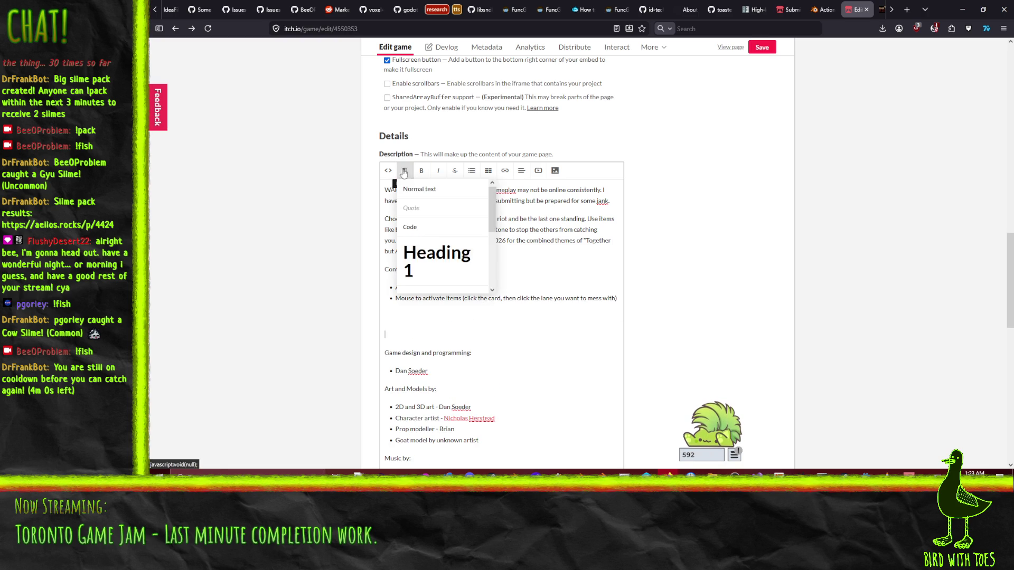
scroll(442, 237, down, 2)
scroll(442, 237, up, 2)
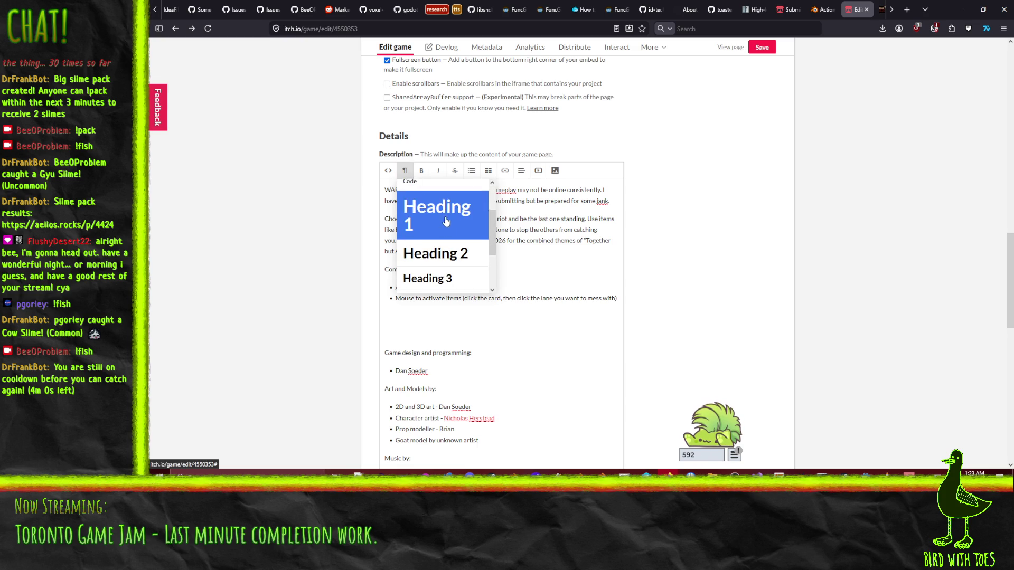
click(457, 258)
text(Credits)
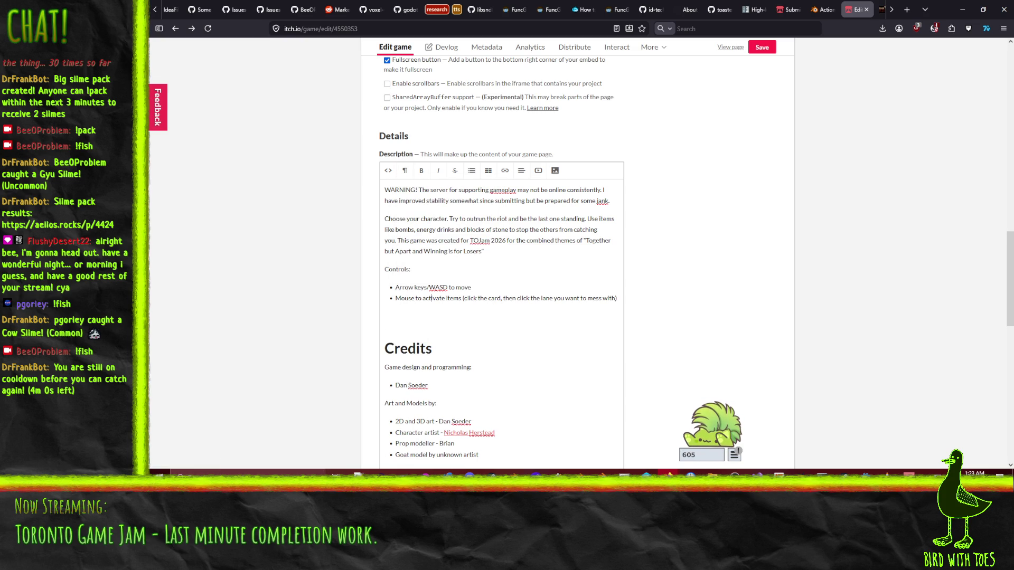
Add an 'About This' line above the warning text.
key(Return)
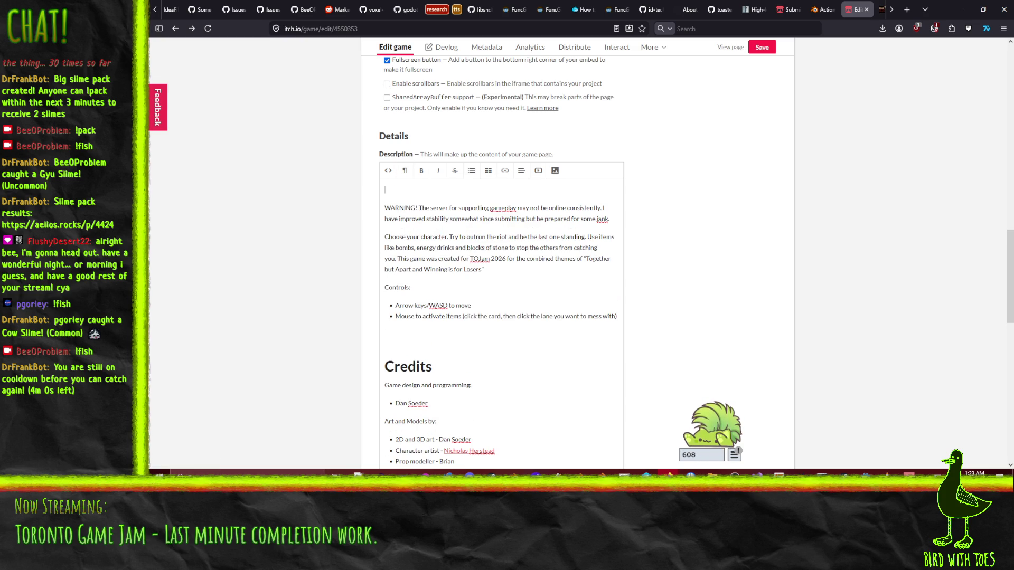
click(404, 176)
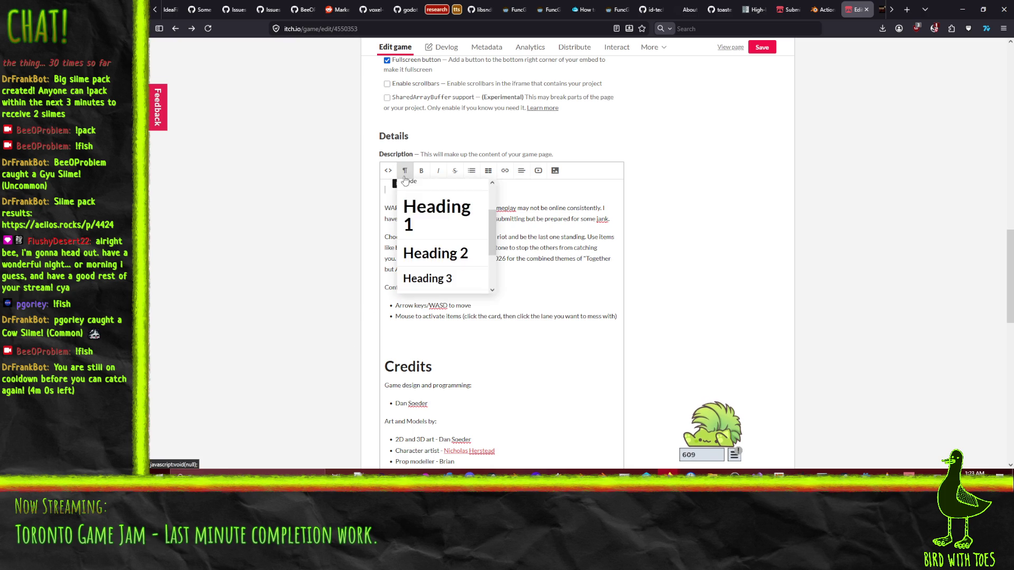
click(433, 253)
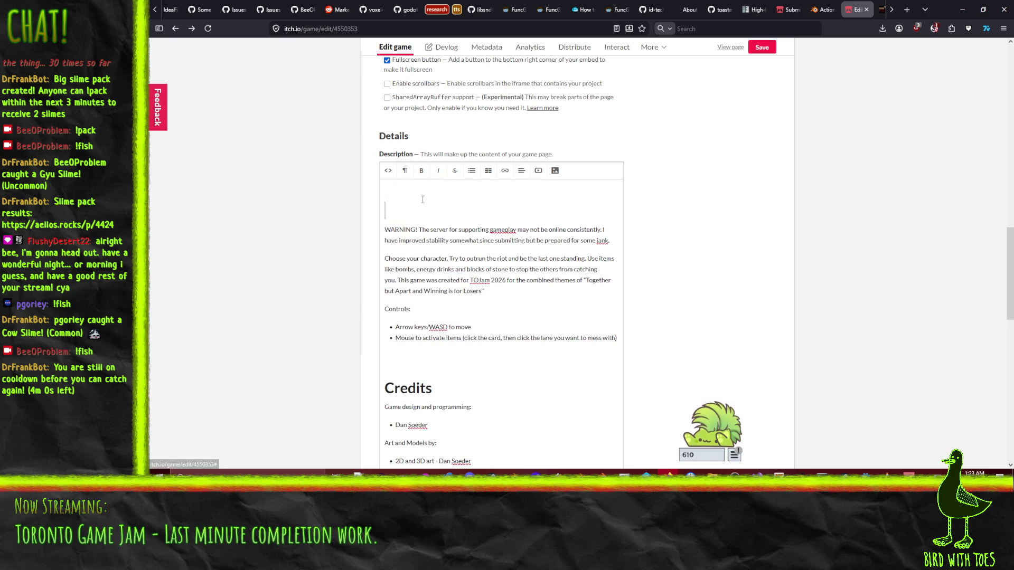
text(About)
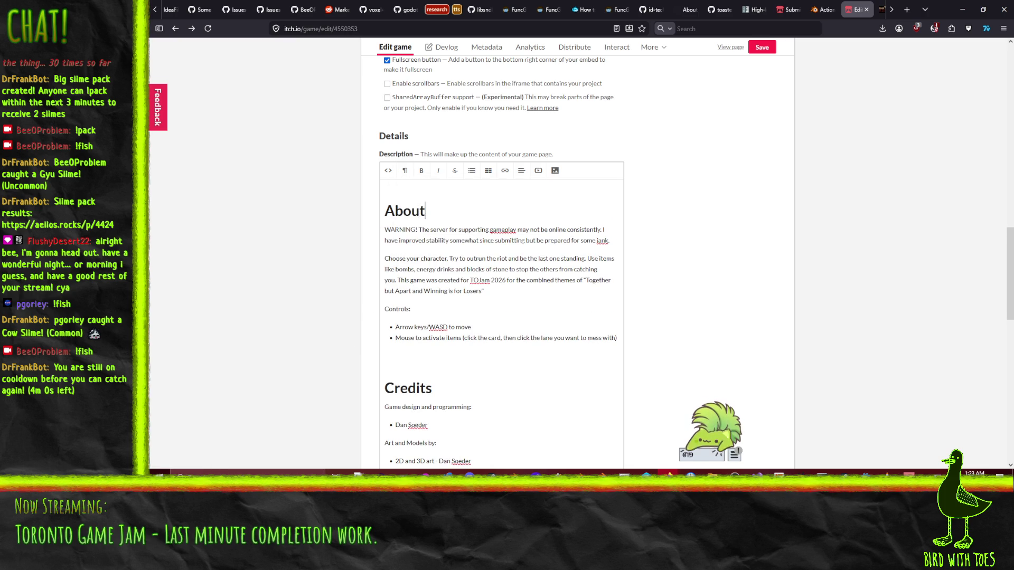
text( This)
key(Home)
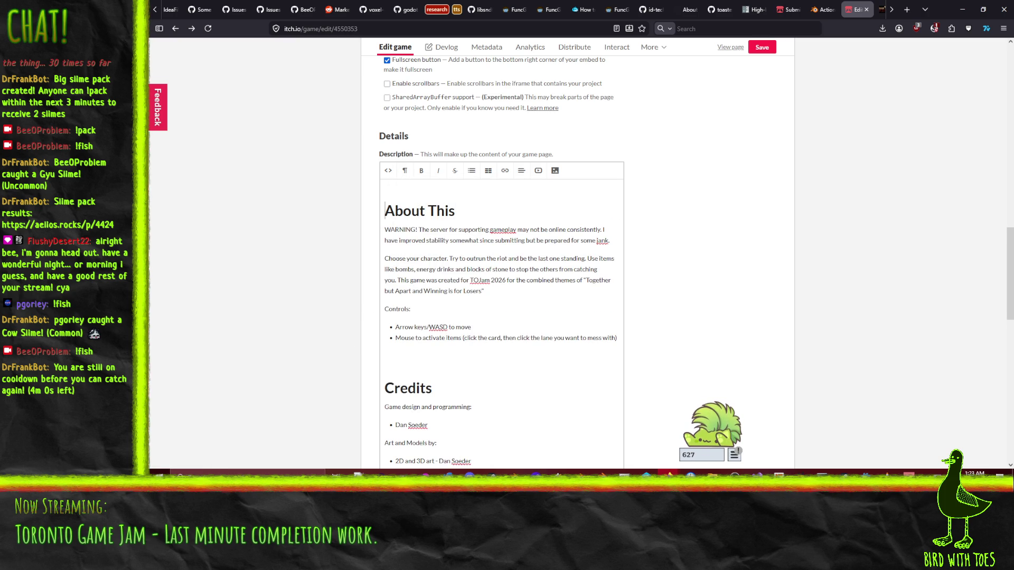
click(387, 170)
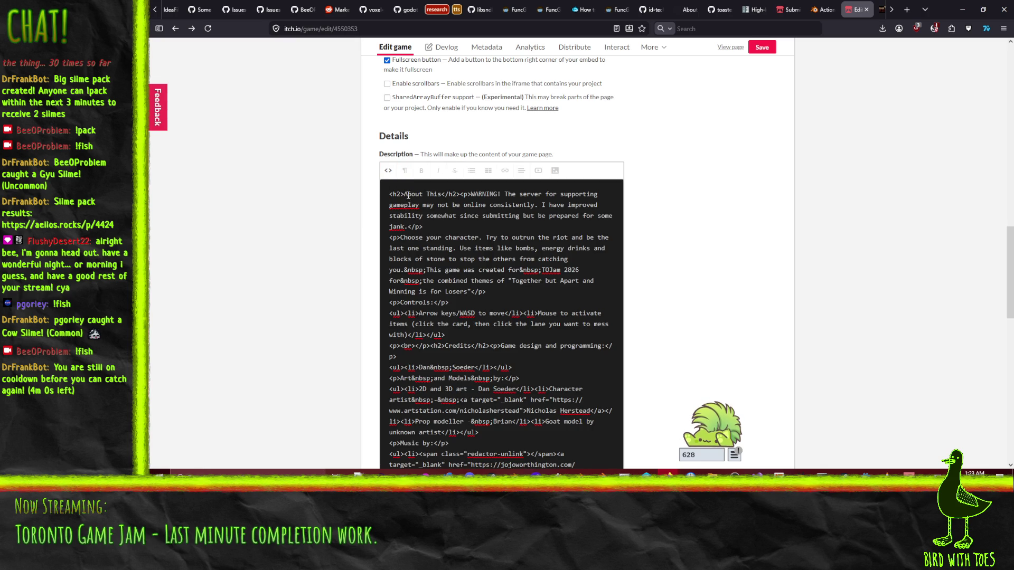
click(388, 170)
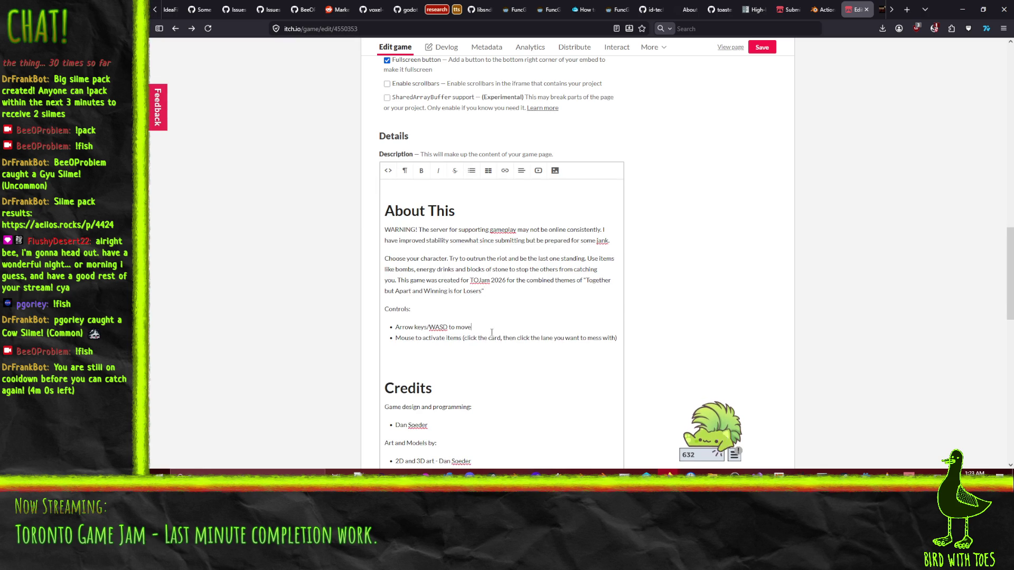
click(496, 355)
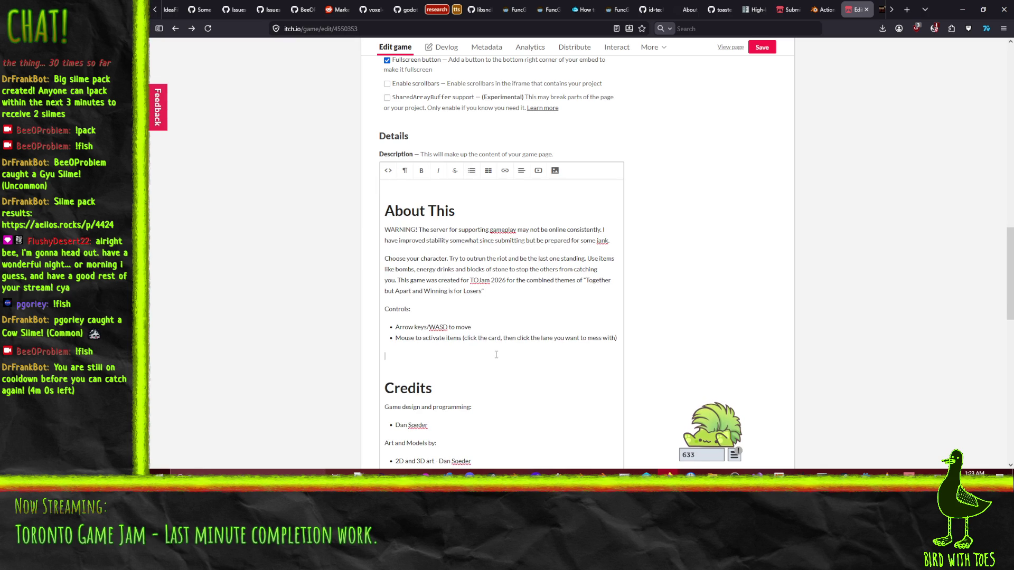
click(388, 172)
click(388, 174)
click(405, 171)
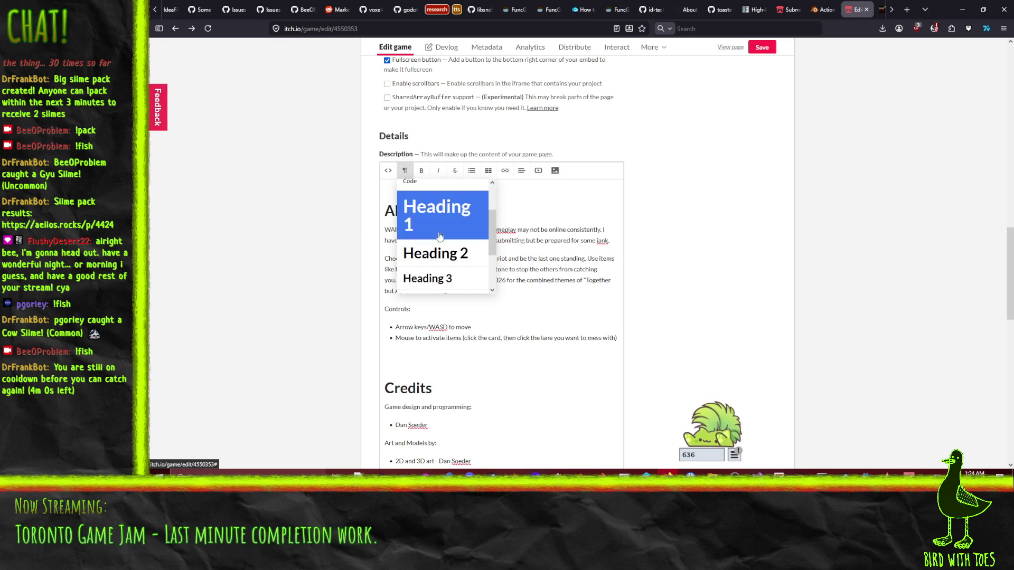
click(418, 211)
Add an 'Updates' line above Credits and make Updates and About This Heading 2.
drag(410, 351, 412, 366)
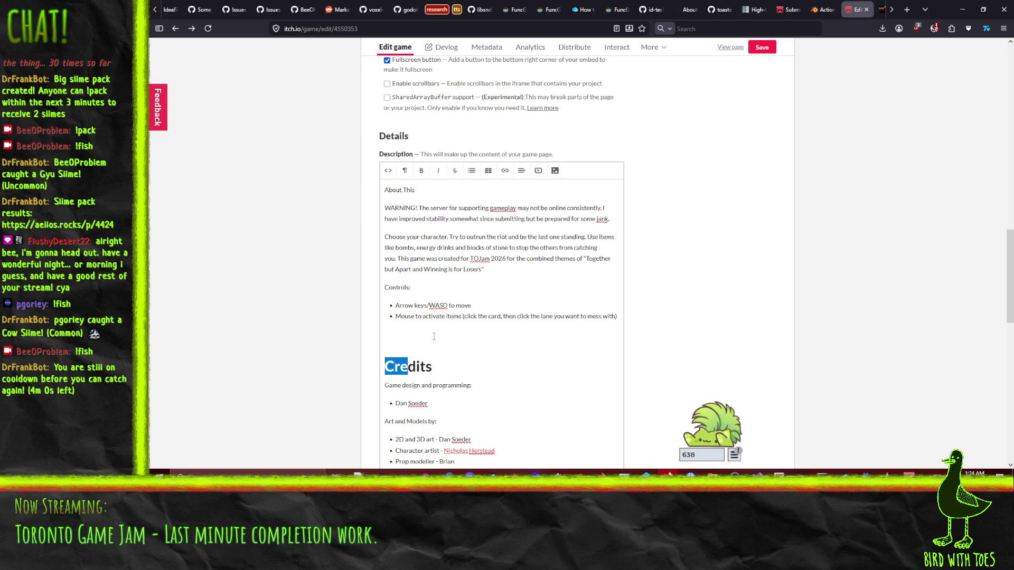
click(437, 342)
text(Updates)
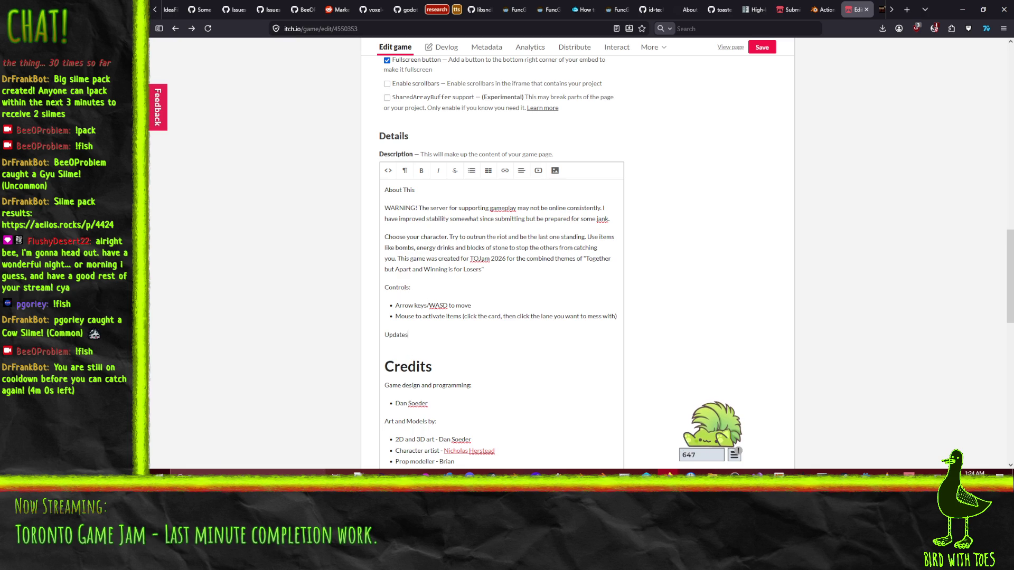
key(shift+Home)
click(404, 170)
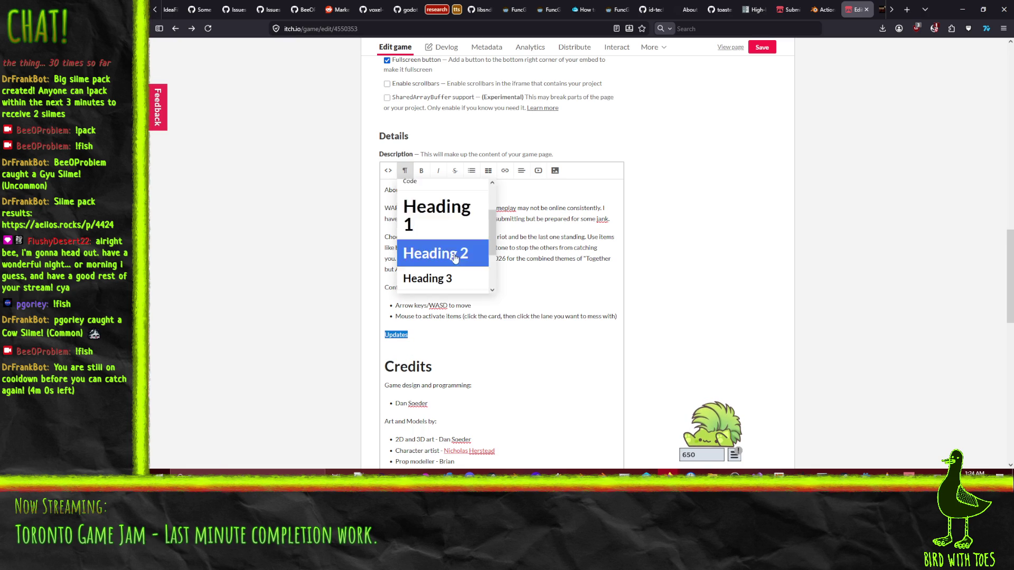
click(420, 254)
click(422, 190)
key(shift+Home)
click(404, 170)
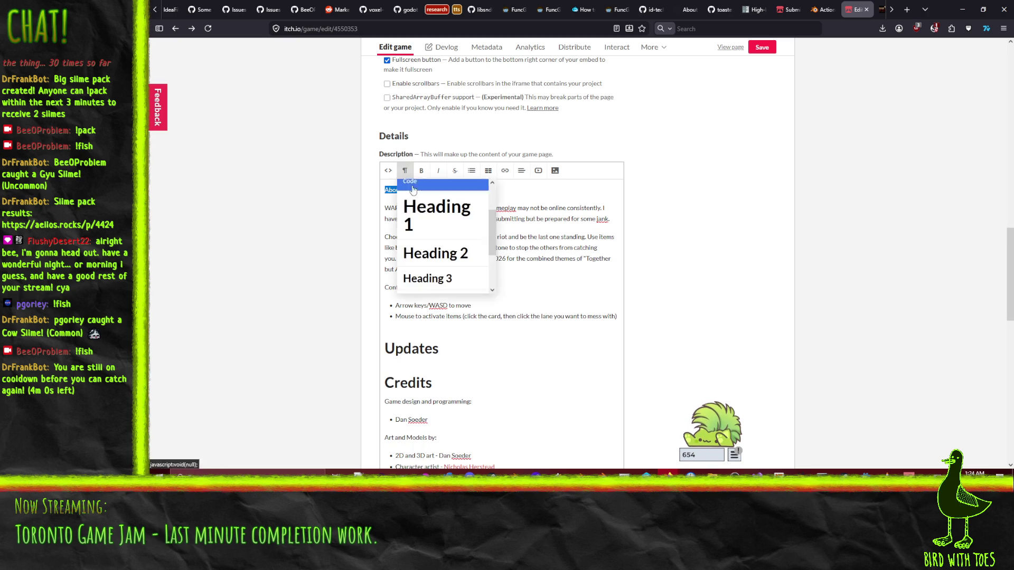
click(419, 253)
Start a new line under the Updates heading.
click(463, 369)
key(Return)
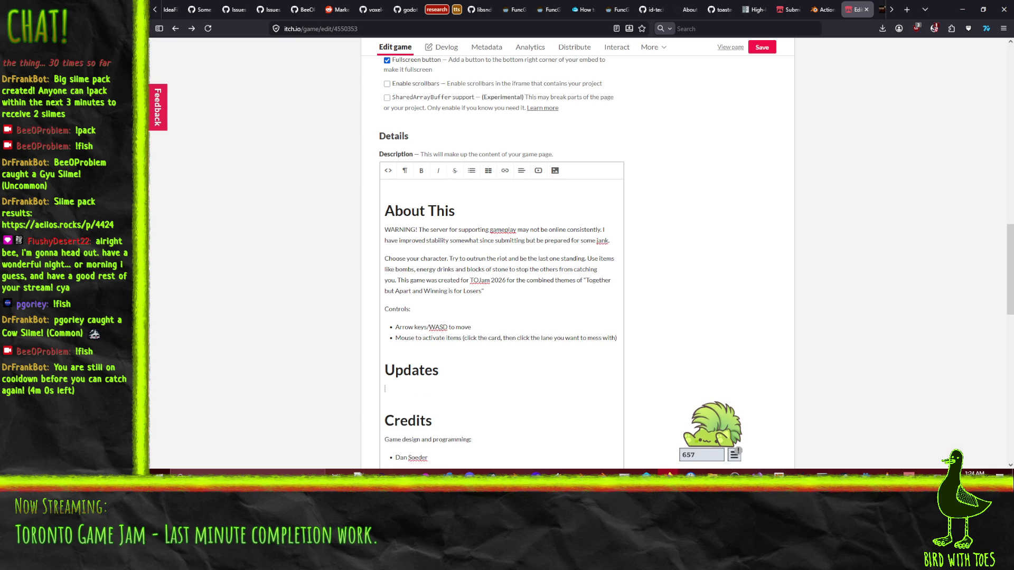
text(a)
key(shift+Home)
Enter 'May 18, 2026' and a note that joining mid-game now shows a waiting screen.
text(Ju)
key(BackSpace)
key(BackSpace)
text(May )
text(18)
text(, 202)
text(Joining a ga)
text(me while)
key(ctrl+BackSpace)
key(ctrl+BackSpace)
key(ctrl+BackSpace)
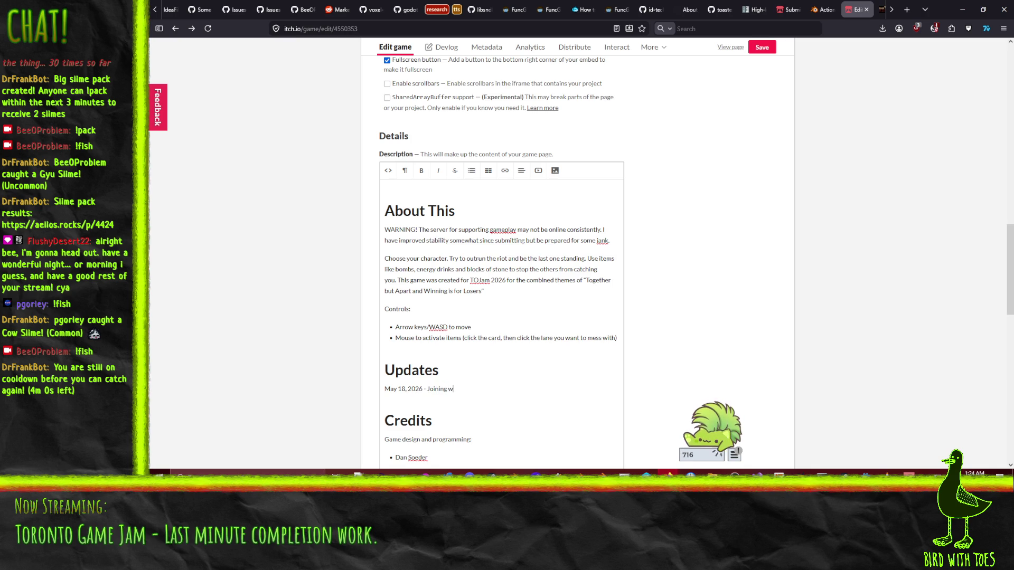
text(while a game is in progress)
text( now shows a )
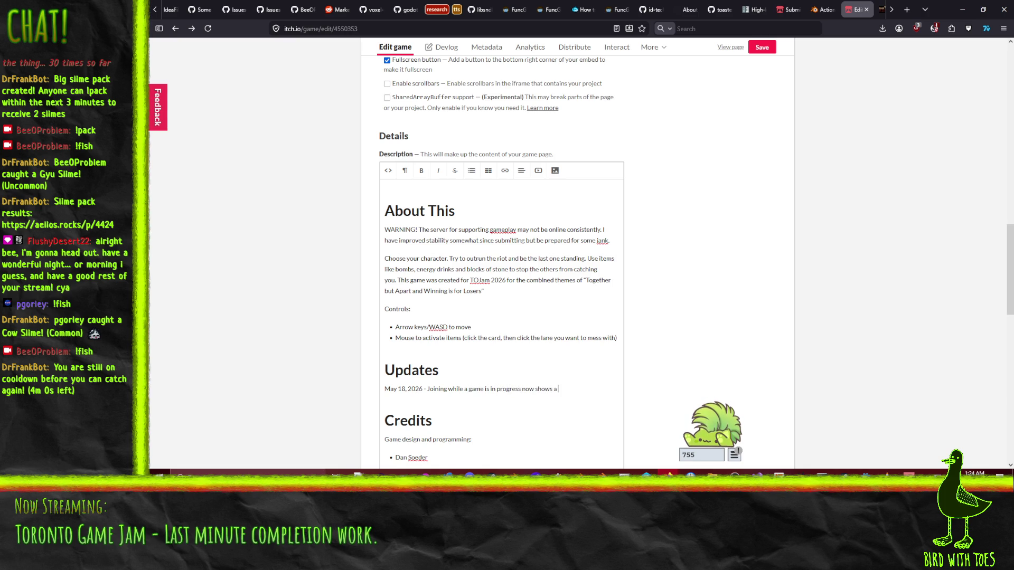
text(waiting s)
text(creen instead of l)
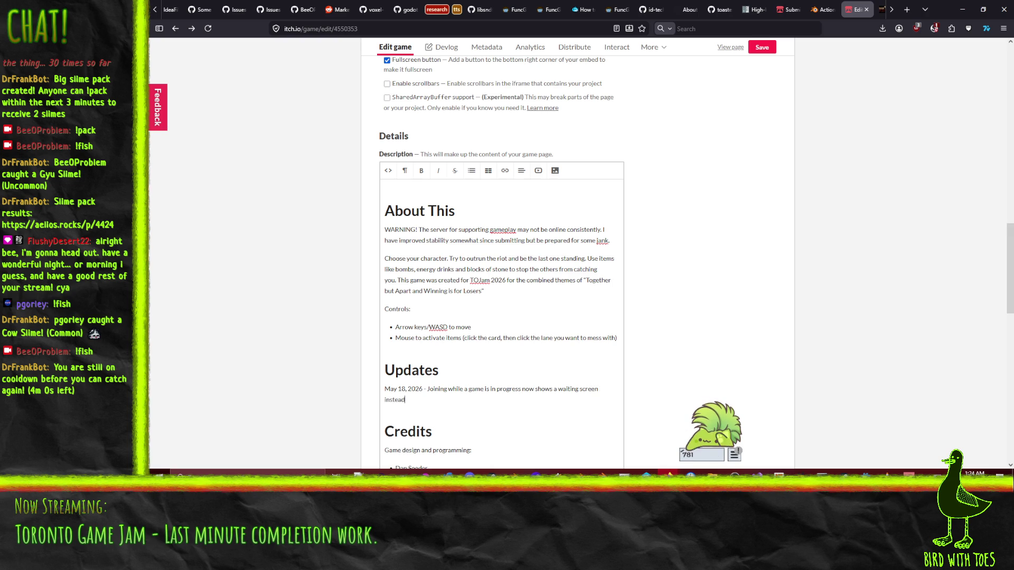
text(ooking frozen)
text(F)
key(BackSpace)
key(BackSpace)
key(BackSpace)
key(Return)
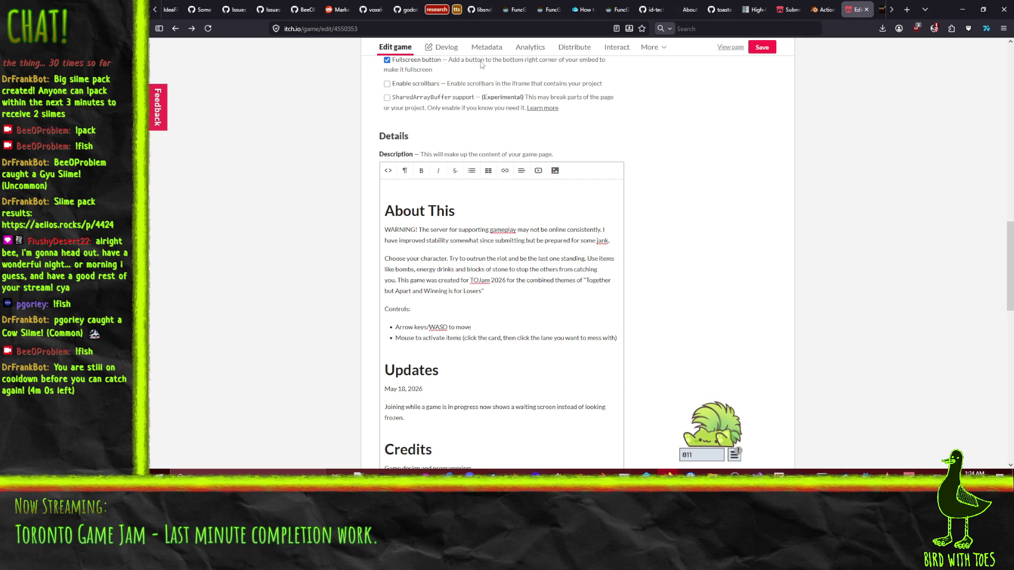
Turn the update note into a bullet and reword its ending.
click(471, 170)
click(486, 190)
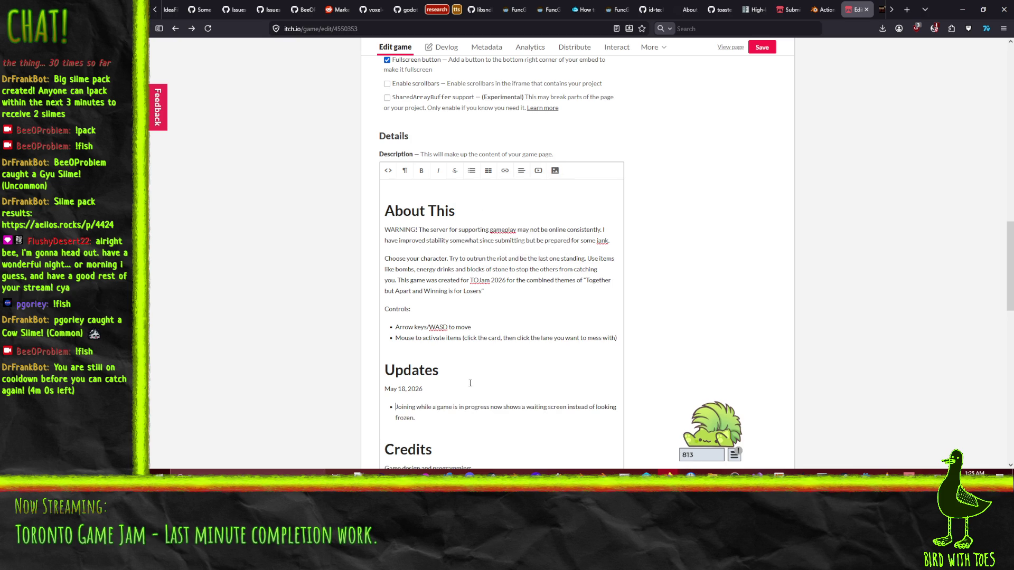
drag(448, 418, 490, 407)
text(does not look l)
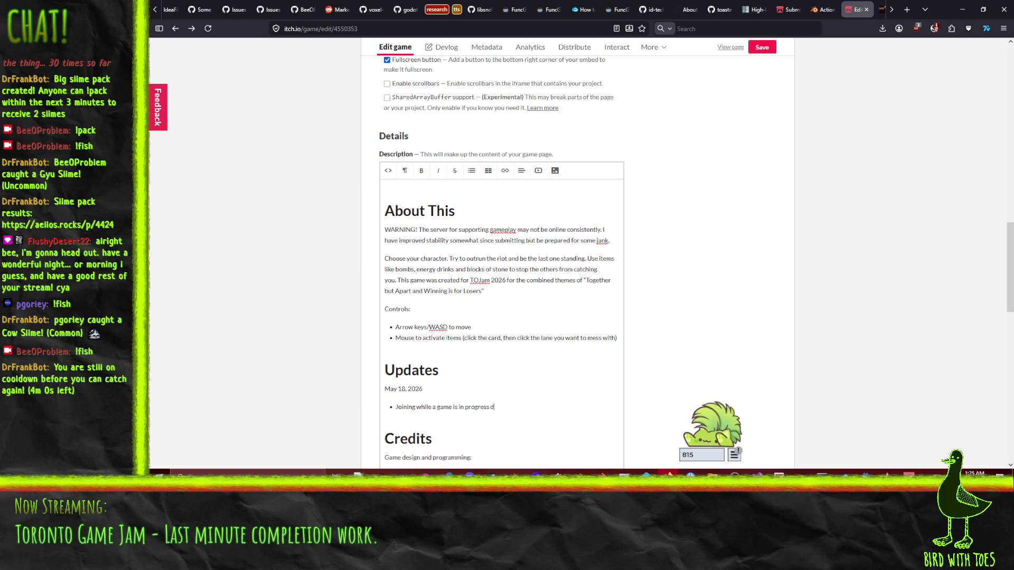
text(ike)
text( f)
text( it's freezing)
Add a second bullet saying the rare title-covers-gameplay-after-joining issue has been fixed.
key(Return)
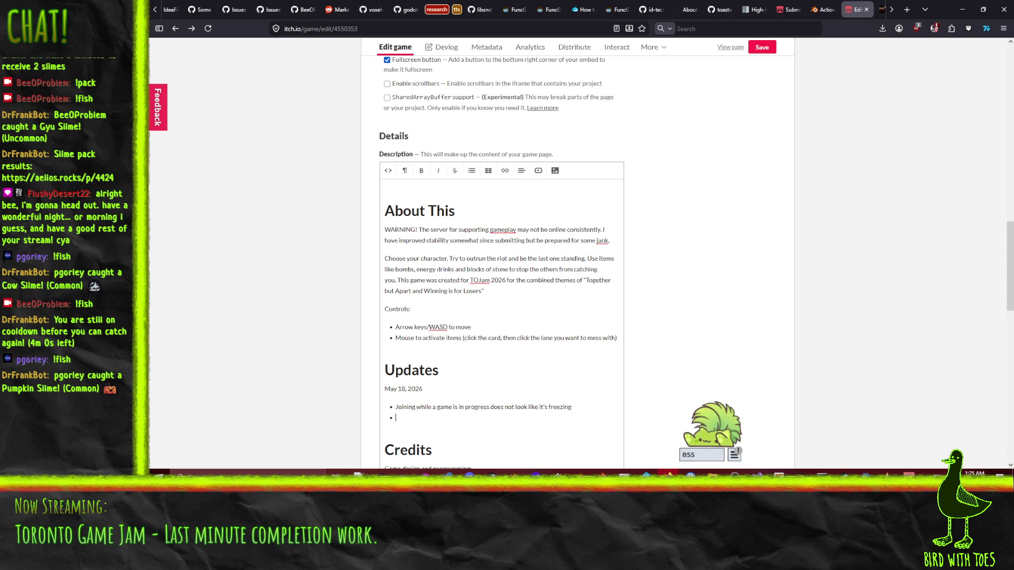
text(Title now dis)
key(ctrl+BackSpace)
key(ctrl+BackSpace)
key(BackSpace)
key(BackSpace)
key(BackSpace)
text(Title screen)
text( disappears when)
key(BackSpace)
key(BackSpace)
key(BackSpace)
key(shift+Home)
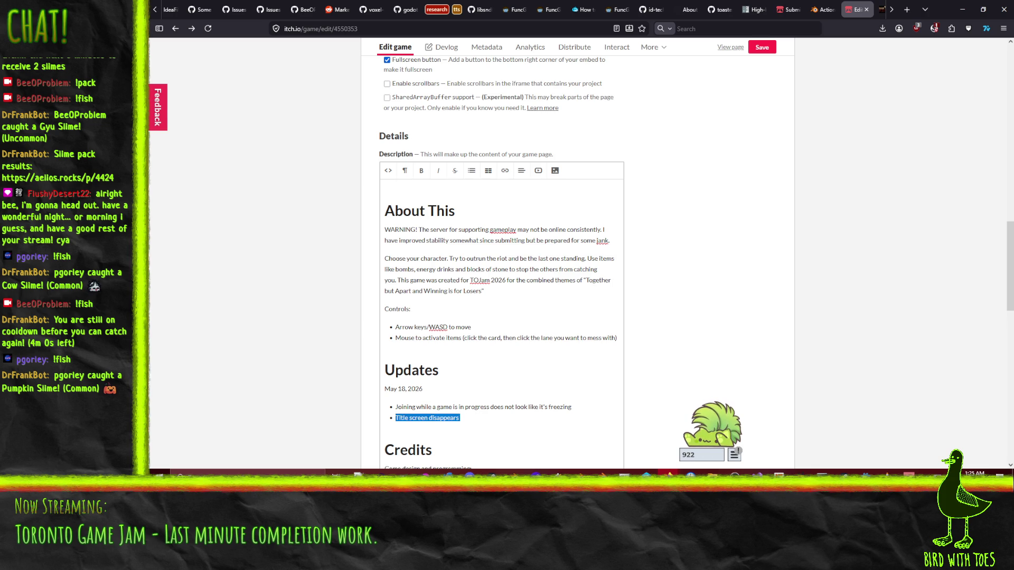
text(Rare )
text(issue where i)
key(BackSpace)
text(titles)
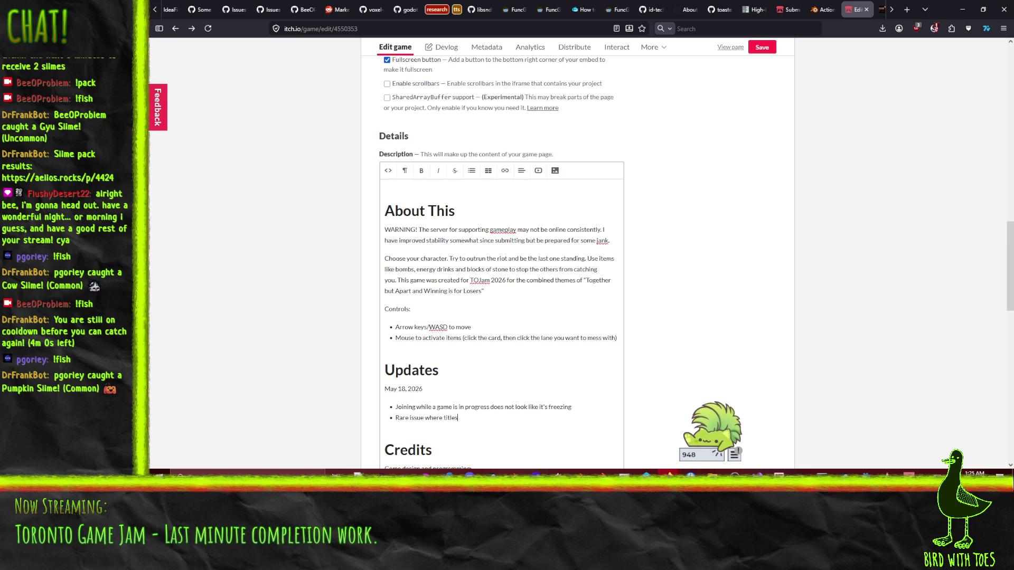
key(BackSpace)
text(covers ga)
text(me has been fixed)
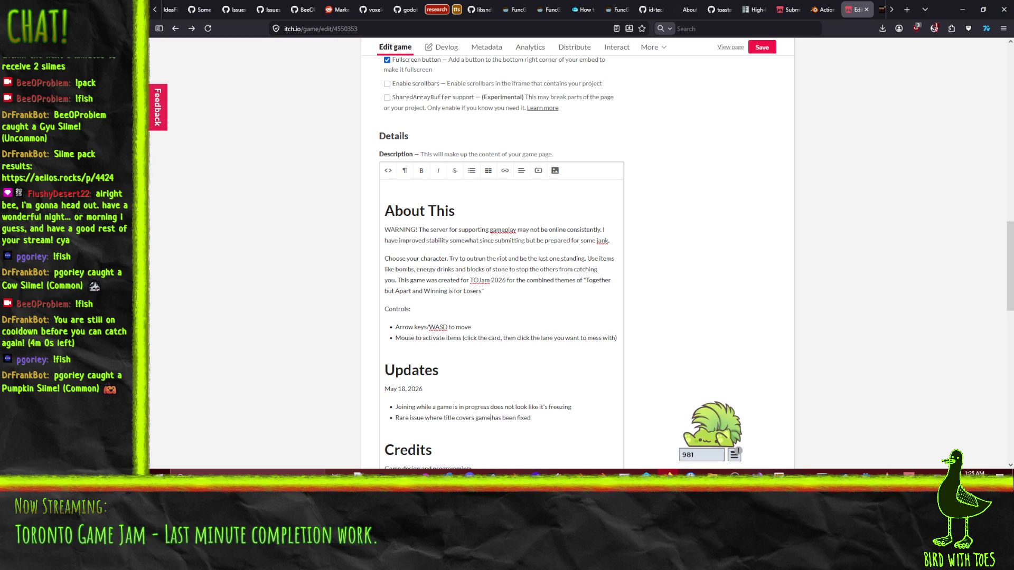
text(play after join)
text(ing)
End the first bullet with 'shows proper "please wait" screen', save, and open the public page.
click(395, 407)
key(shift+End)
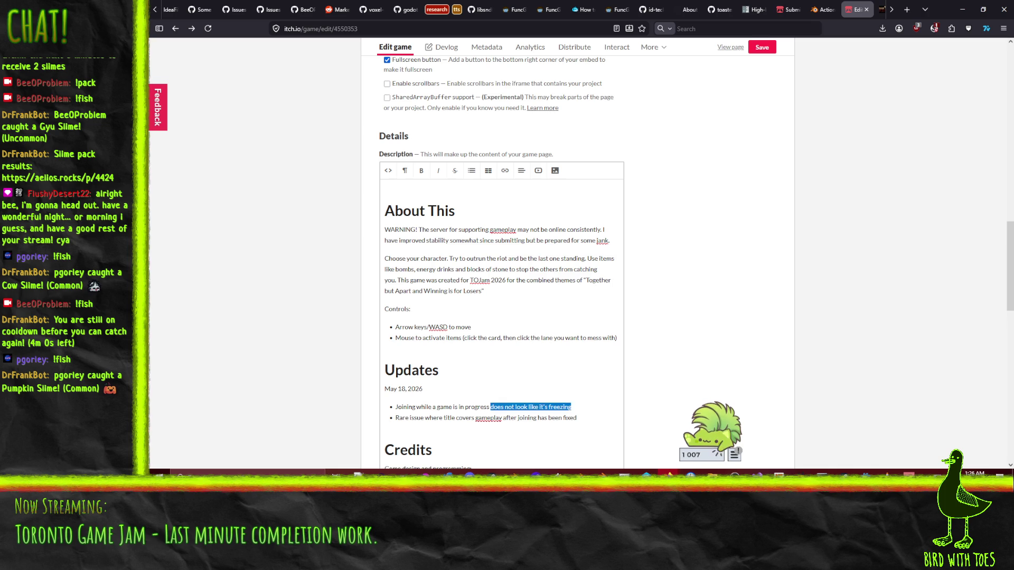
text(shows proper "p)
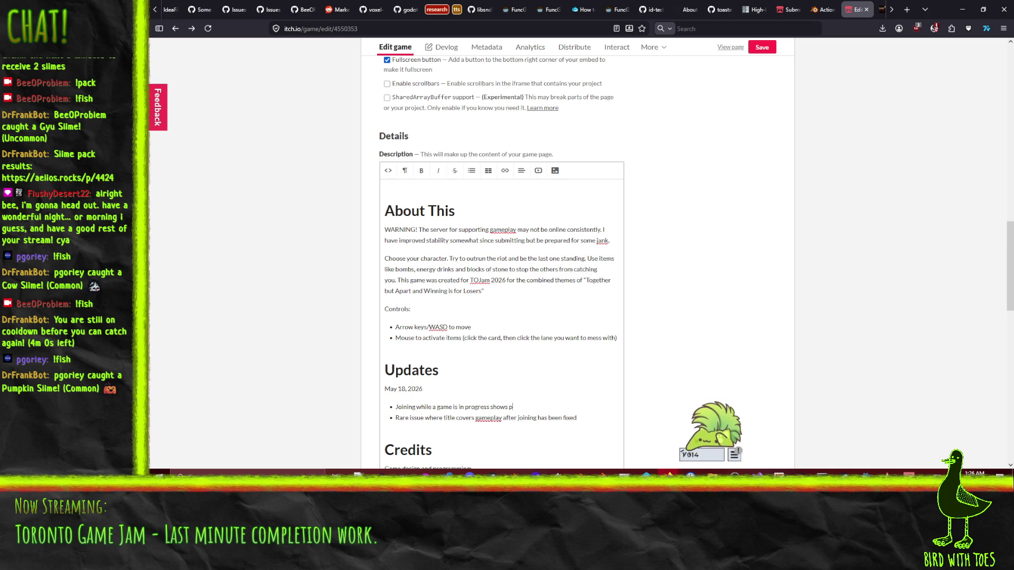
text(lease wait)
text(" scr)
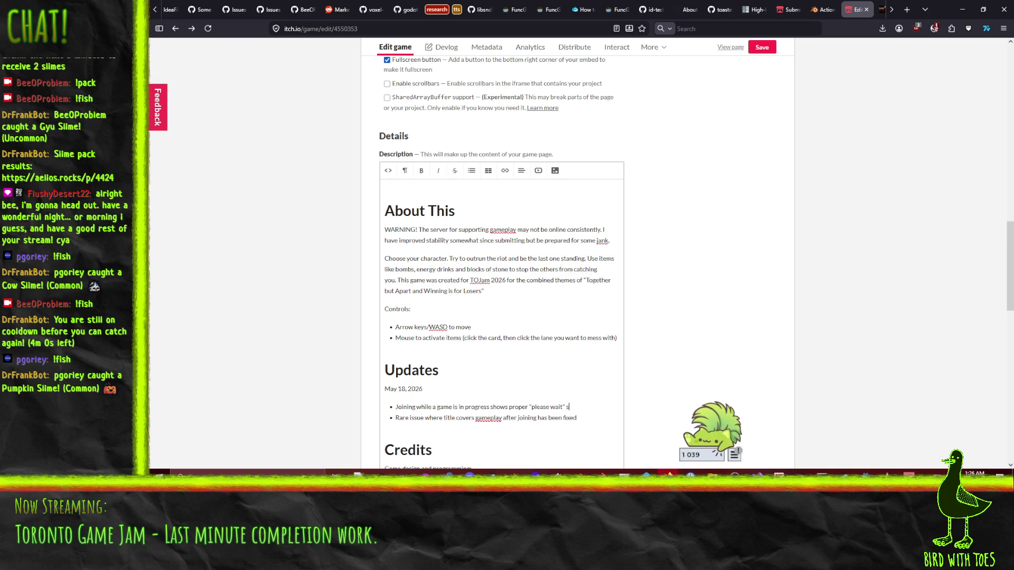
text(een)
scroll(533, 407, down, 3)
scroll(554, 353, up, 1)
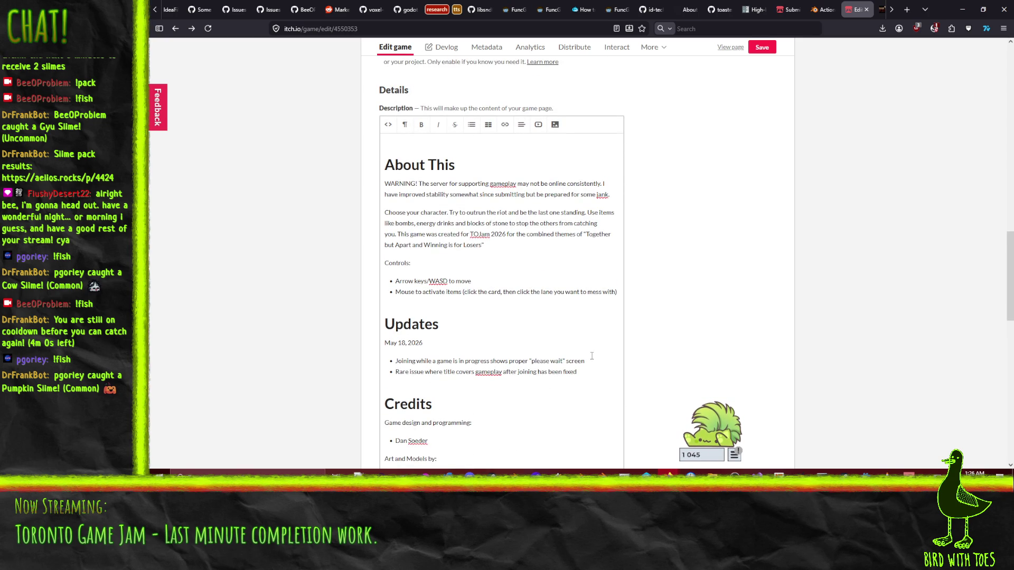
click(761, 48)
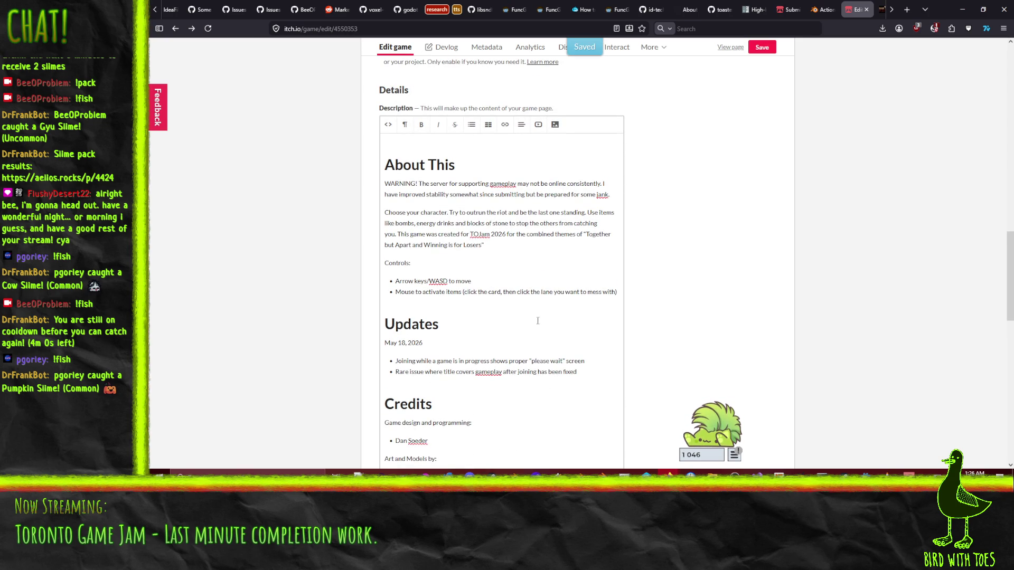
scroll(554, 306, up, 15)
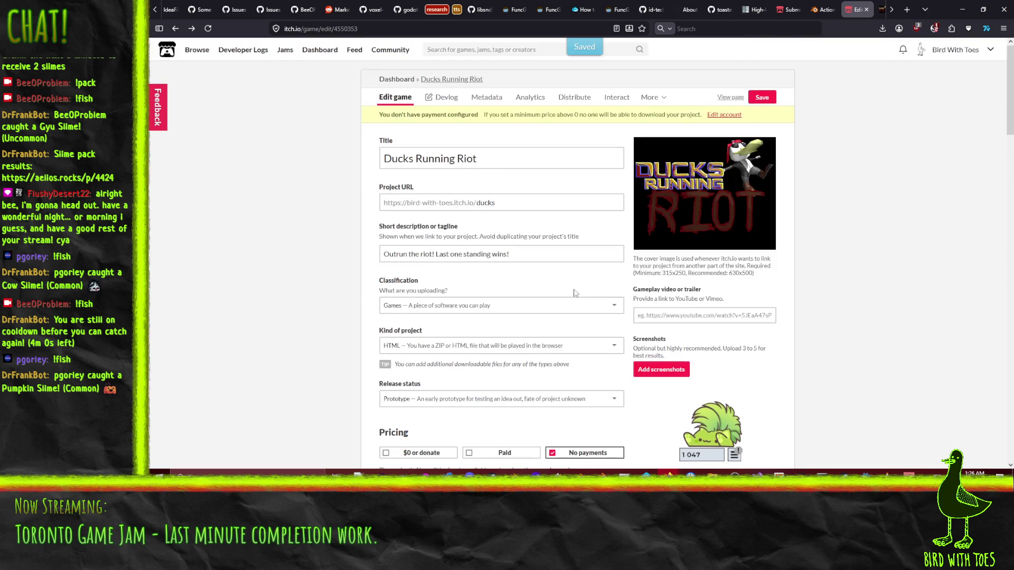
ctrl+click(732, 100)
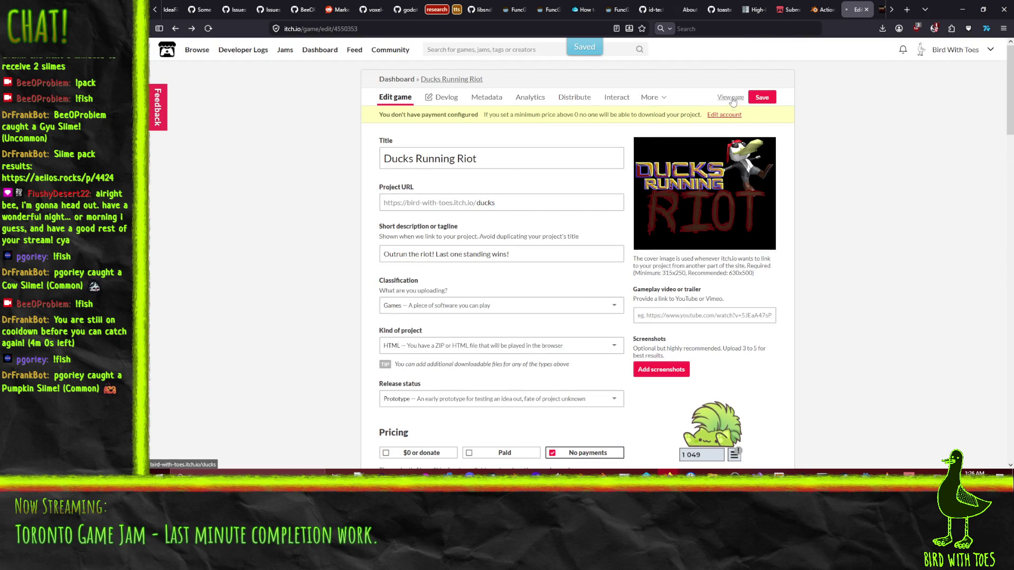